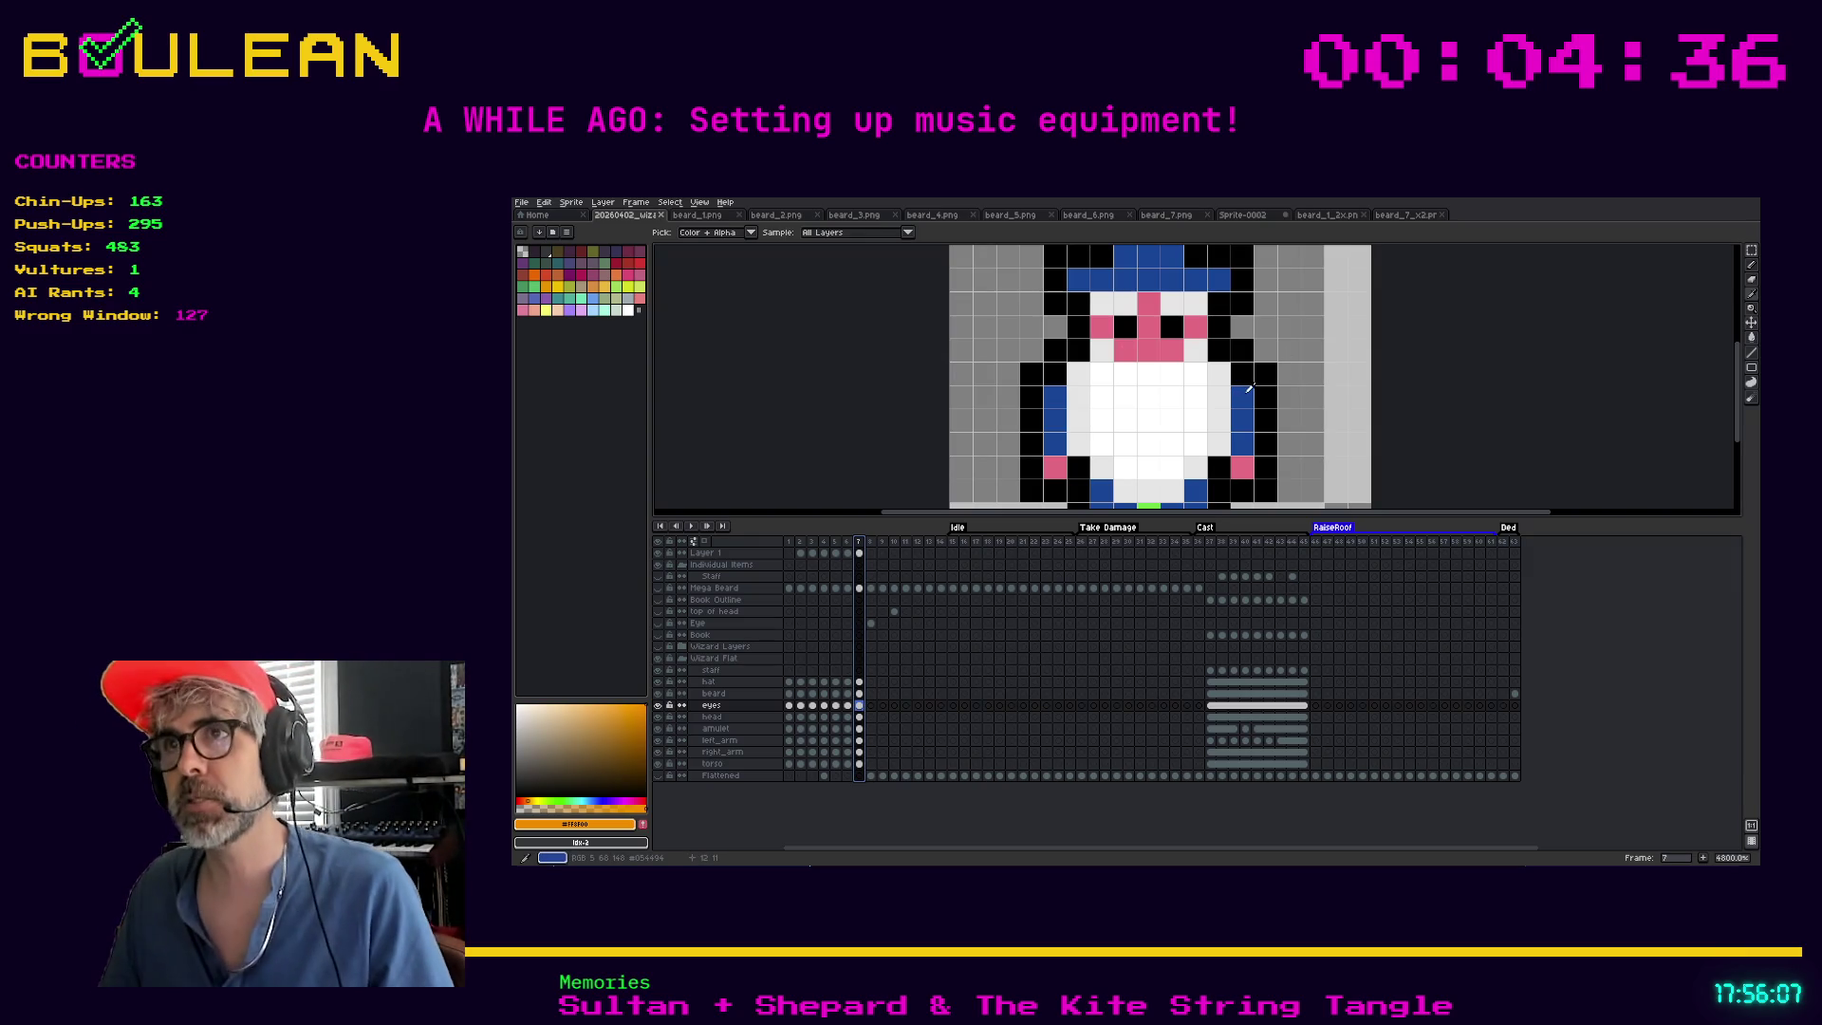
# Pick the wizard's hat blue and pencil a blue pixel on each side of Sprite-0002
pyautogui.click(1239, 387)
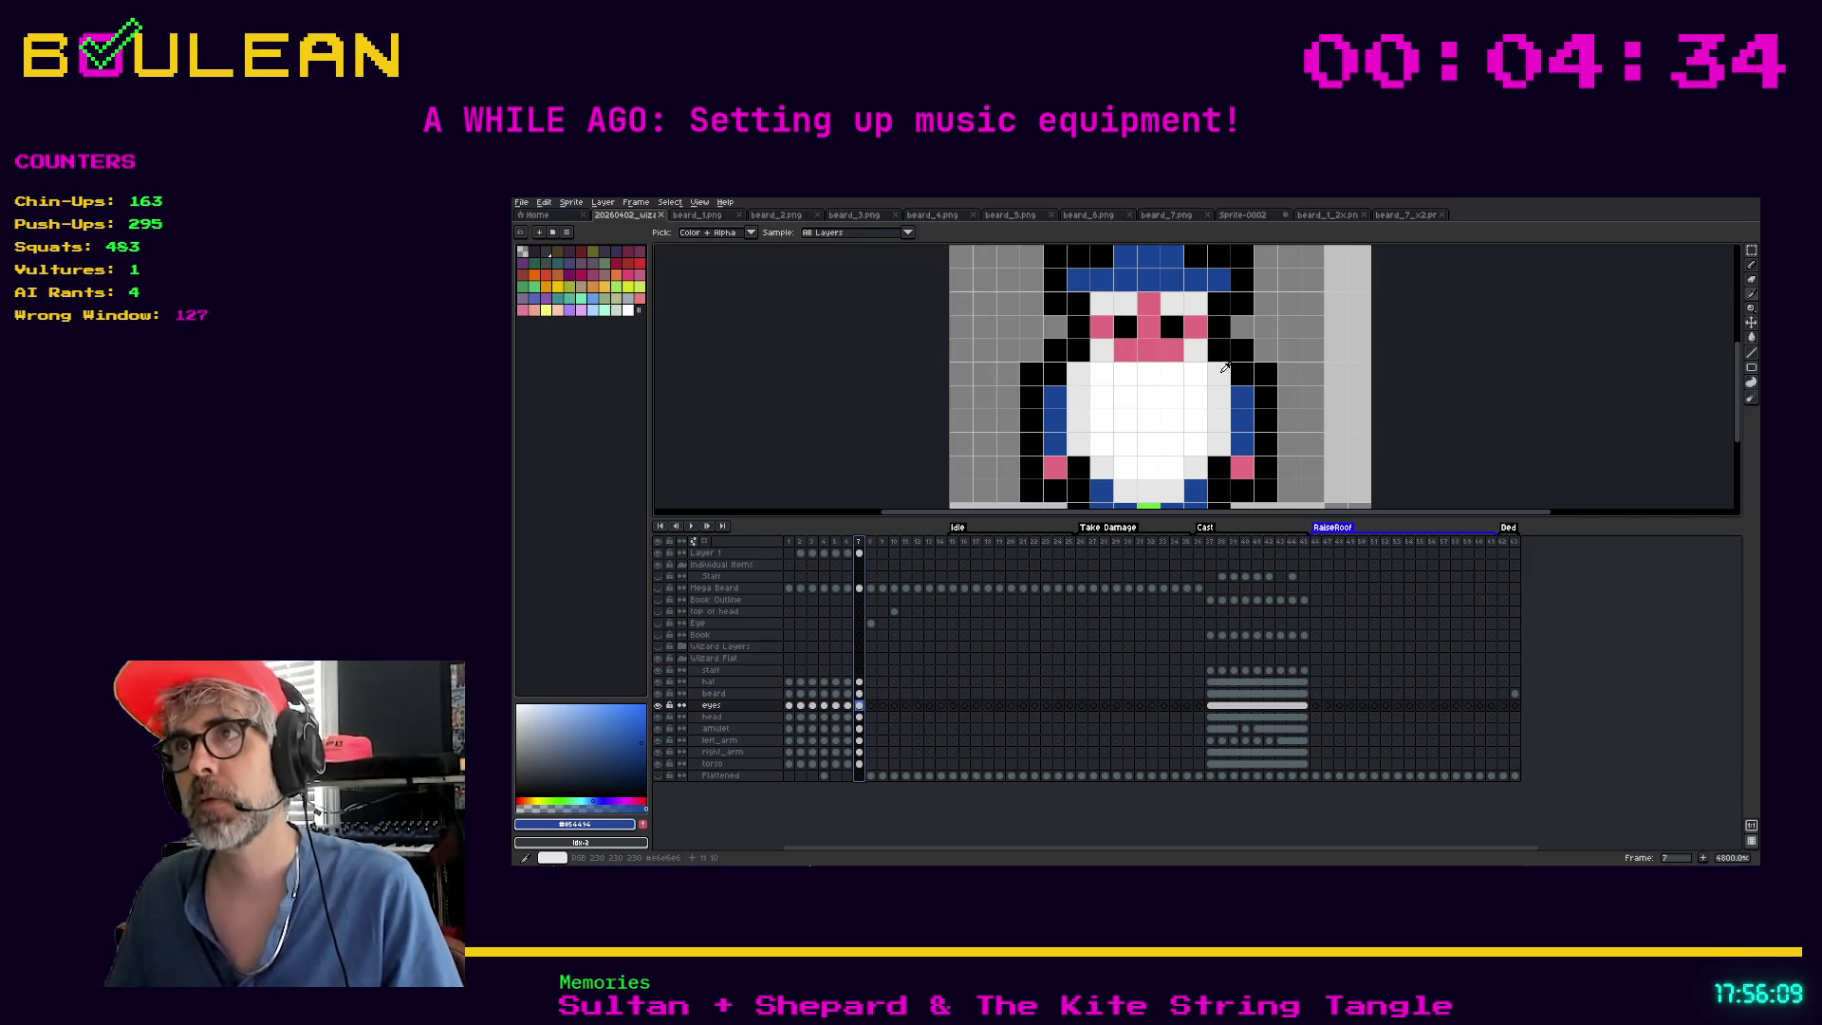
pyautogui.click(1252, 217)
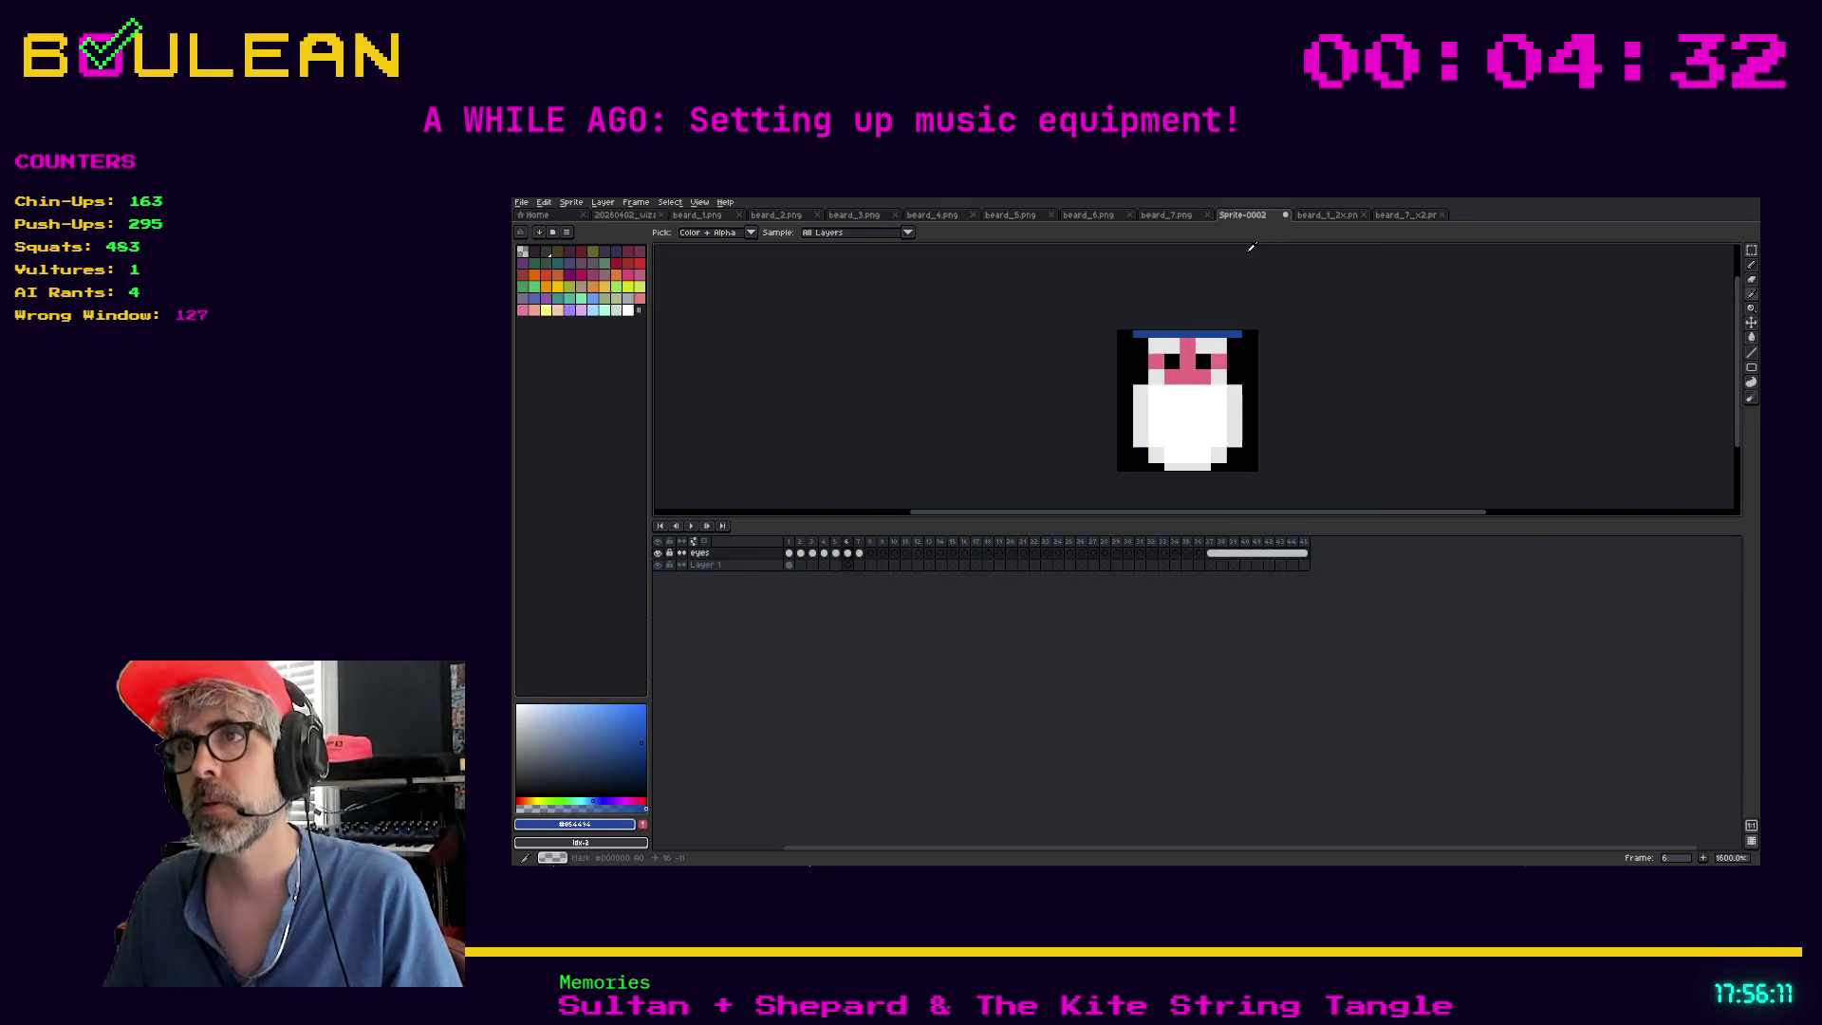
pyautogui.press('b')
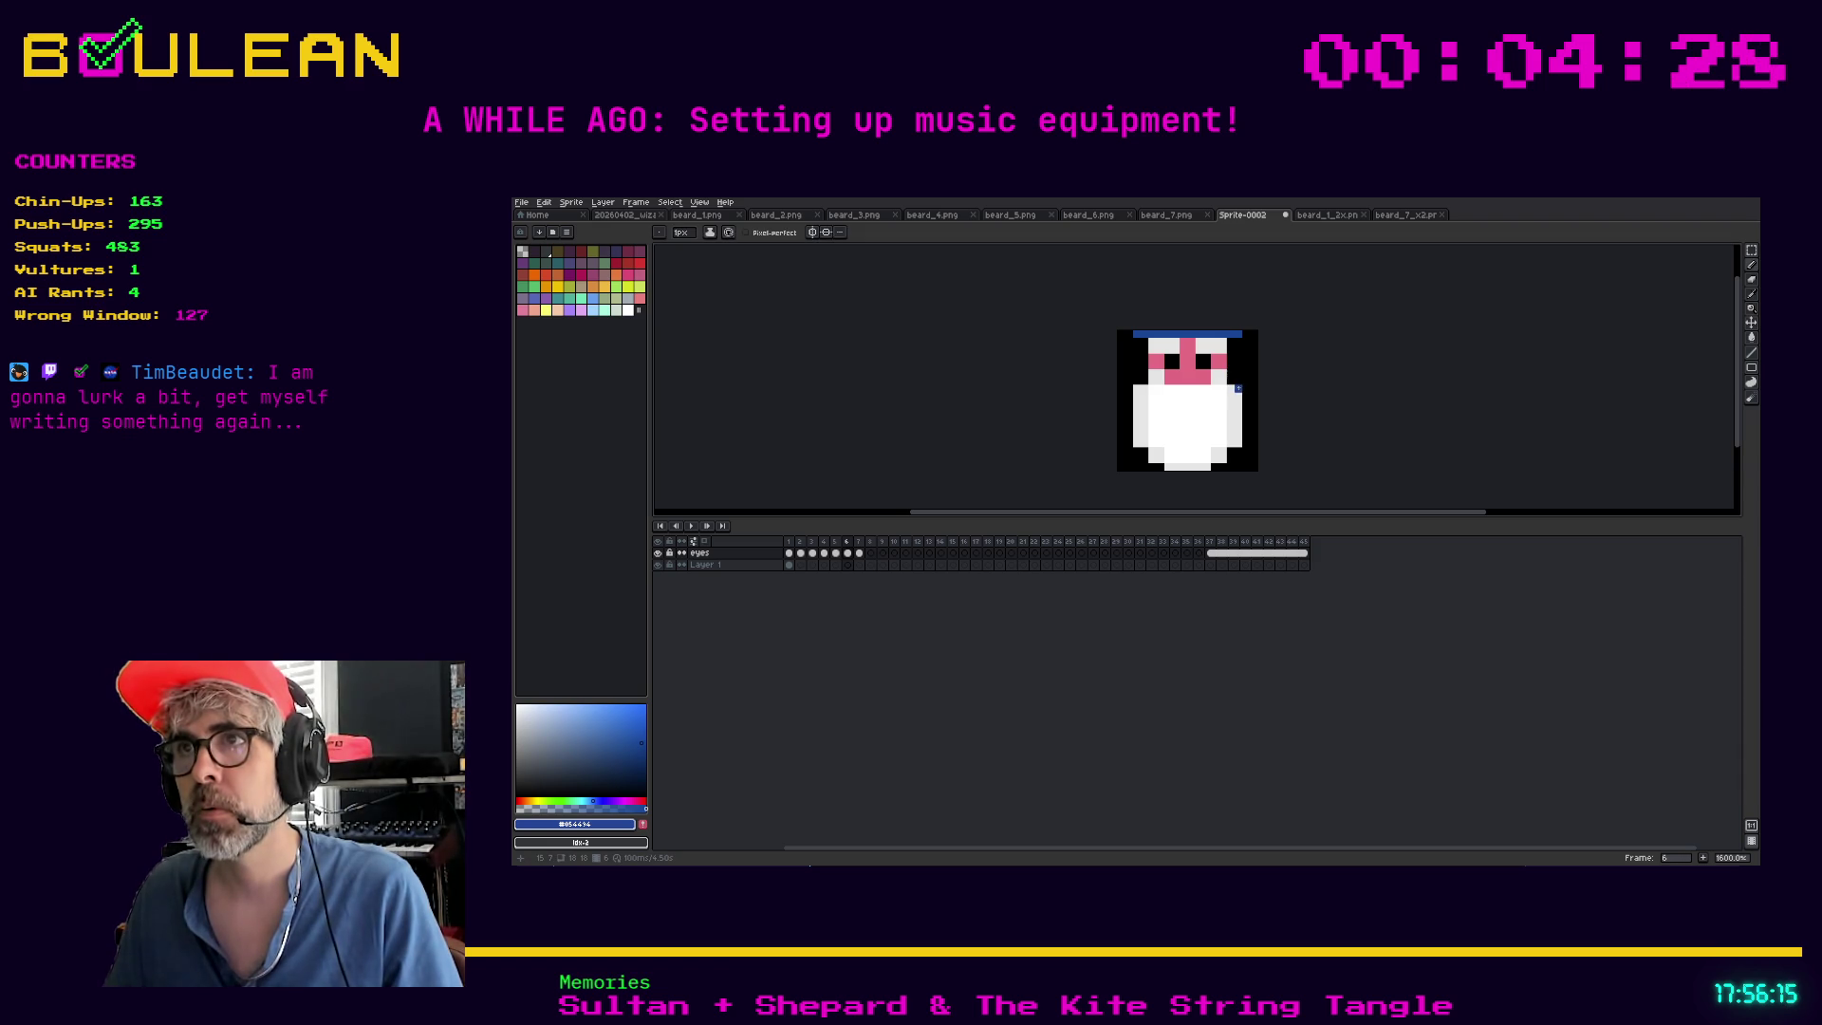
pyautogui.click(1246, 403)
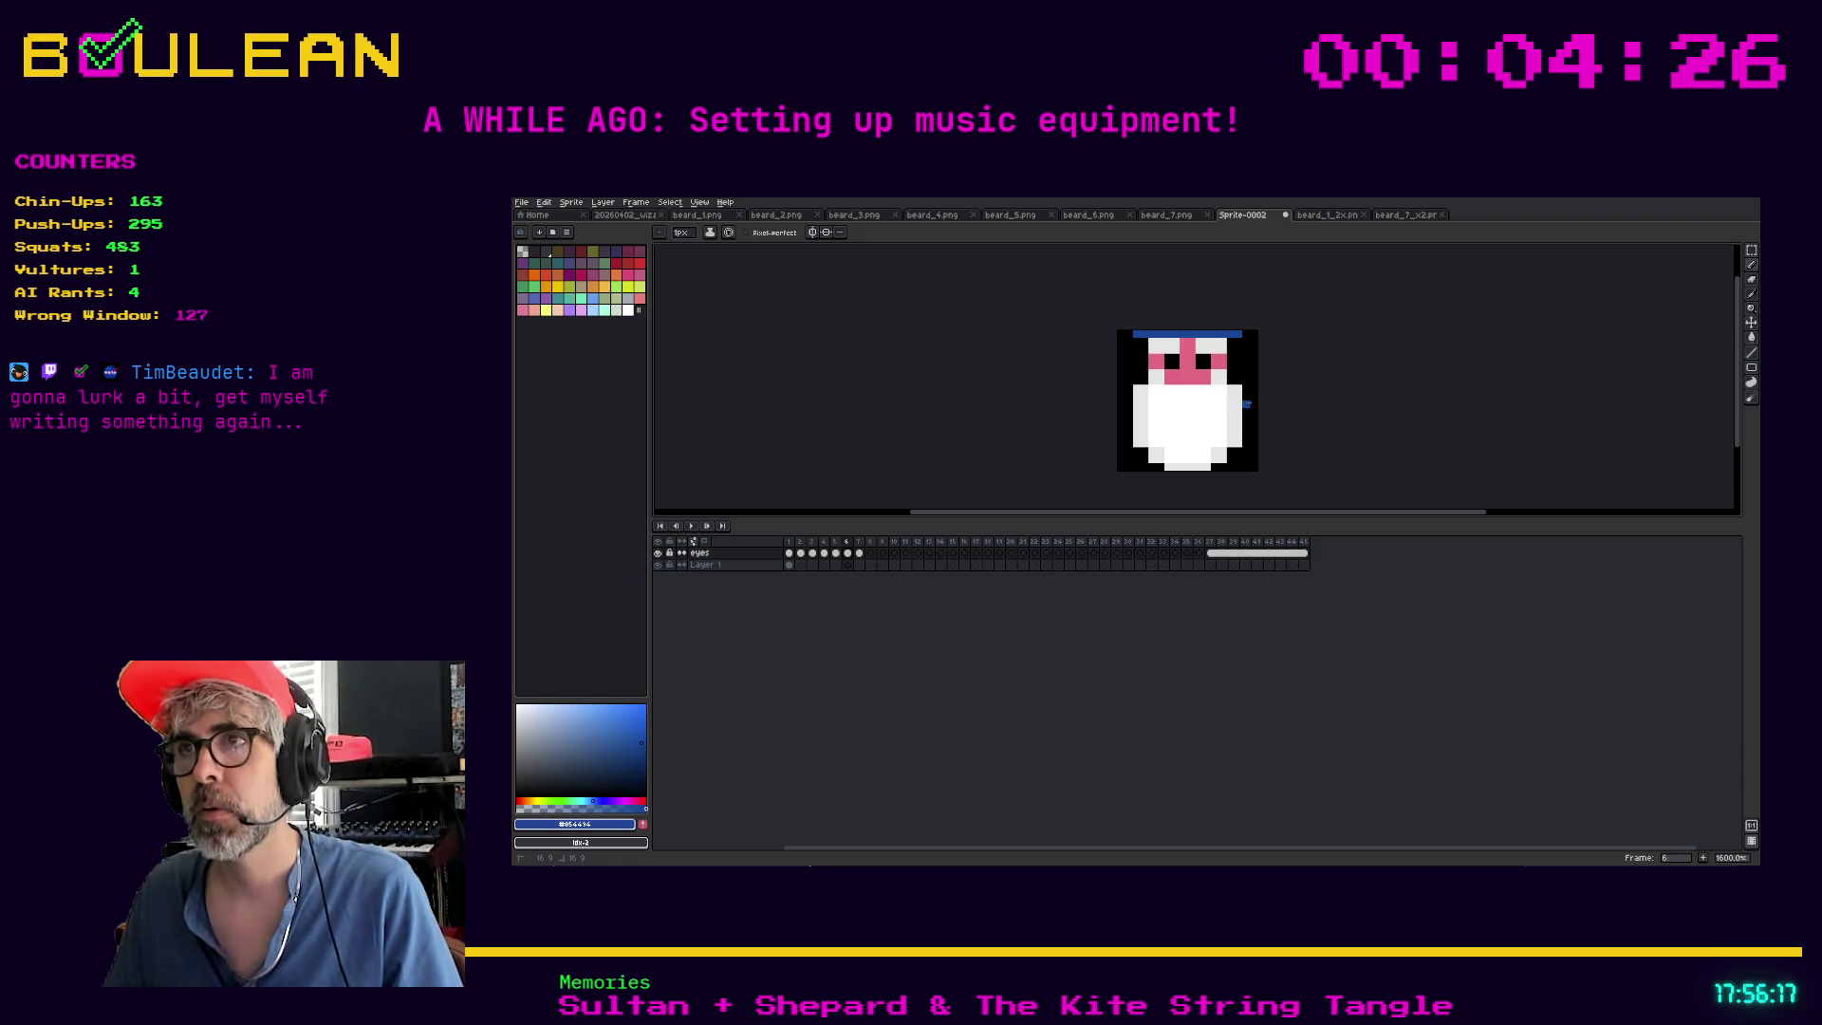
pyautogui.click(1247, 409)
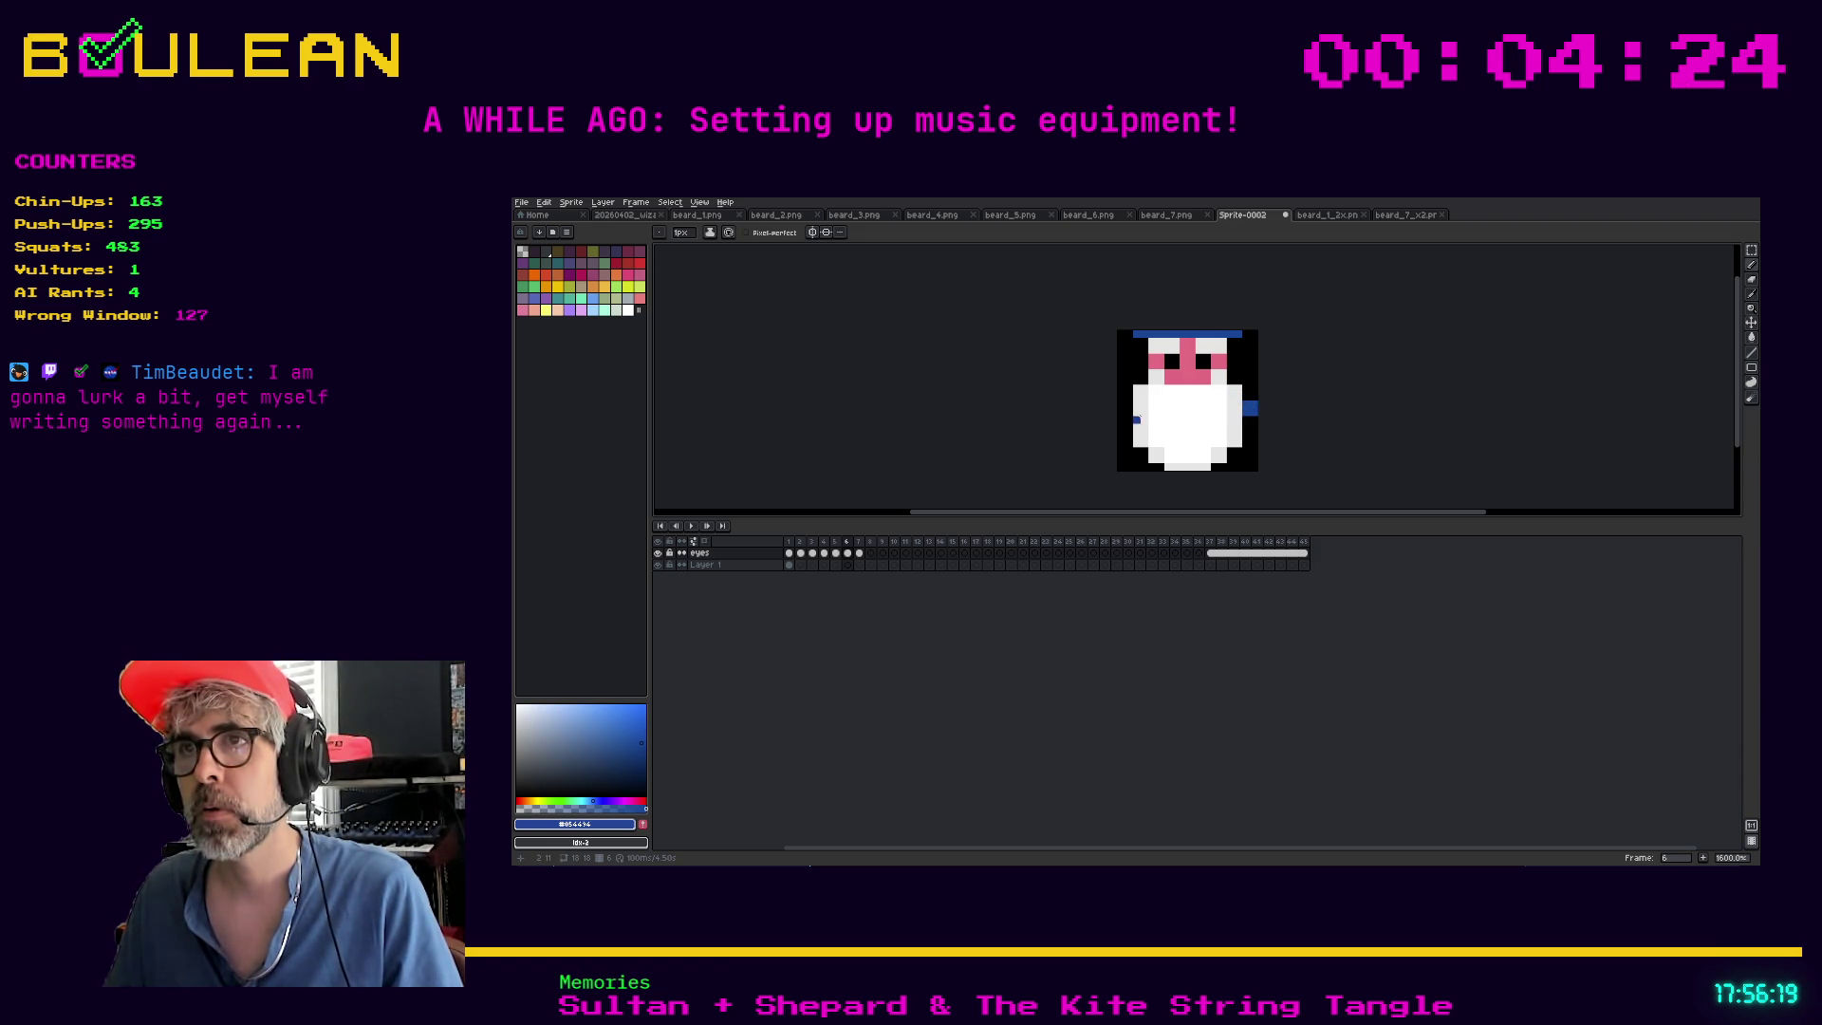
pyautogui.click(1125, 408)
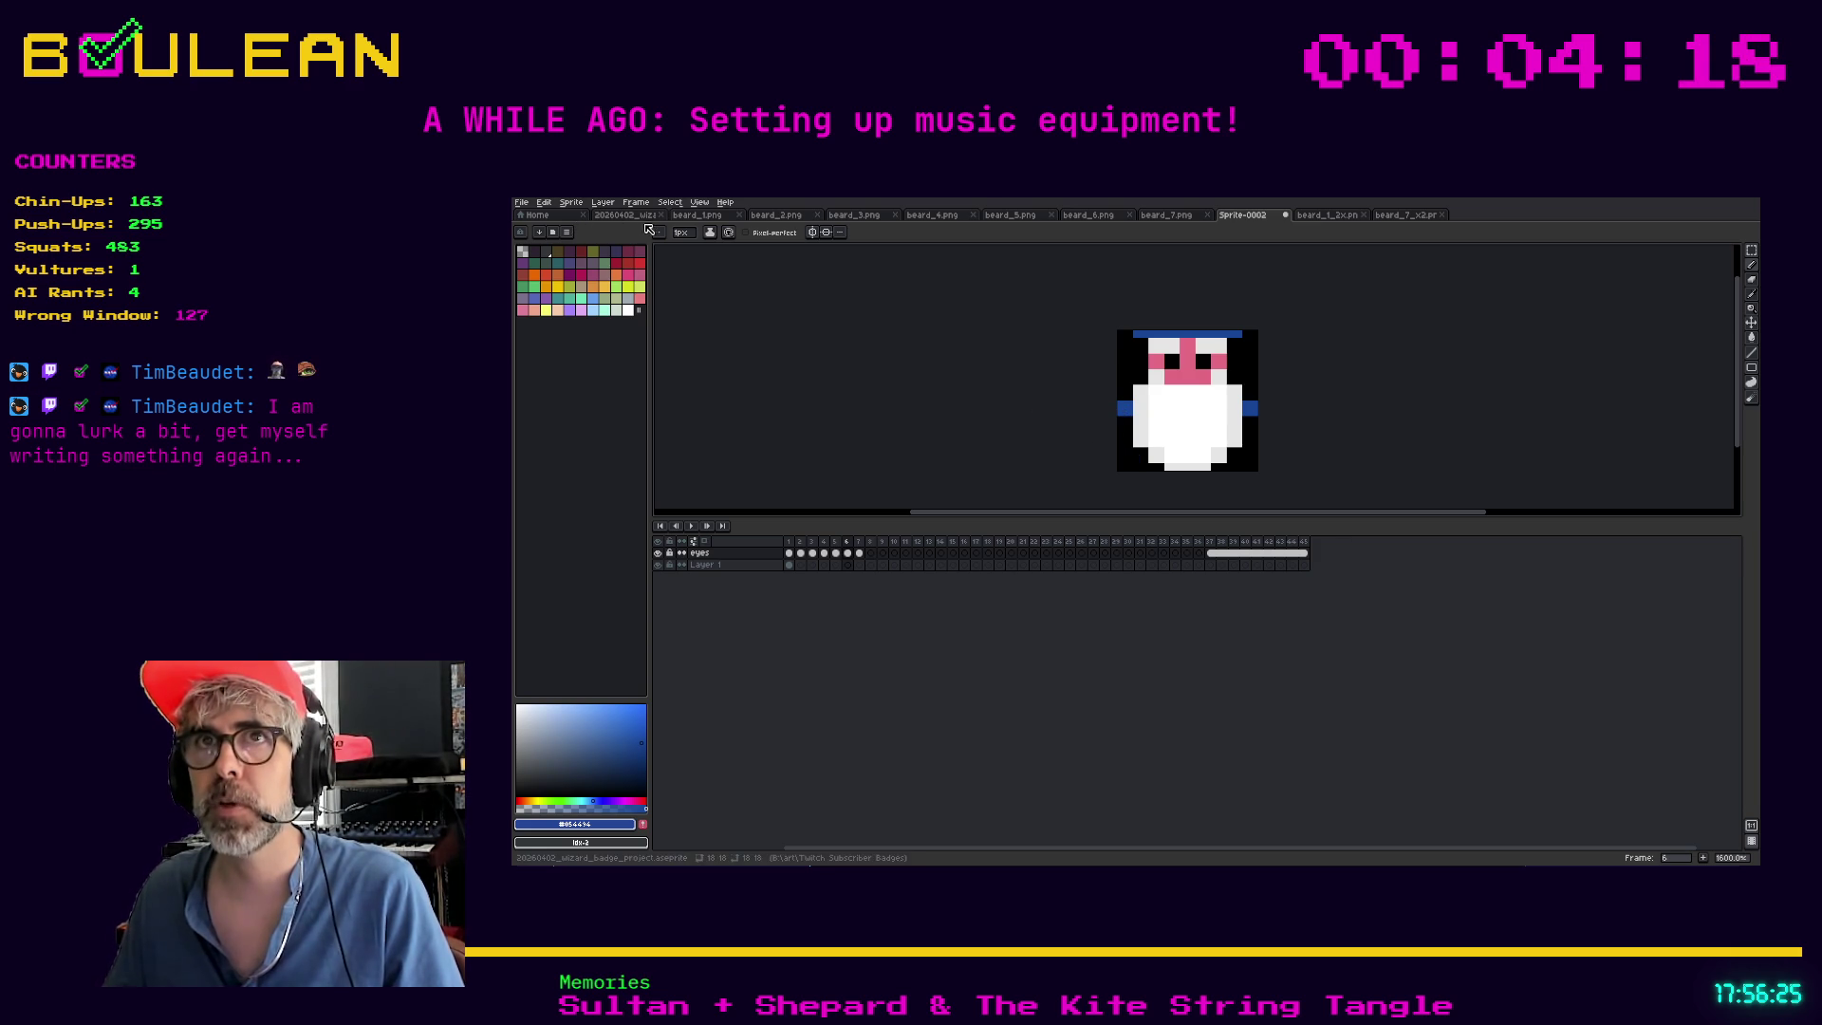
# Compare against the large wizard and beard sprite files, then return to Sprite-0002
pyautogui.click(627, 215)
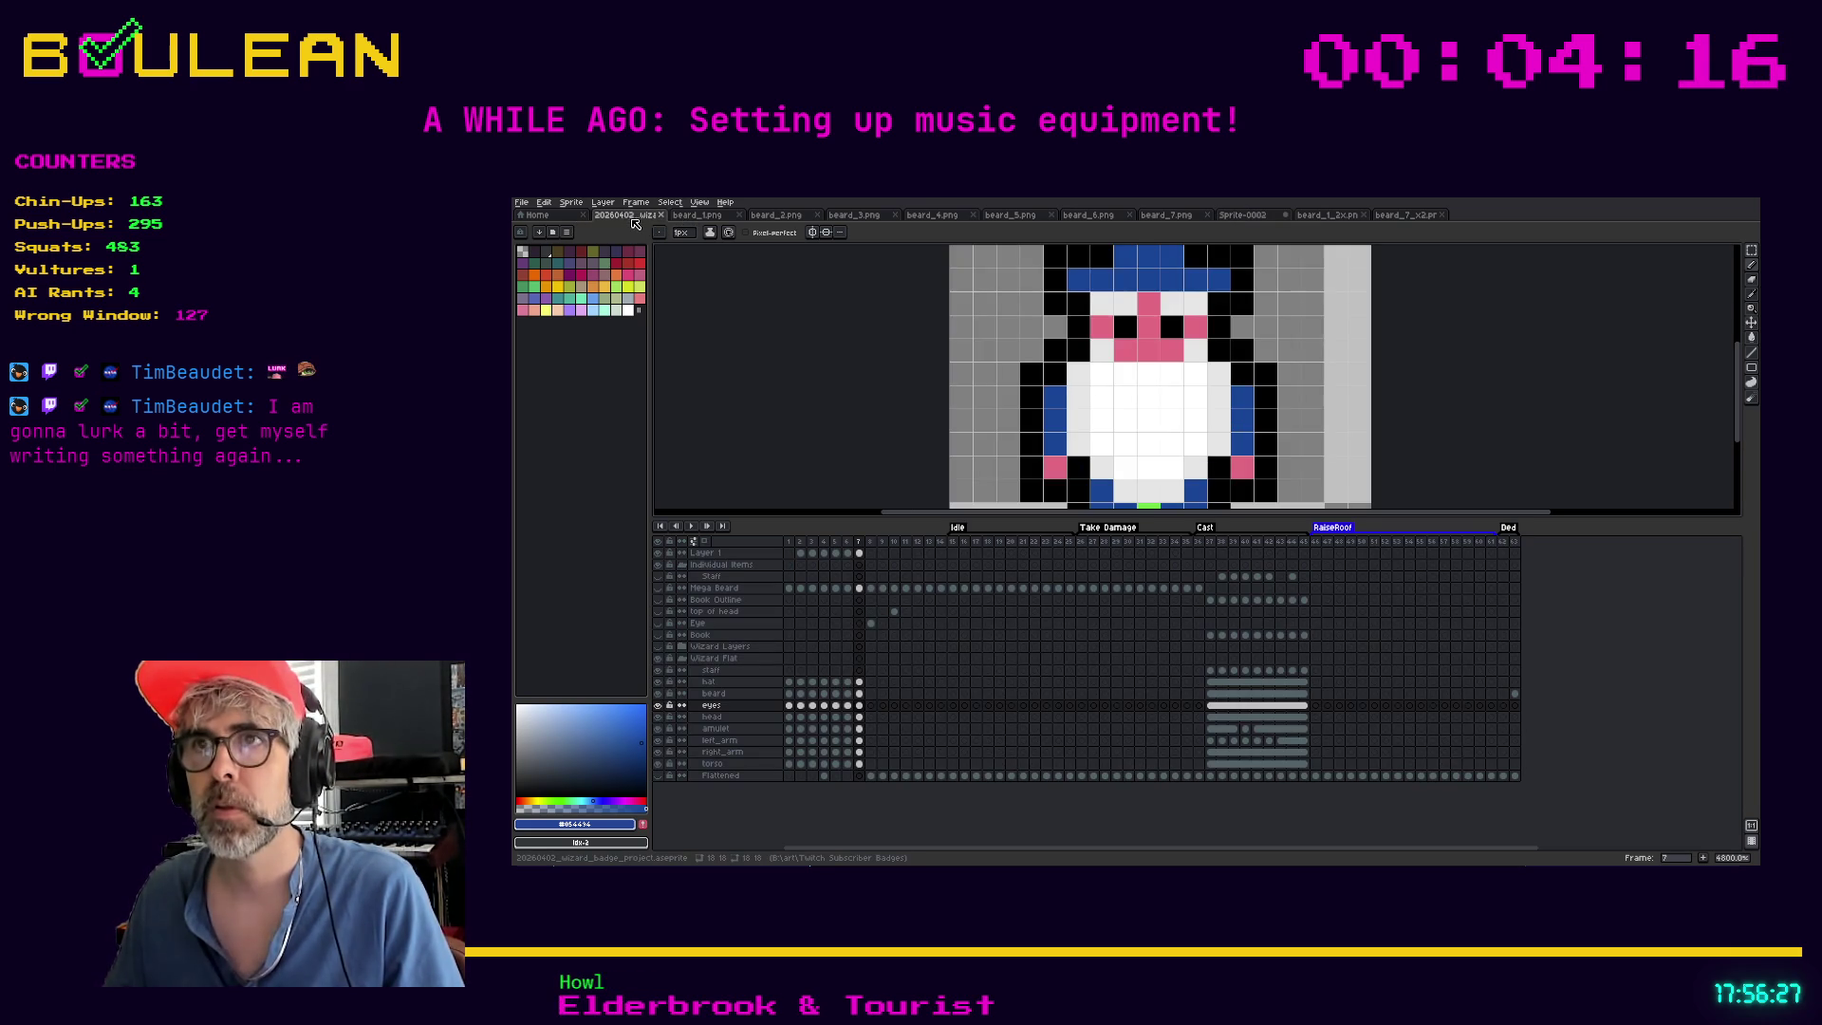
pyautogui.click(1407, 216)
pyautogui.click(1243, 216)
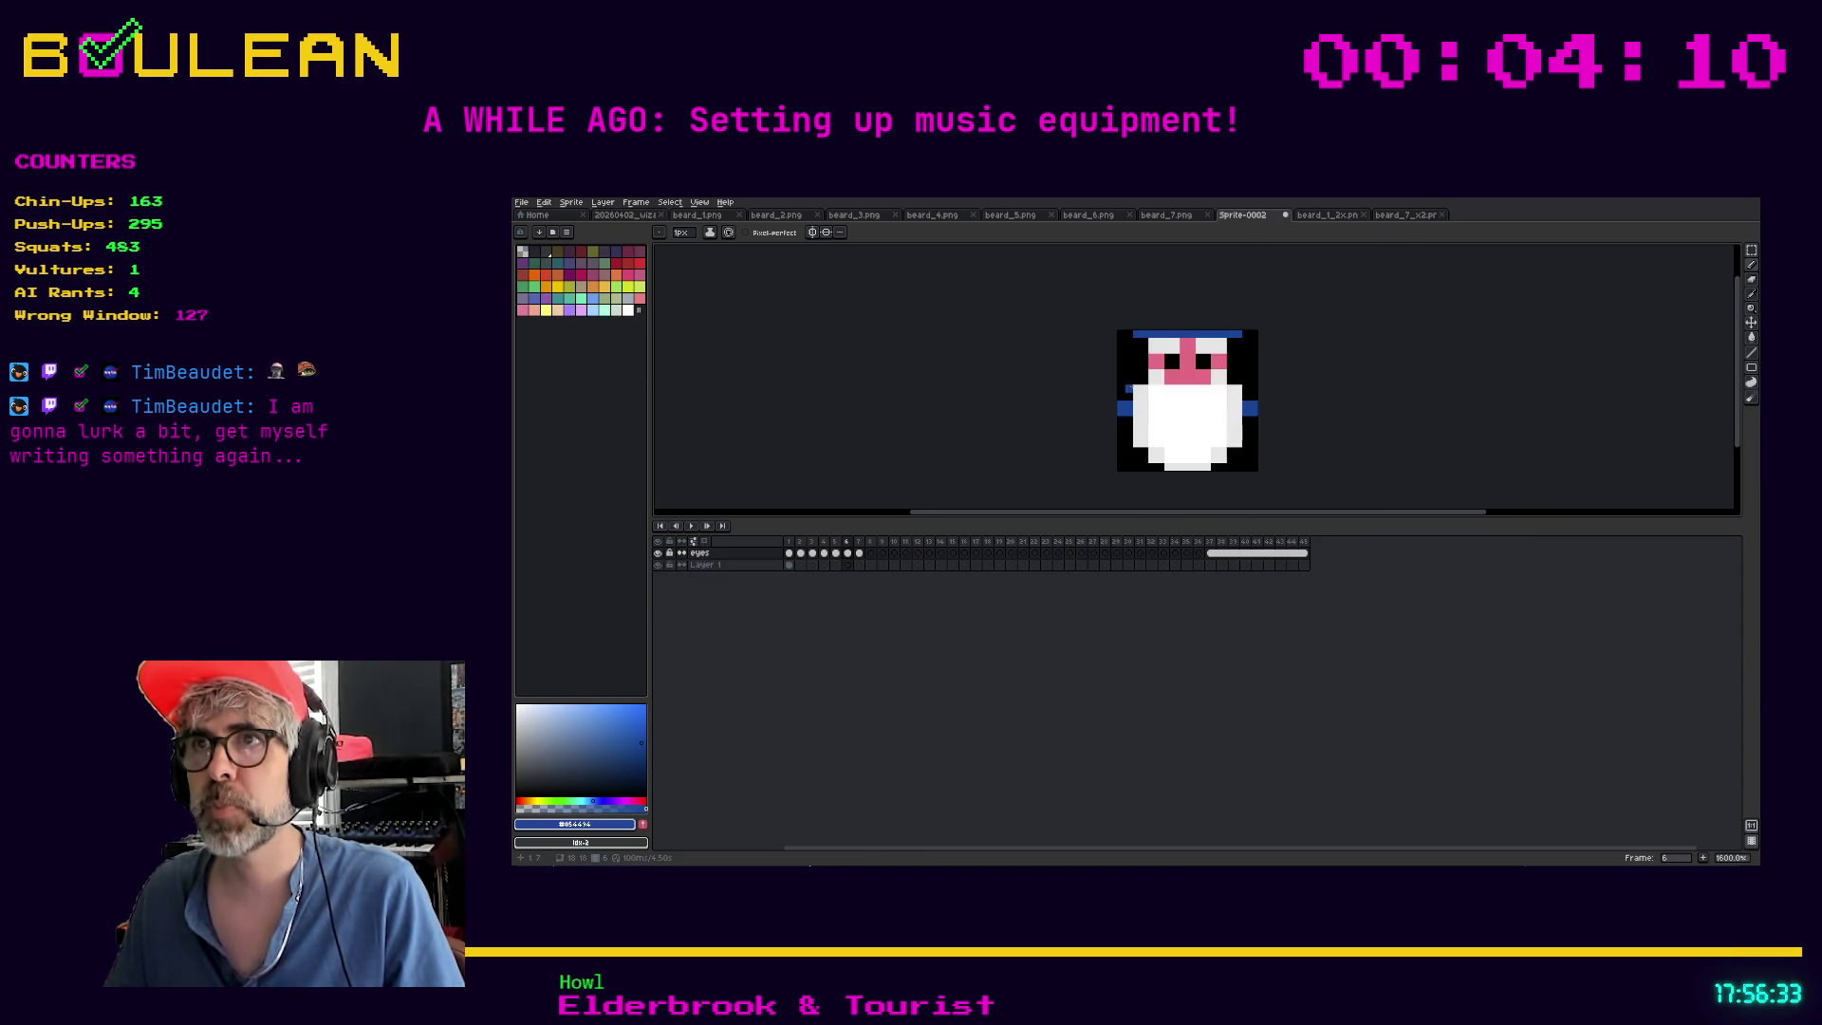
# Extend both blue arms on Sprite-0002 down by one row
pyautogui.scroll(1, 1129, 414)
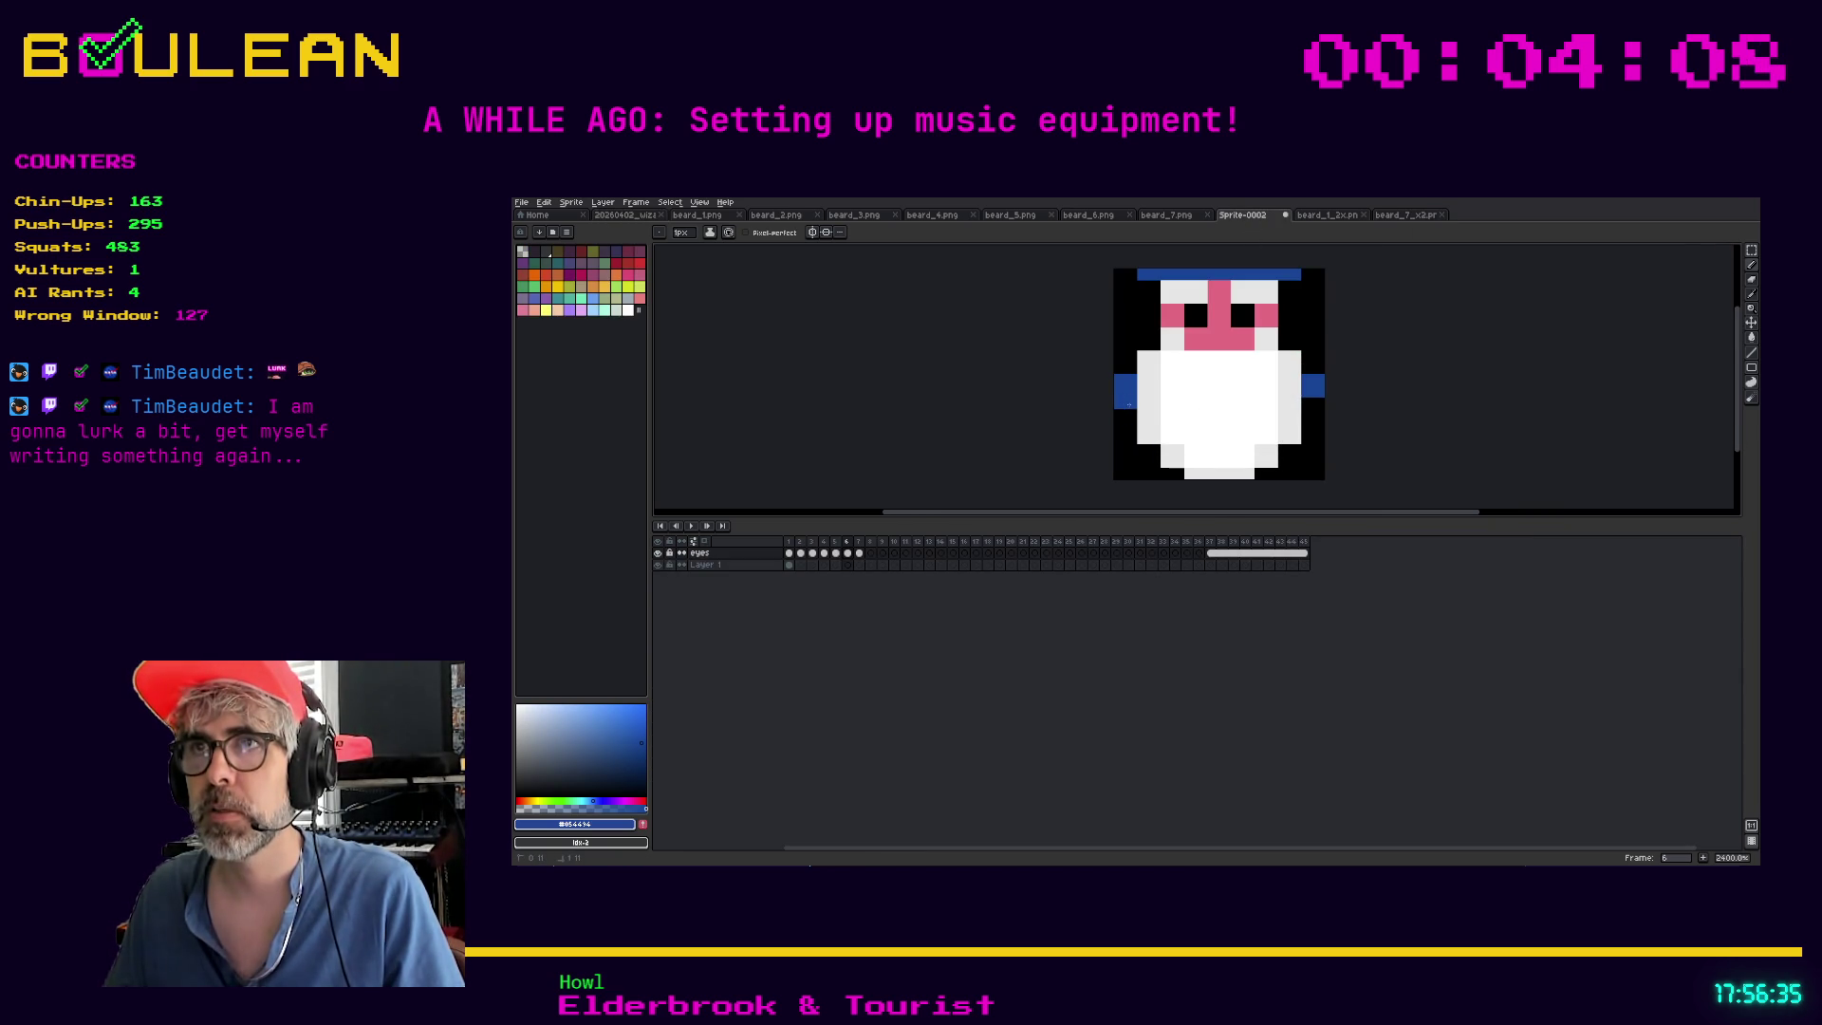
pyautogui.moveTo(1120, 426); pyautogui.dragTo(1121, 436)
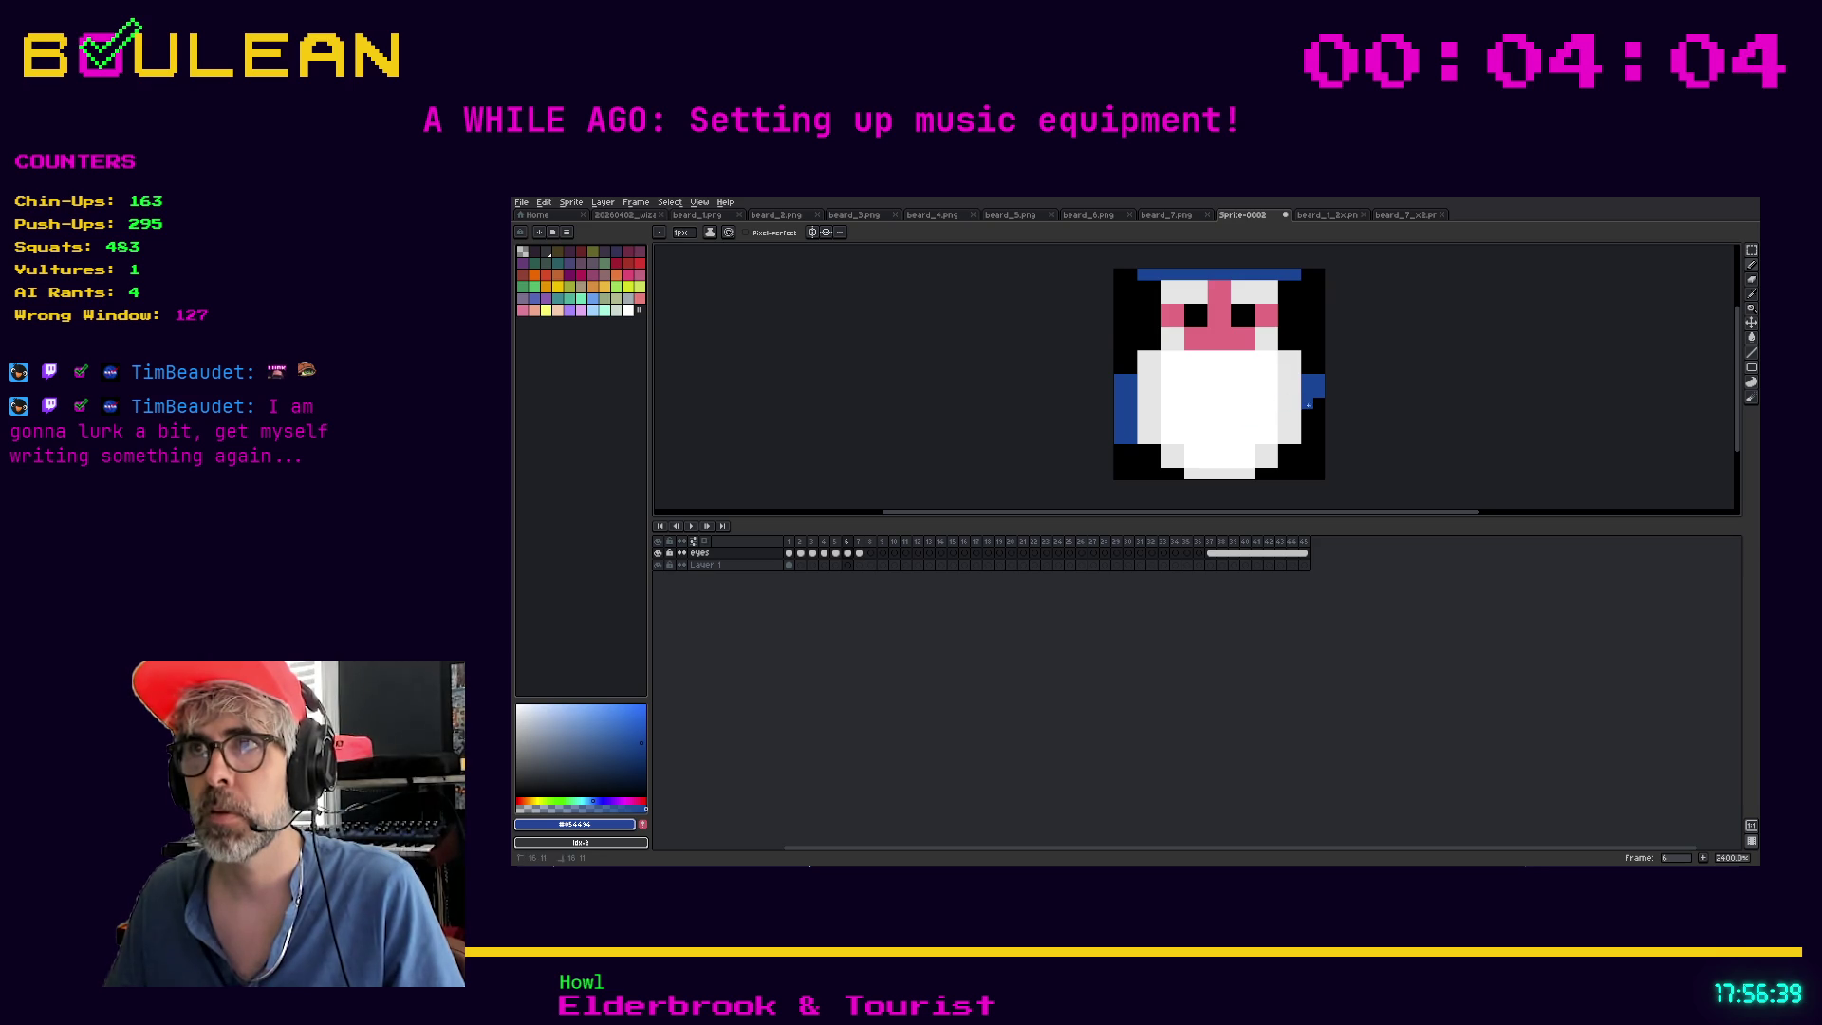
pyautogui.click(1314, 415)
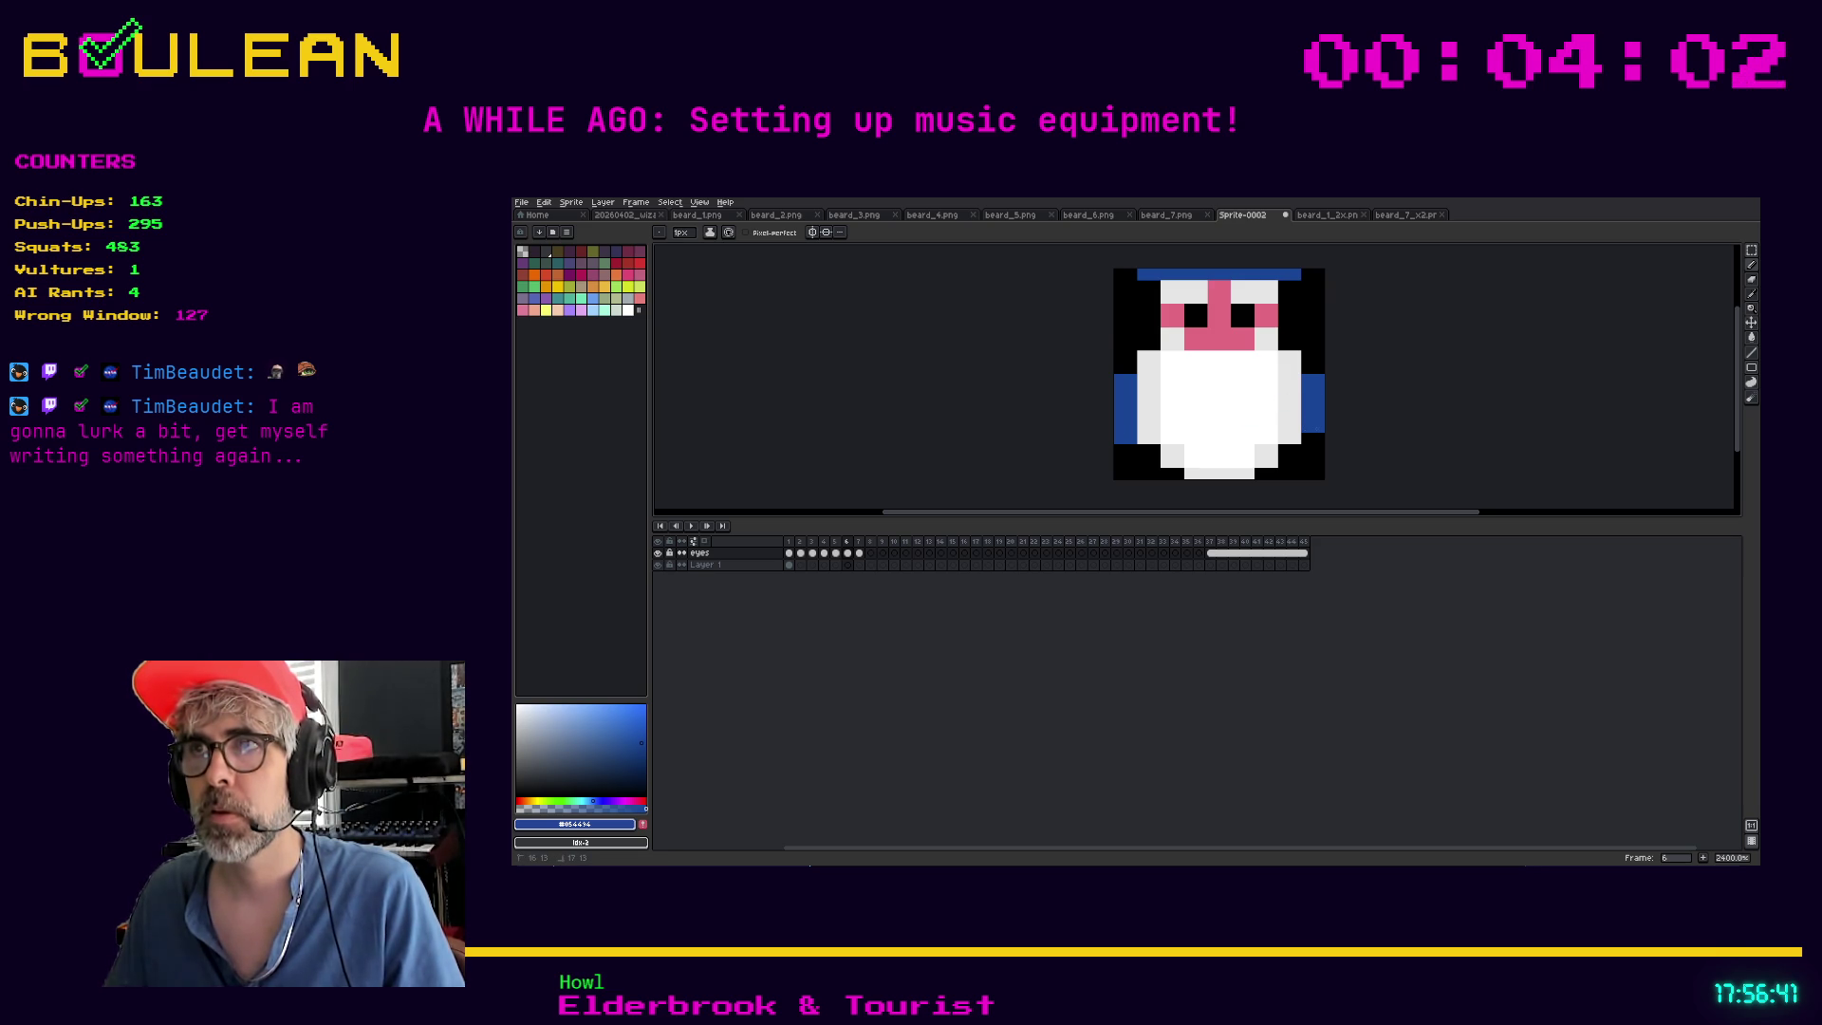
# Pick the face's pink and paint pink hands at both bottom corners
pyautogui.press('i')
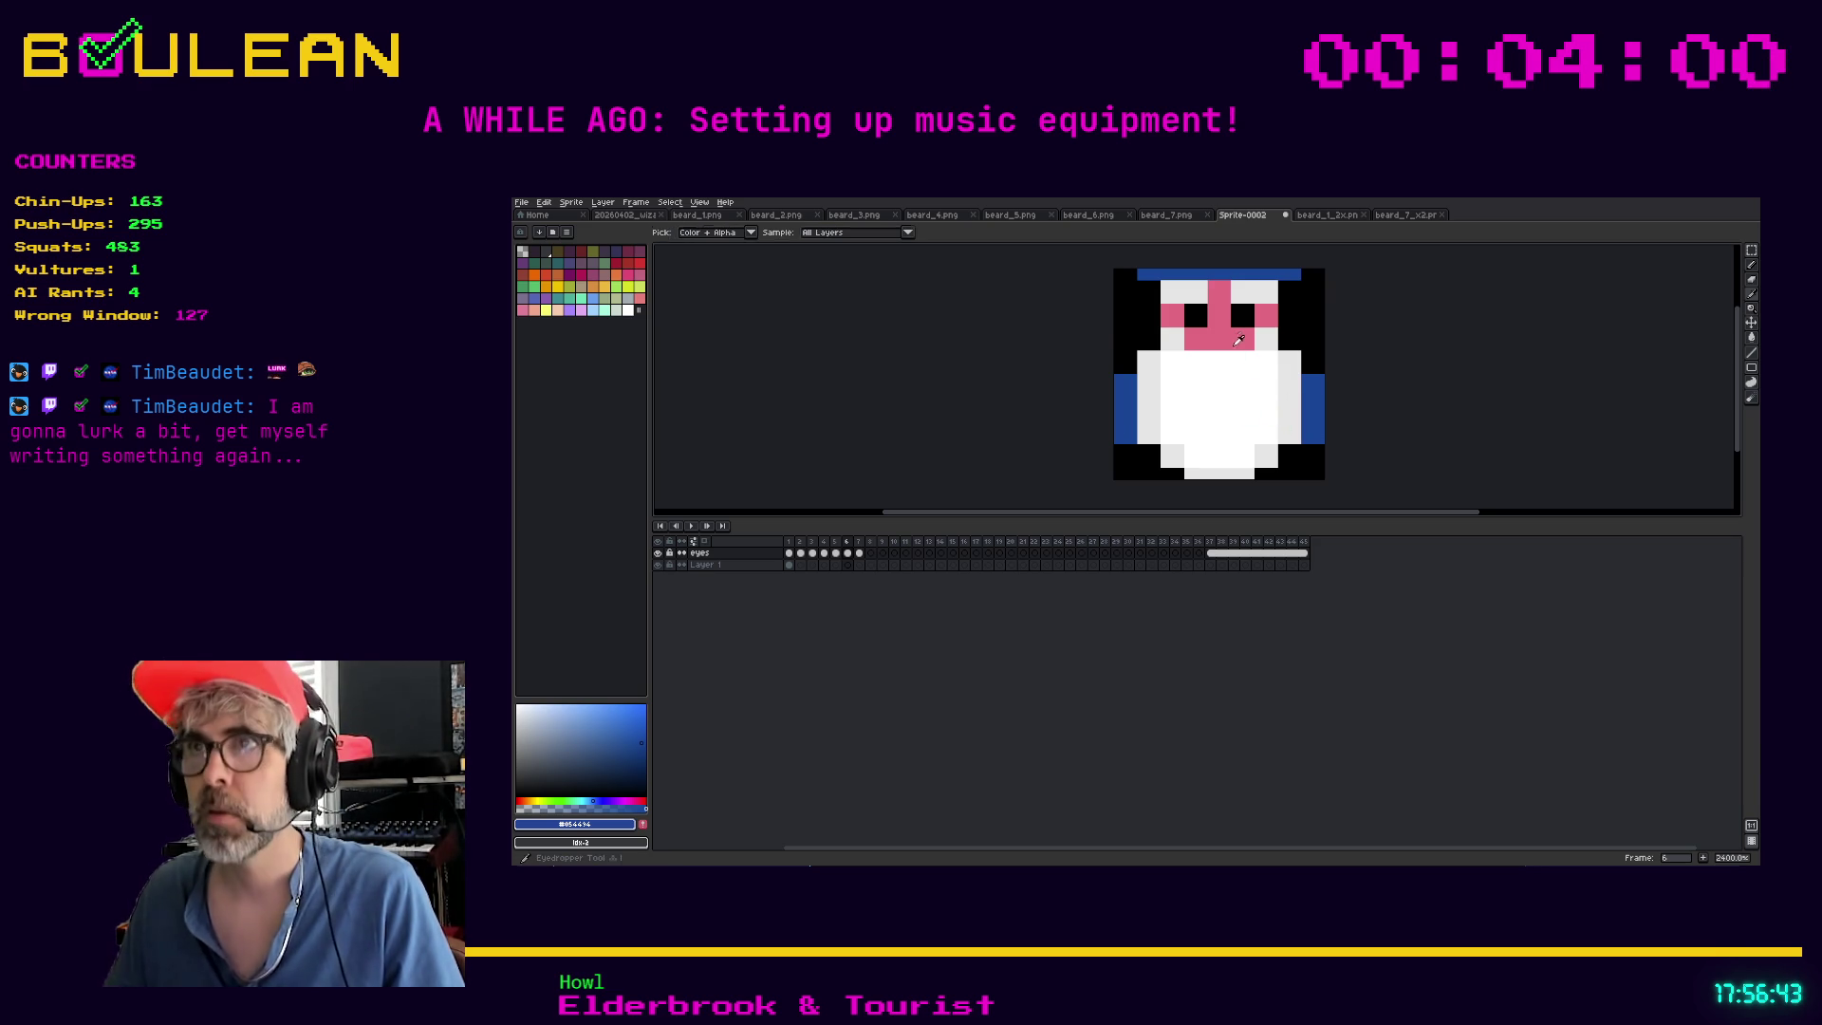
pyautogui.click(1239, 339)
pyautogui.press('b')
pyautogui.moveTo(1118, 462); pyautogui.dragTo(1130, 451)
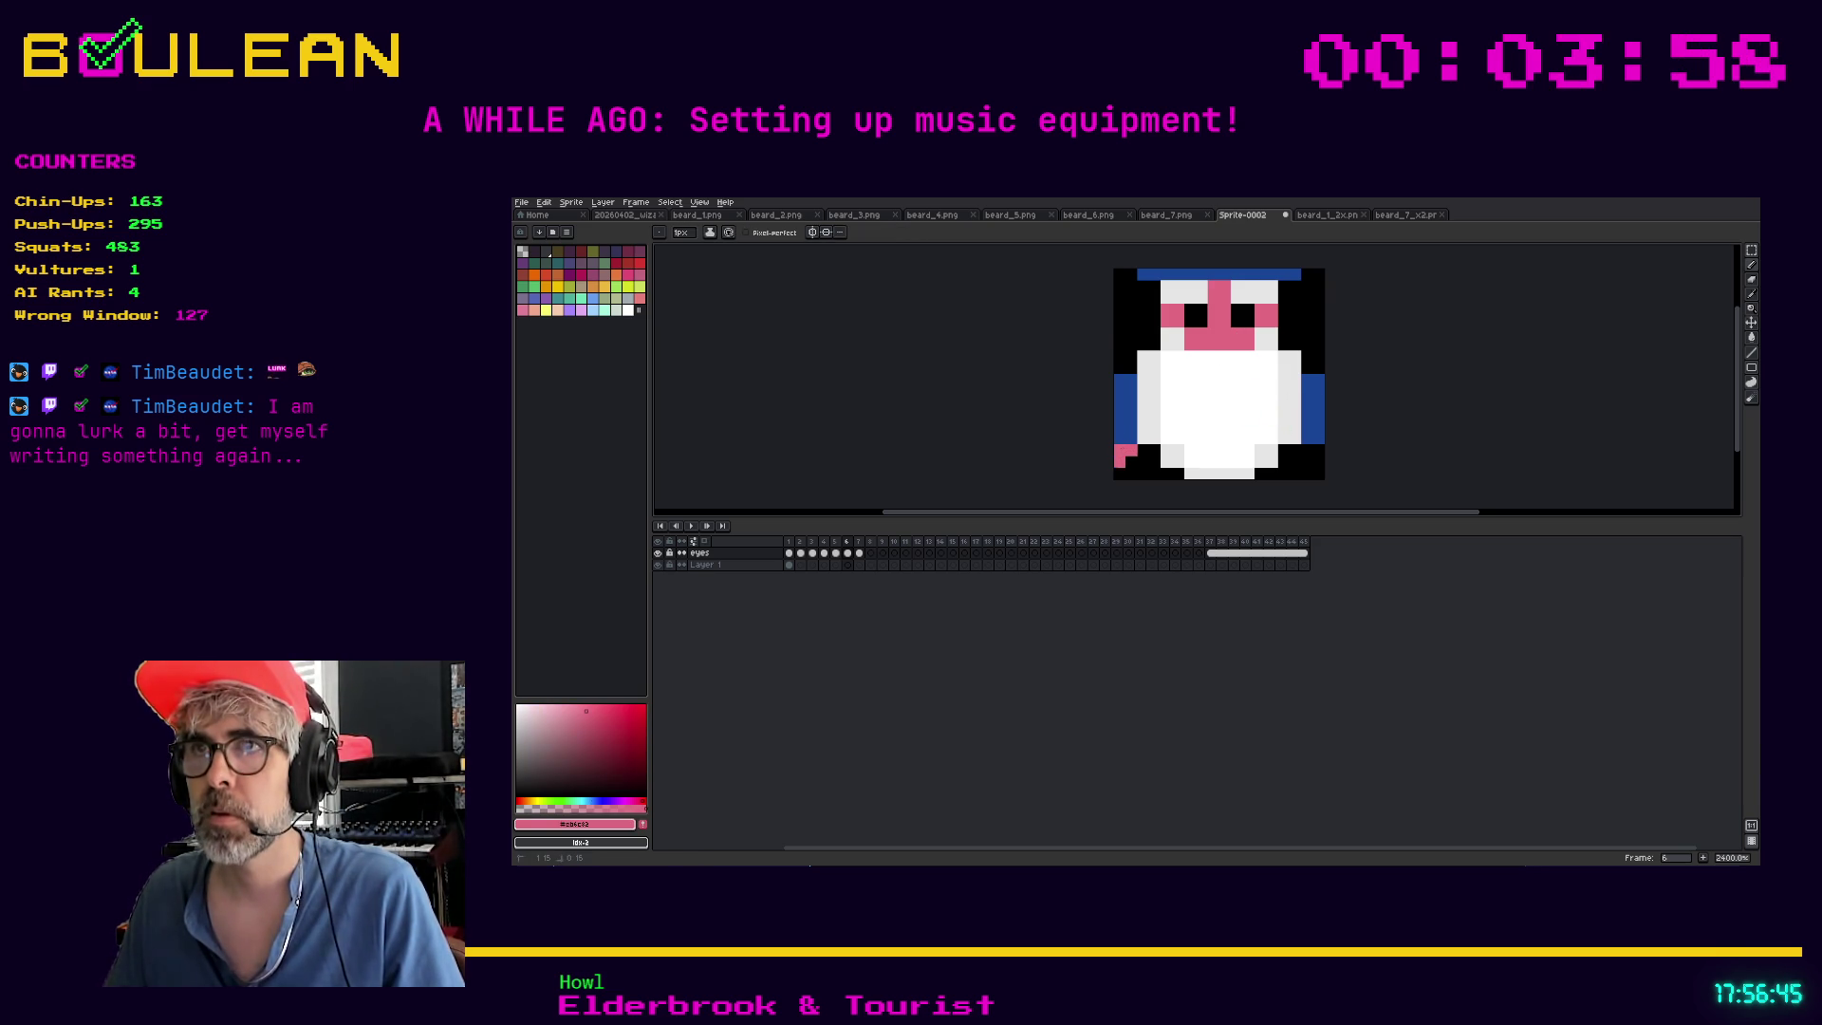
pyautogui.click(1306, 450)
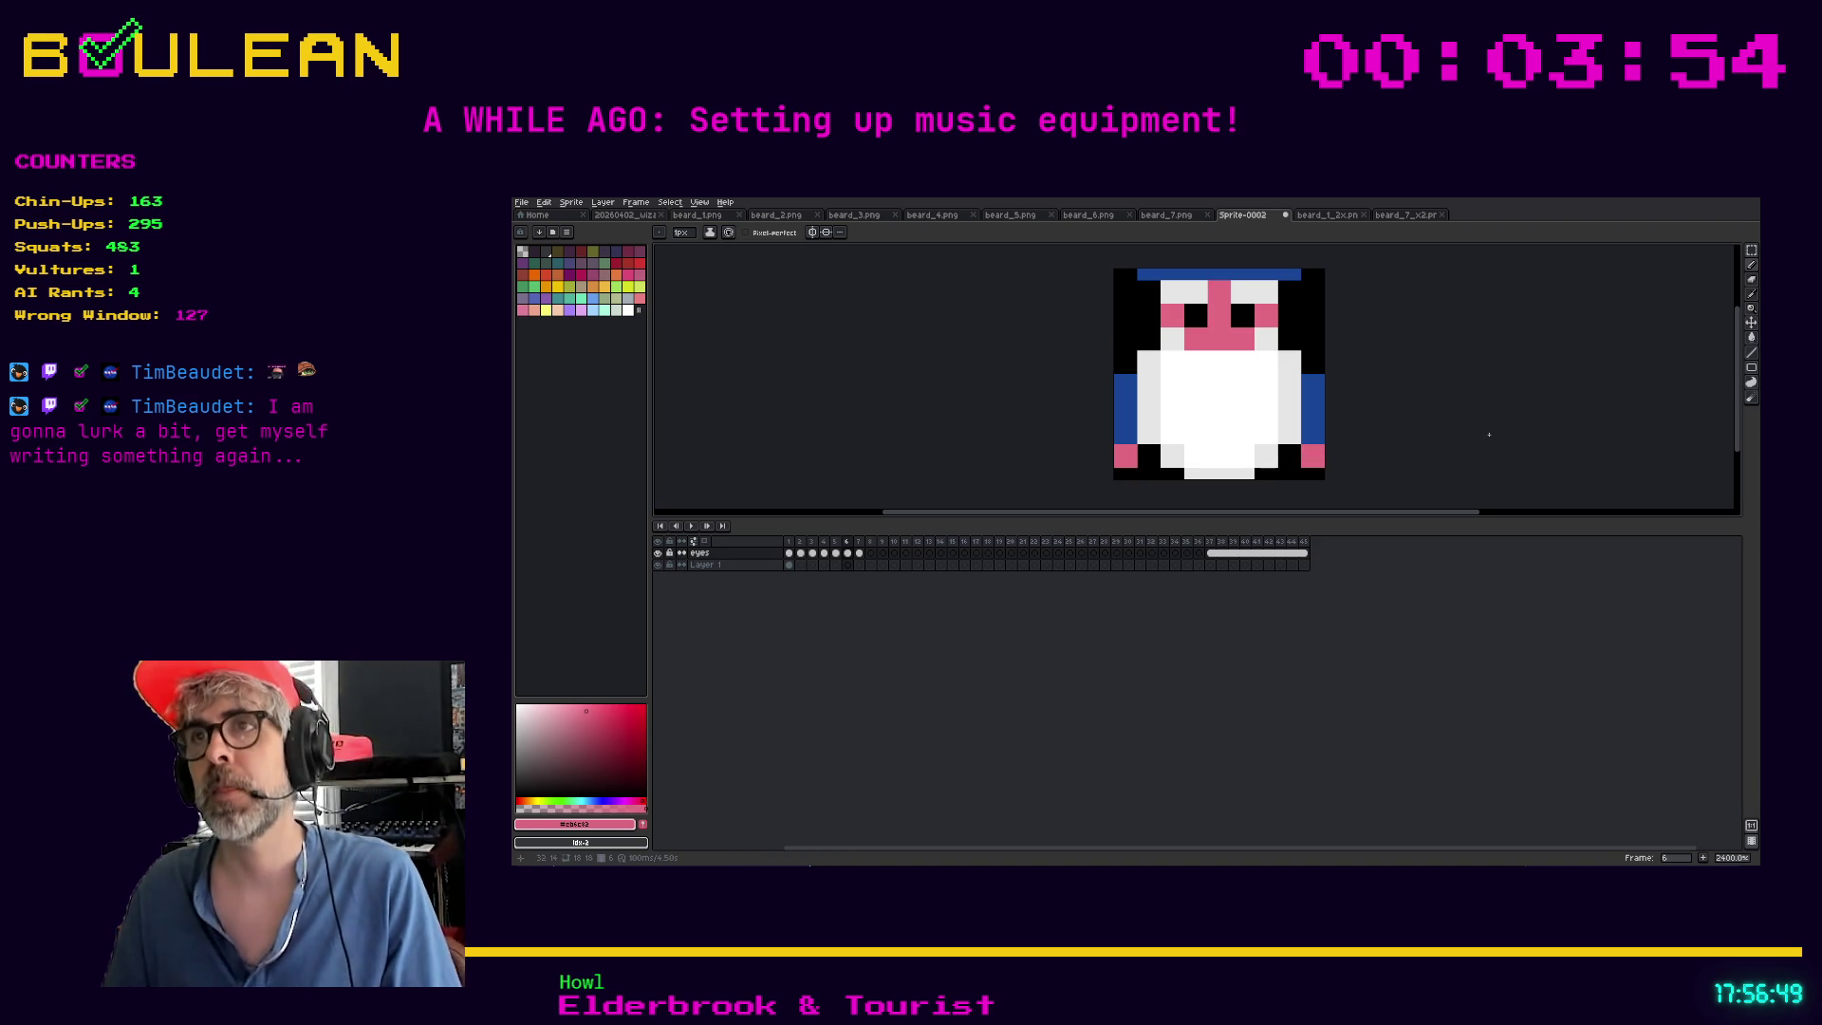
pyautogui.click(641, 216)
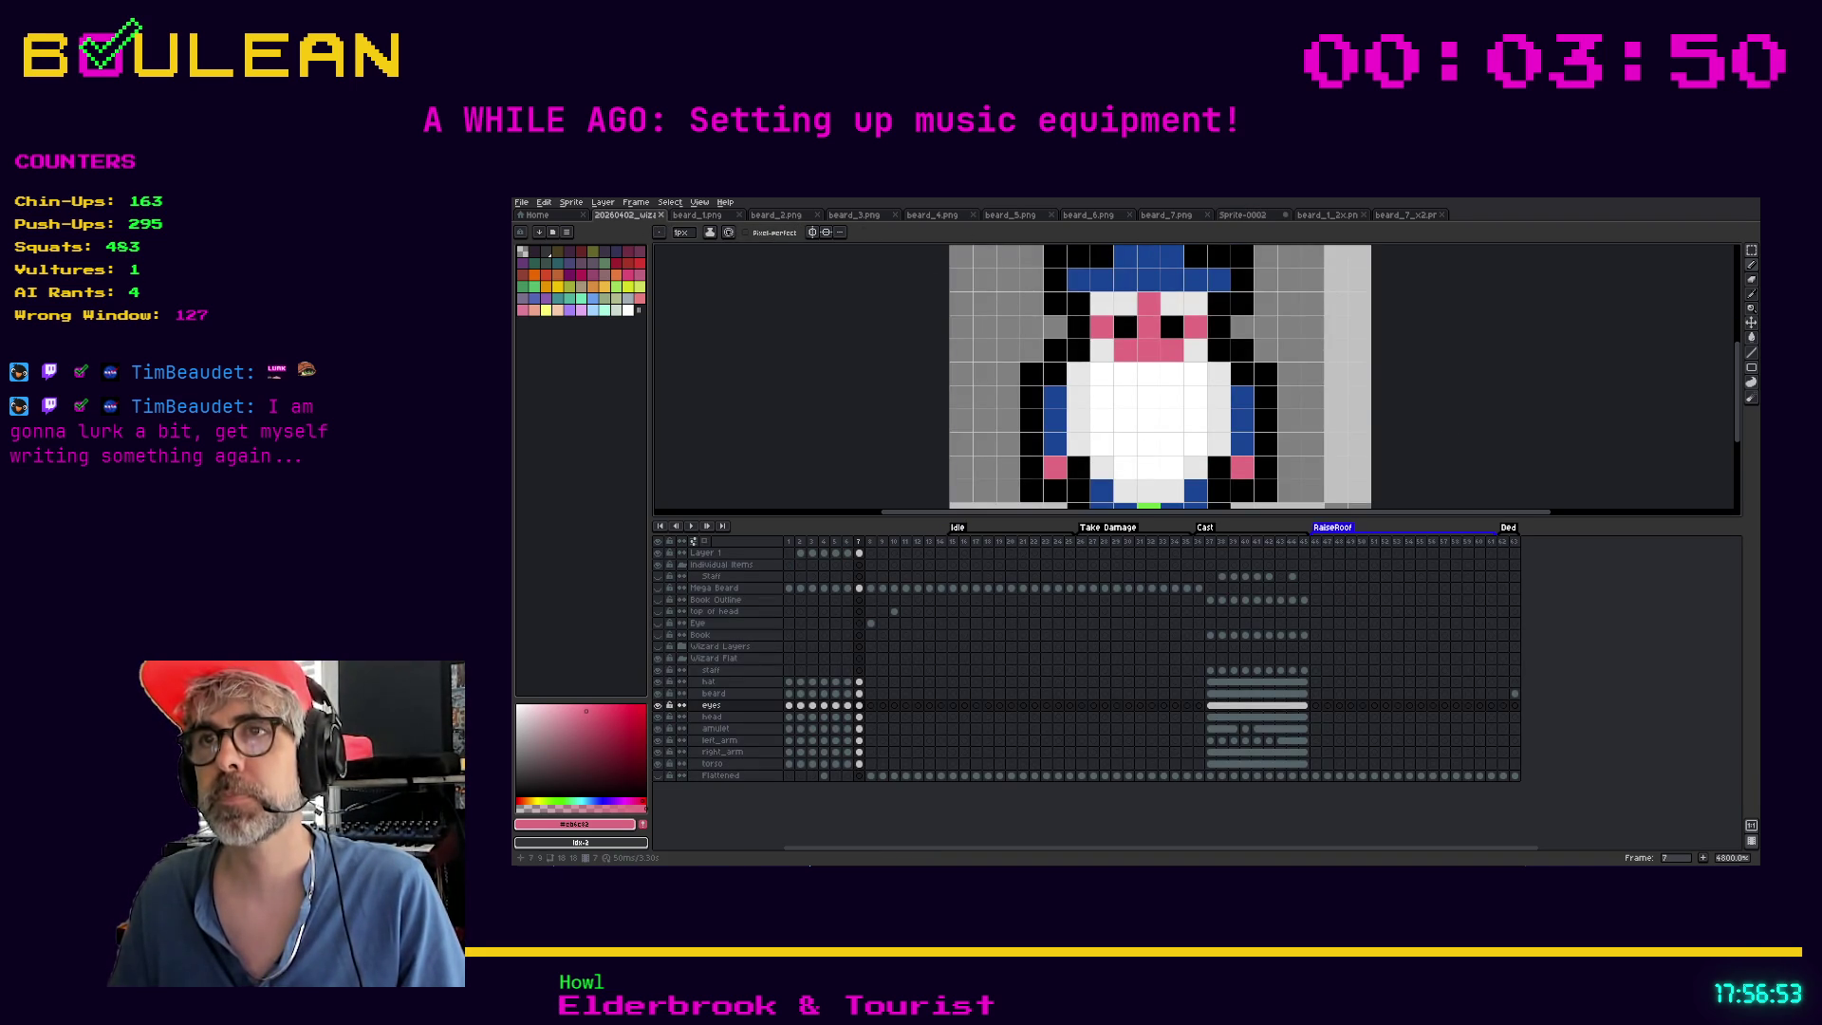
# Try a pink pixel in the right eye, undo it, and add one pink pixel to the white body
pyautogui.click(1255, 217)
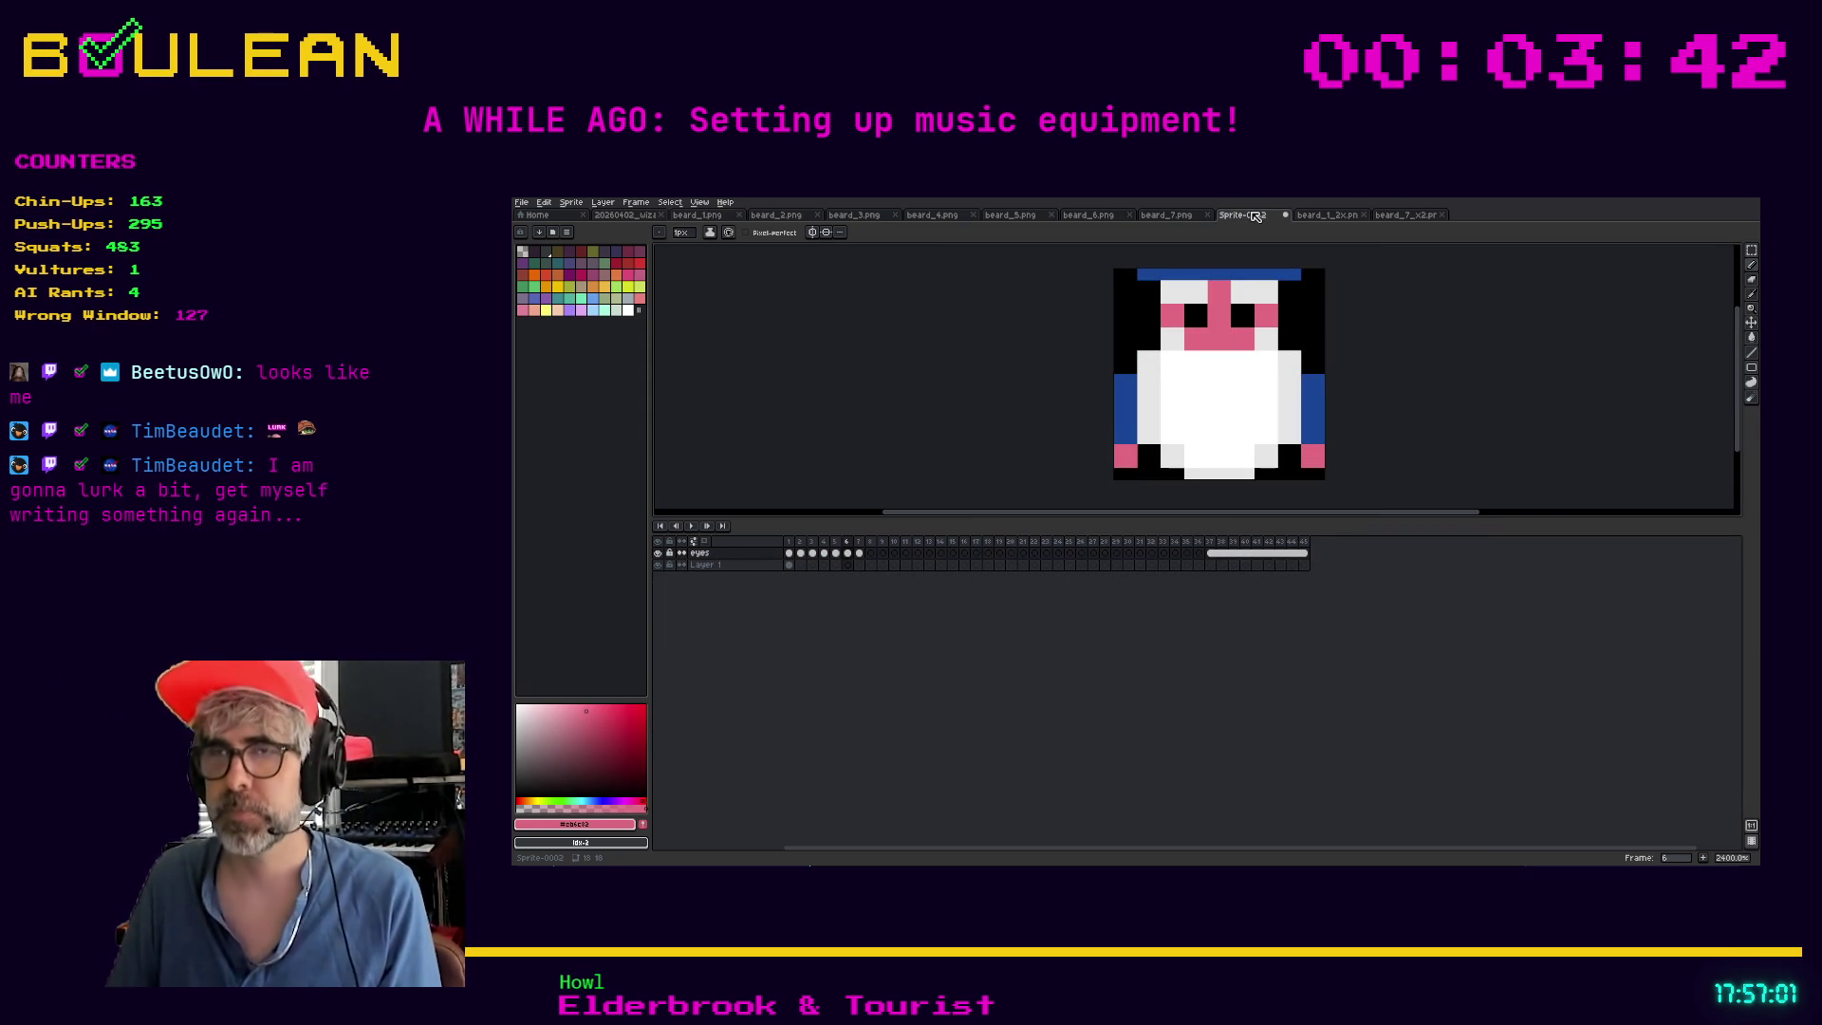
pyautogui.click(1232, 325)
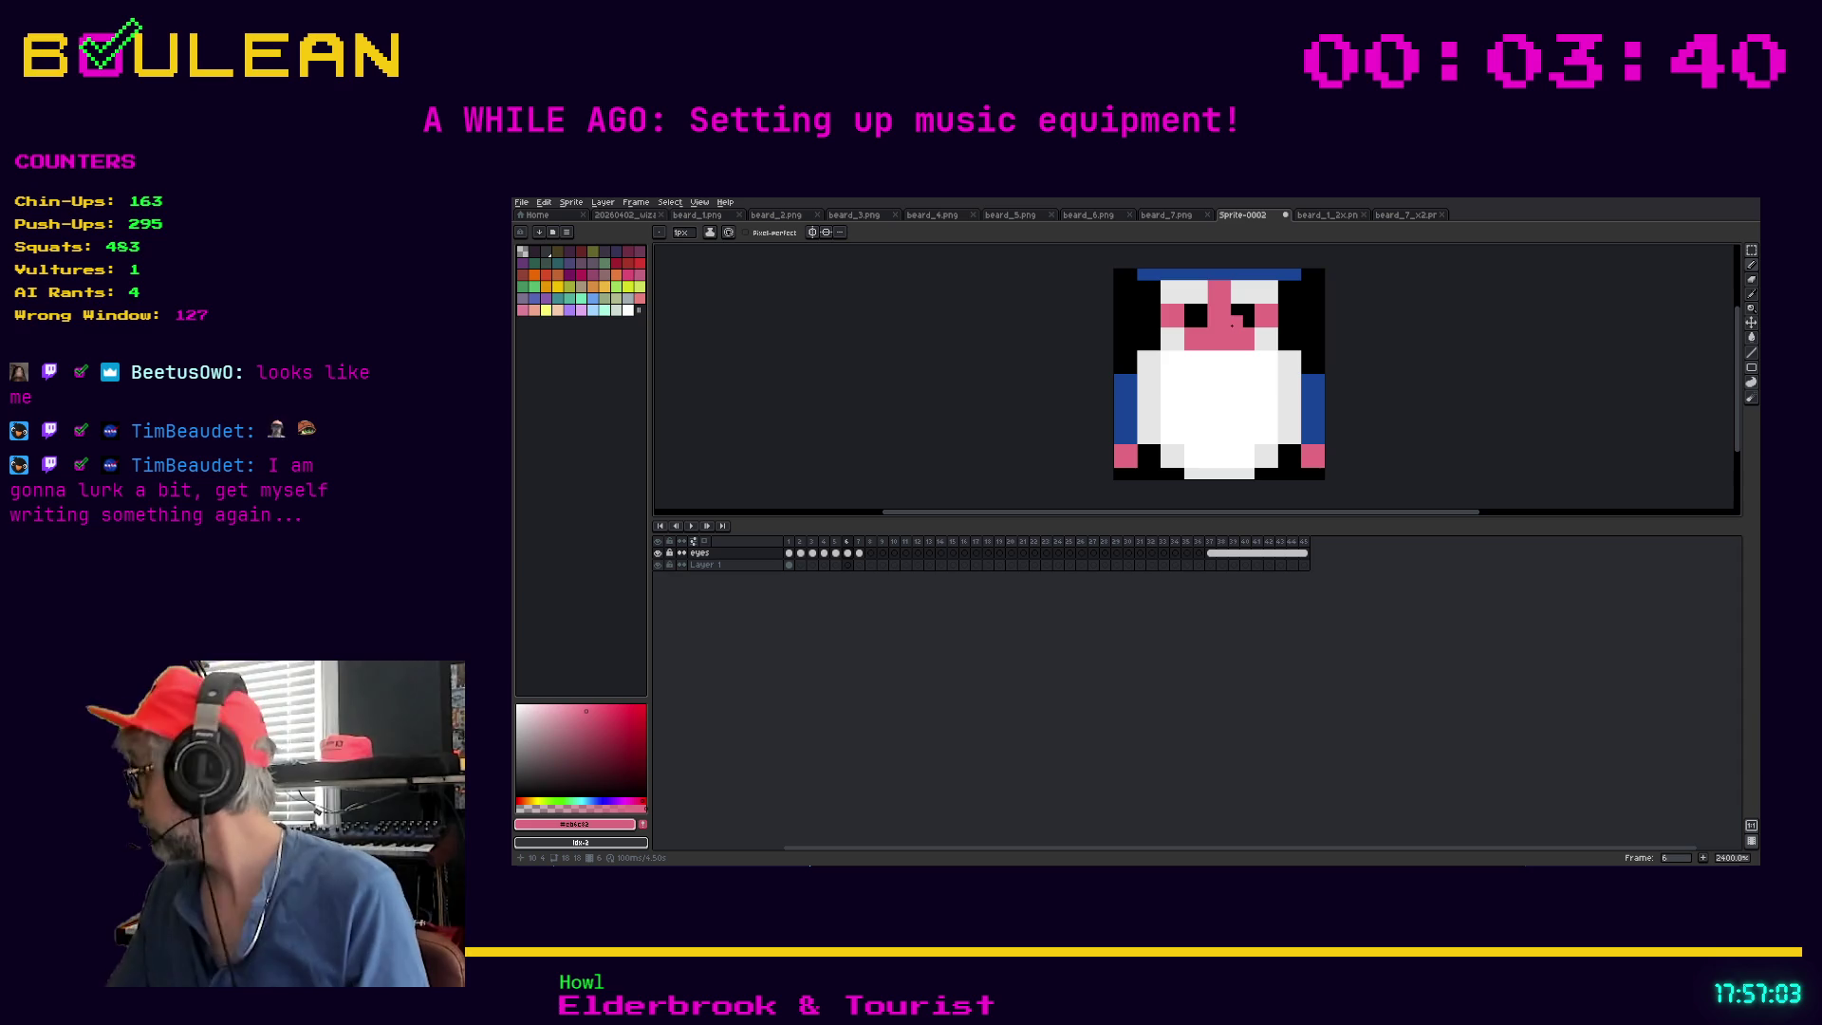
pyautogui.hotkey('ctrl', 'z')
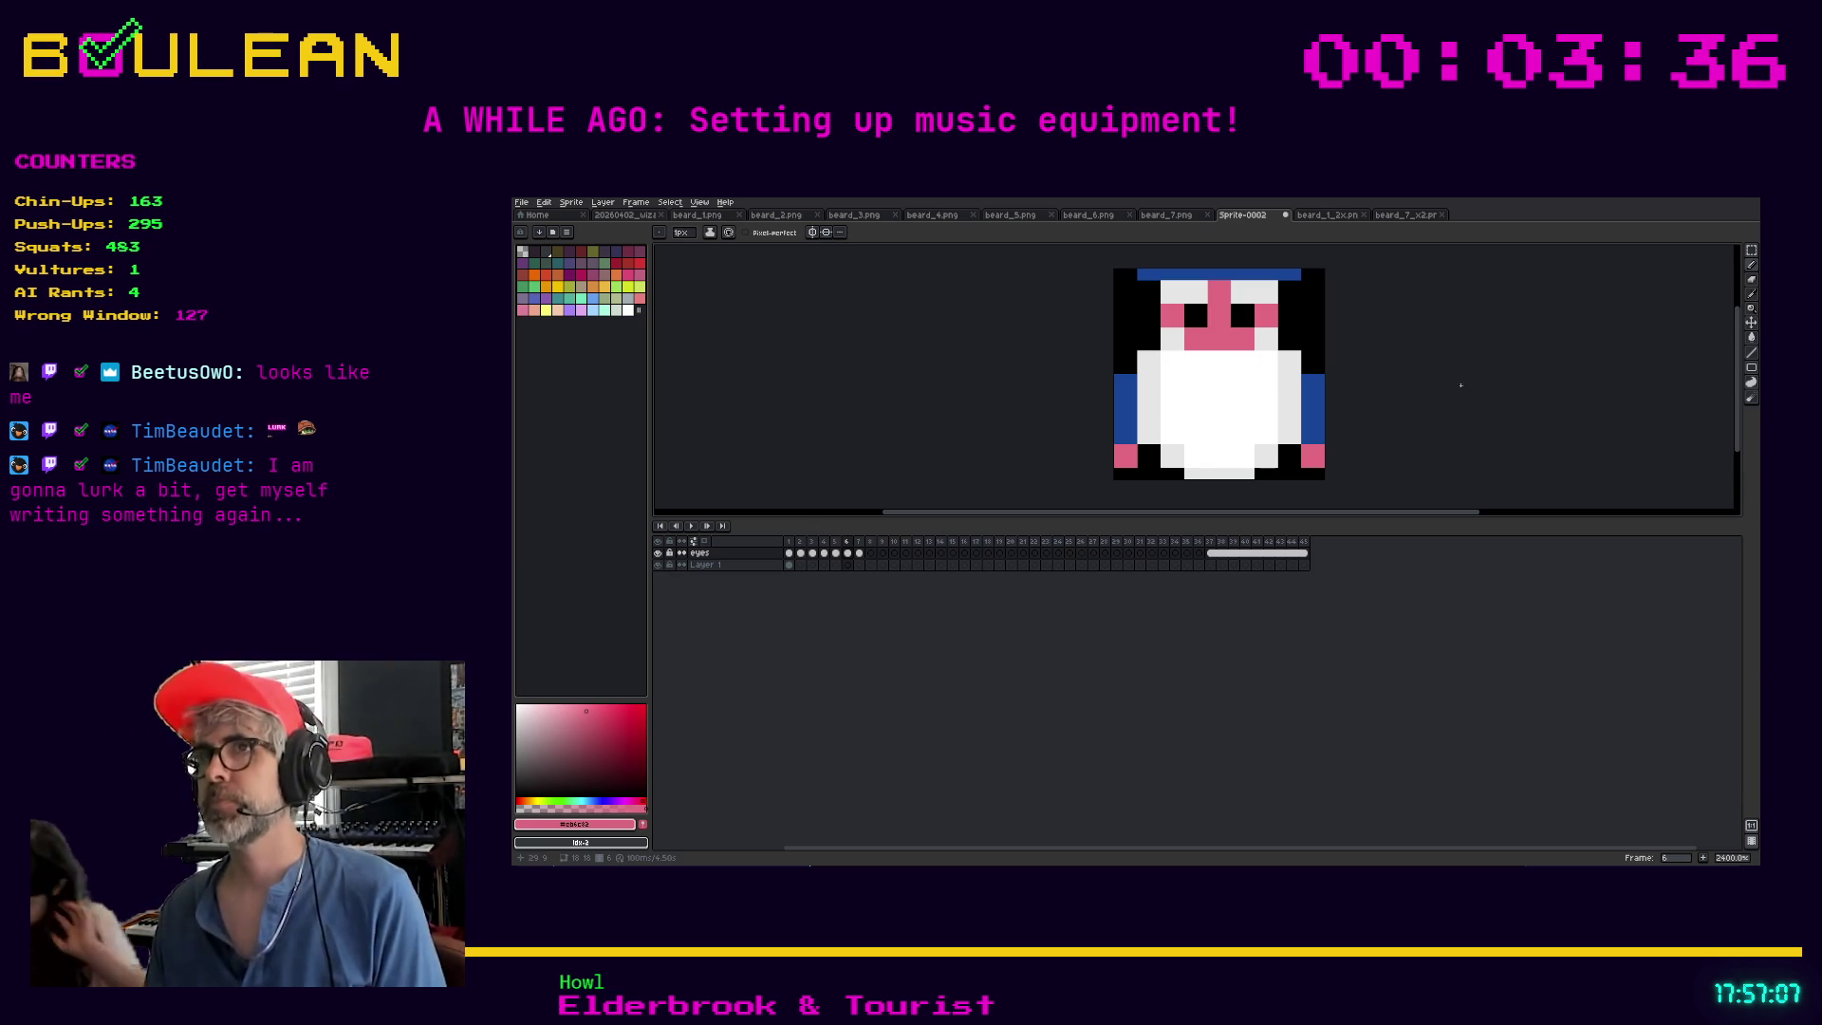
pyautogui.moveTo(1742, 383); pyautogui.dragTo(1741, 376)
pyautogui.click(1190, 399)
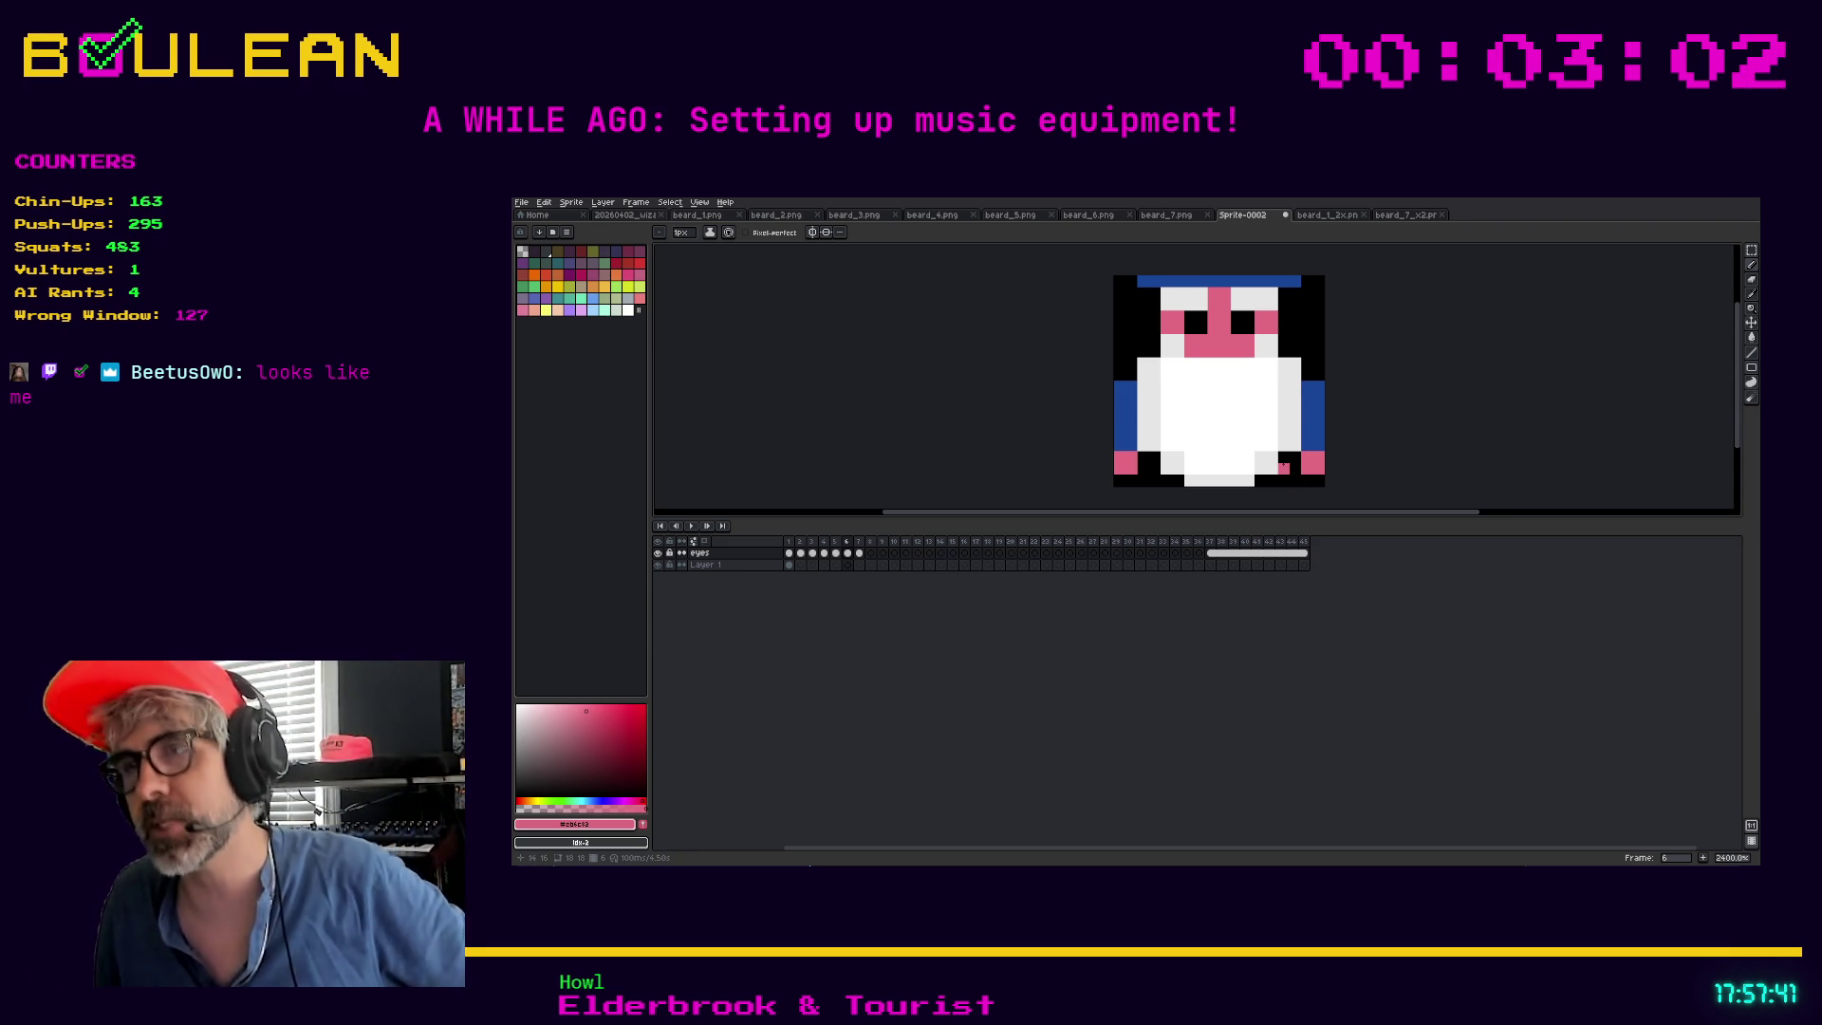
pyautogui.click(626, 216)
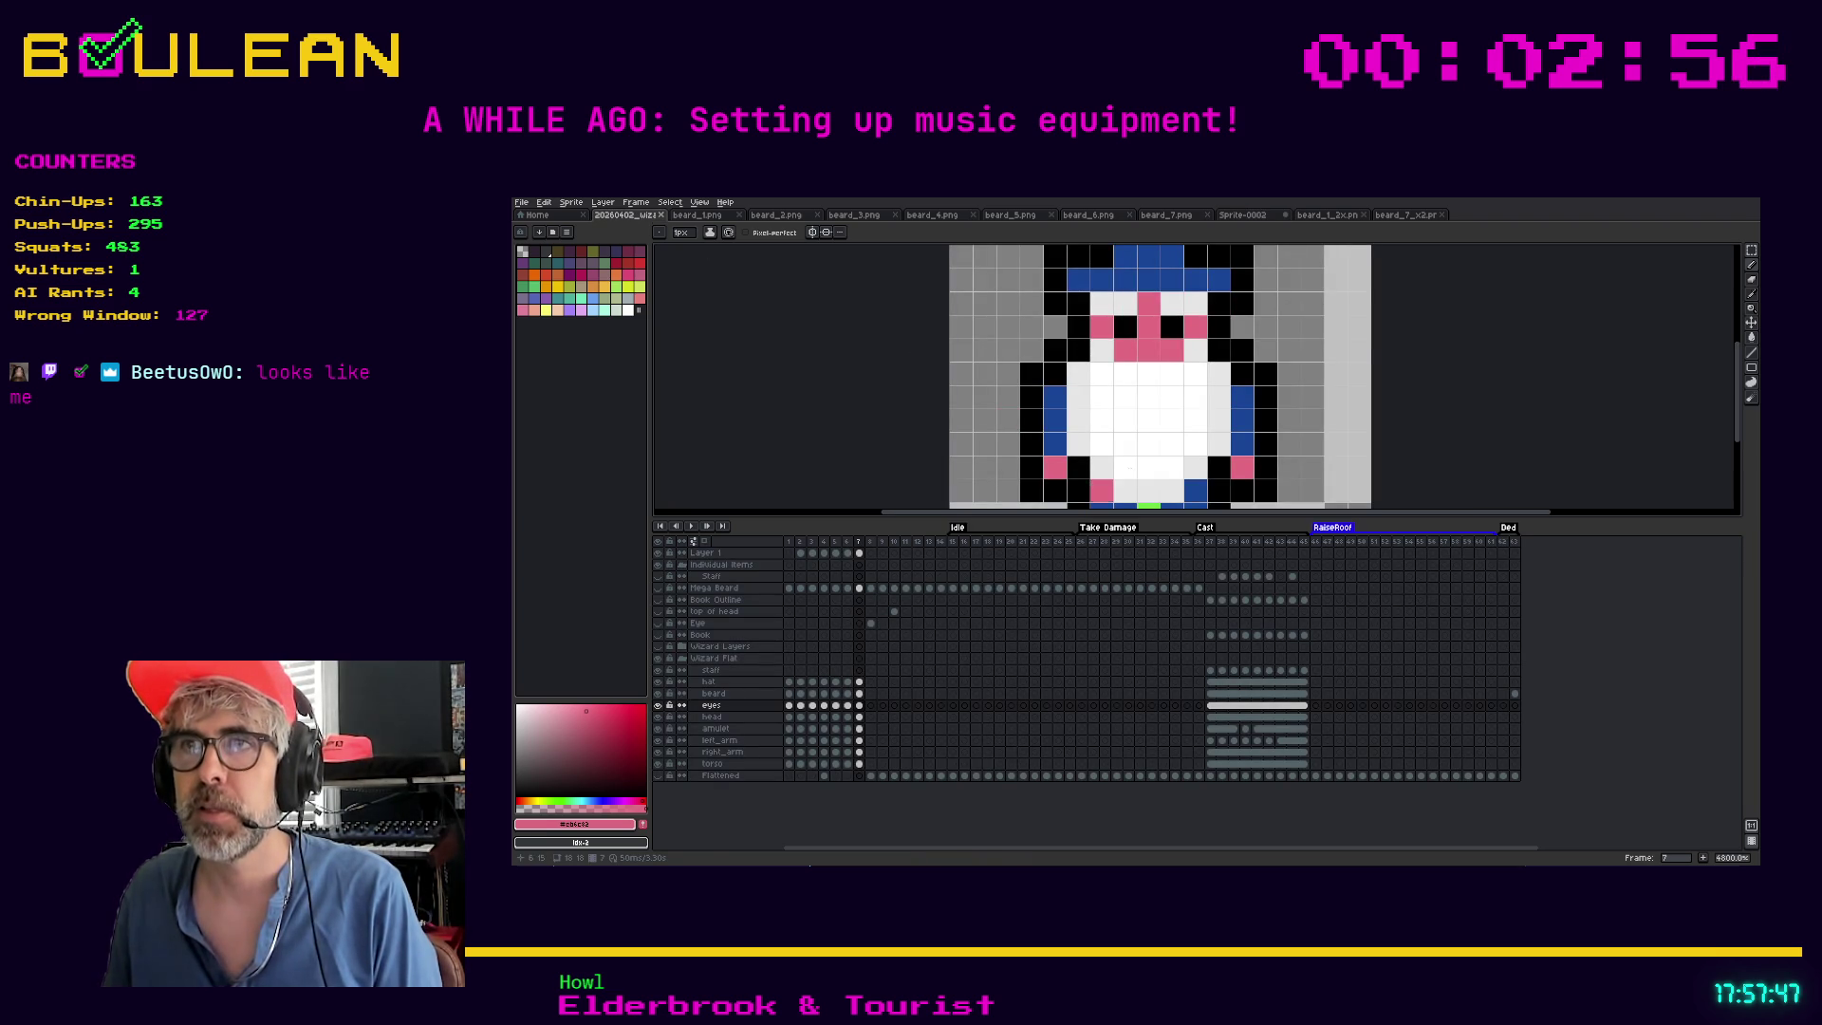
# Pick the sprite's blue and pencil blue feet along the bottom row, erasing one stray pixel
pyautogui.click(1251, 217)
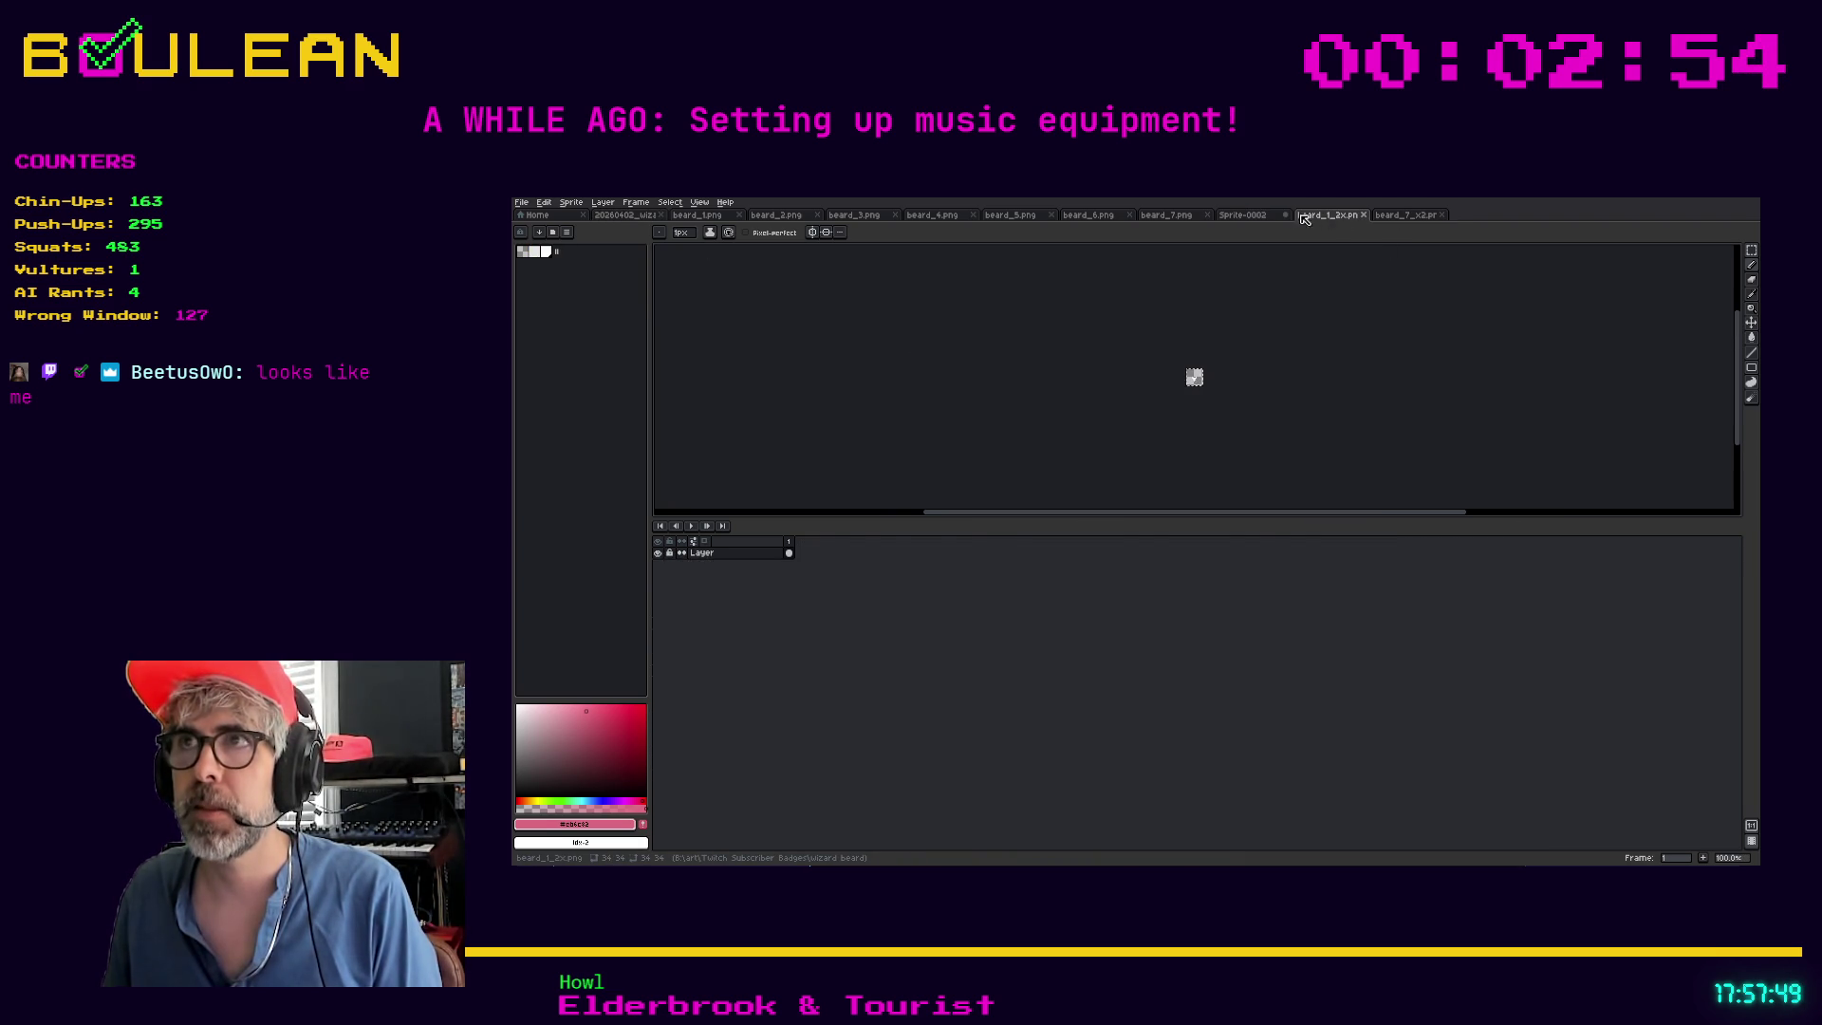
pyautogui.press('i')
pyautogui.click(1313, 423)
pyautogui.press('b')
pyautogui.click(1261, 467)
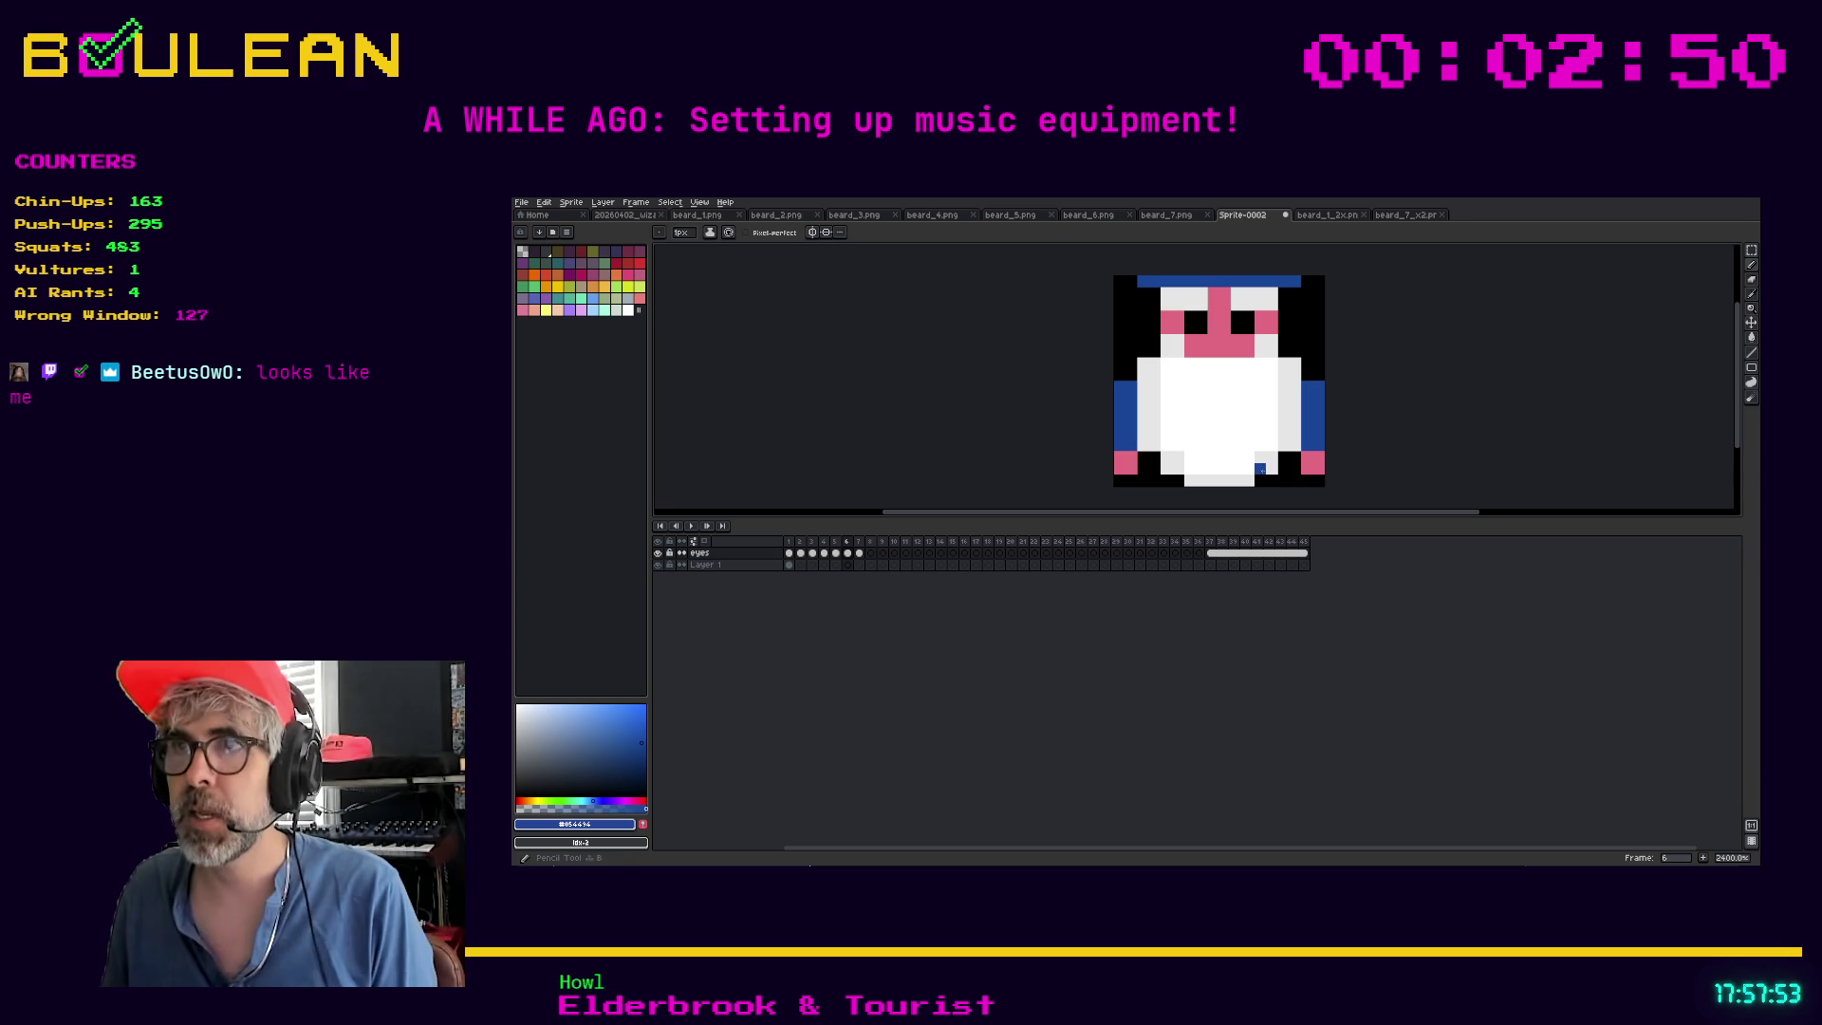
pyautogui.click(1270, 479)
pyautogui.rightClick(1241, 480)
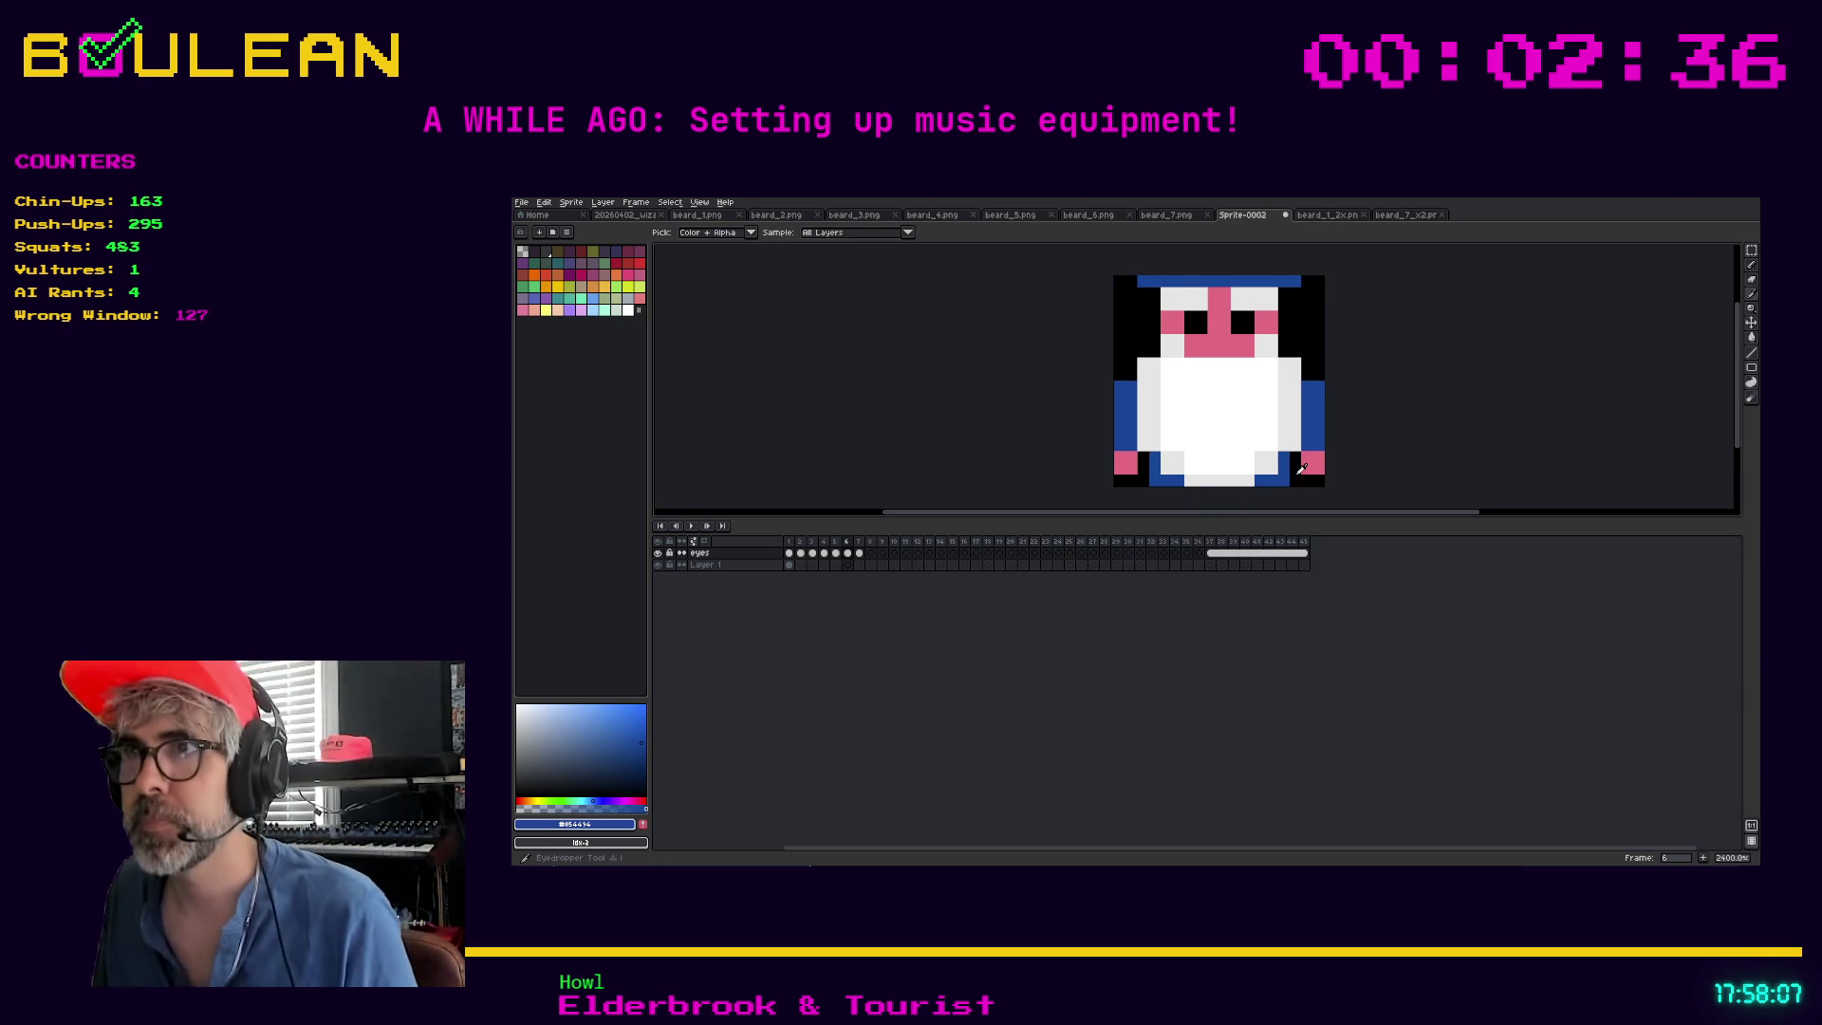
# Paint lower-left and bottom-row pixels black, undoing the bottom-right black strokes
pyautogui.keyDown('alt'); pyautogui.click(1287, 462); pyautogui.keyUp('alt')
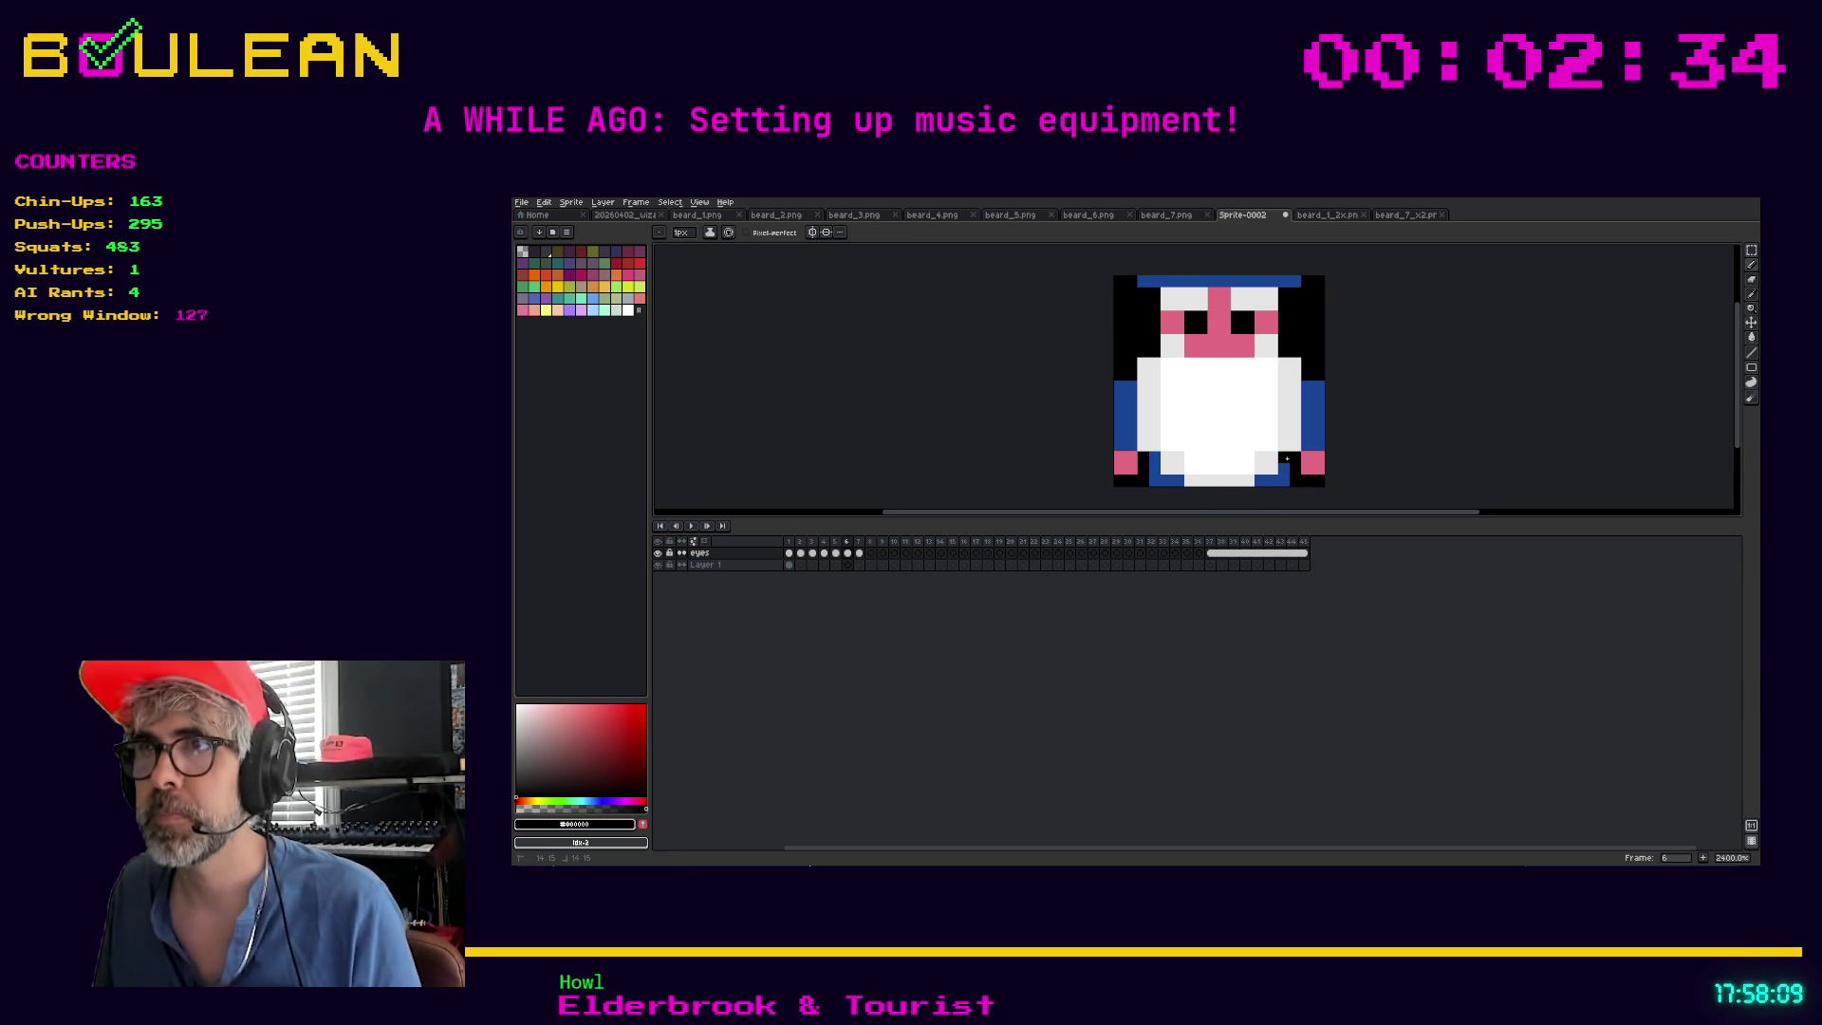
pyautogui.click(1153, 462)
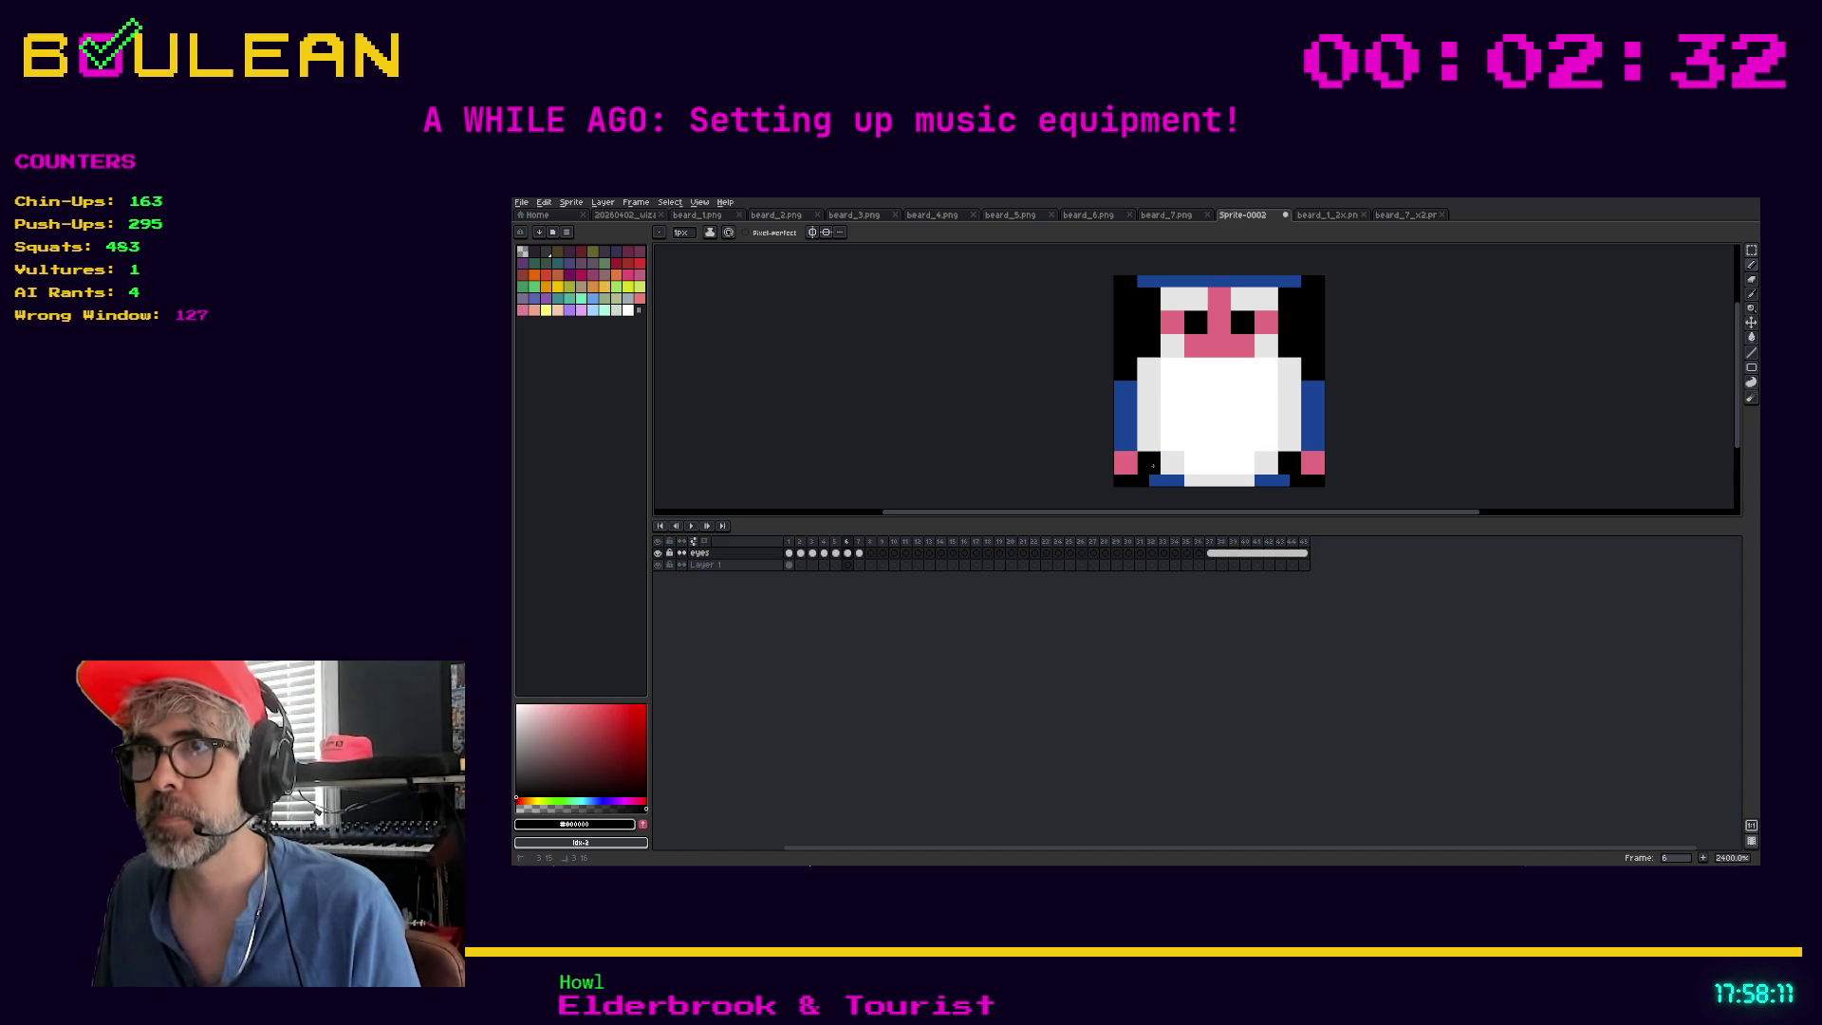
pyautogui.click(1153, 480)
pyautogui.click(1284, 480)
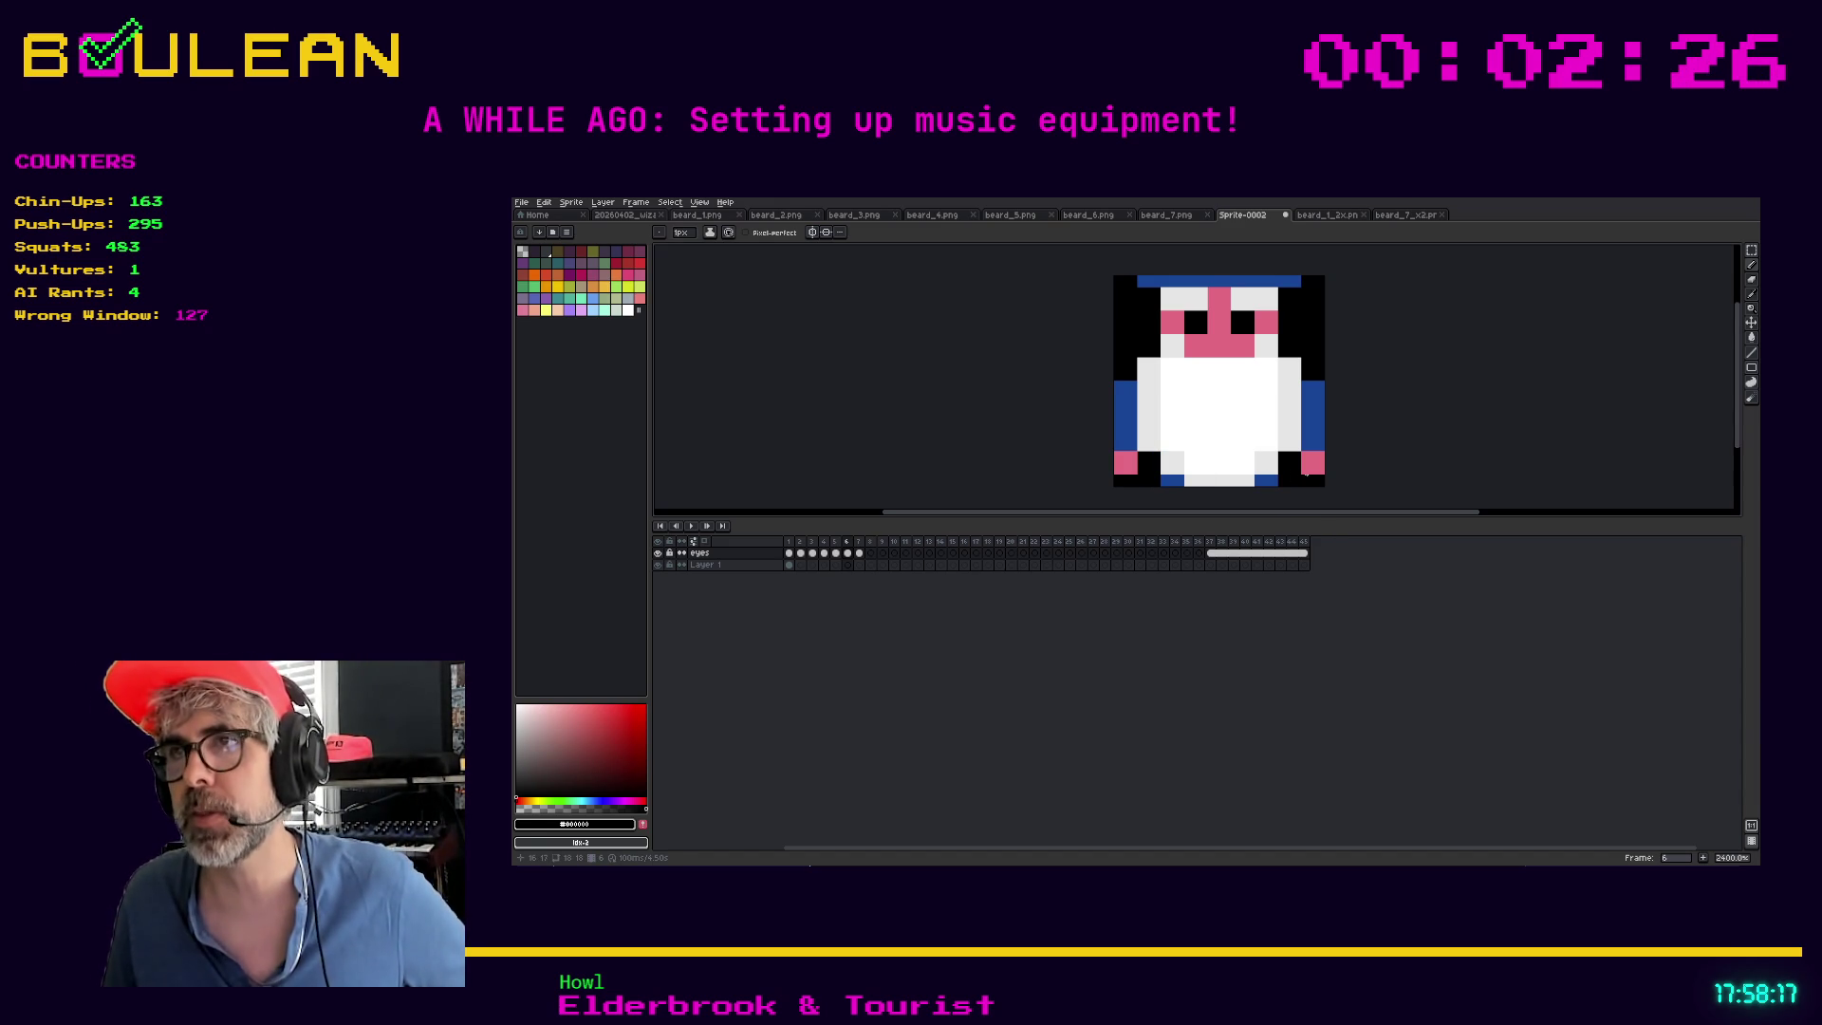
pyautogui.click(1318, 467)
pyautogui.click(1319, 447)
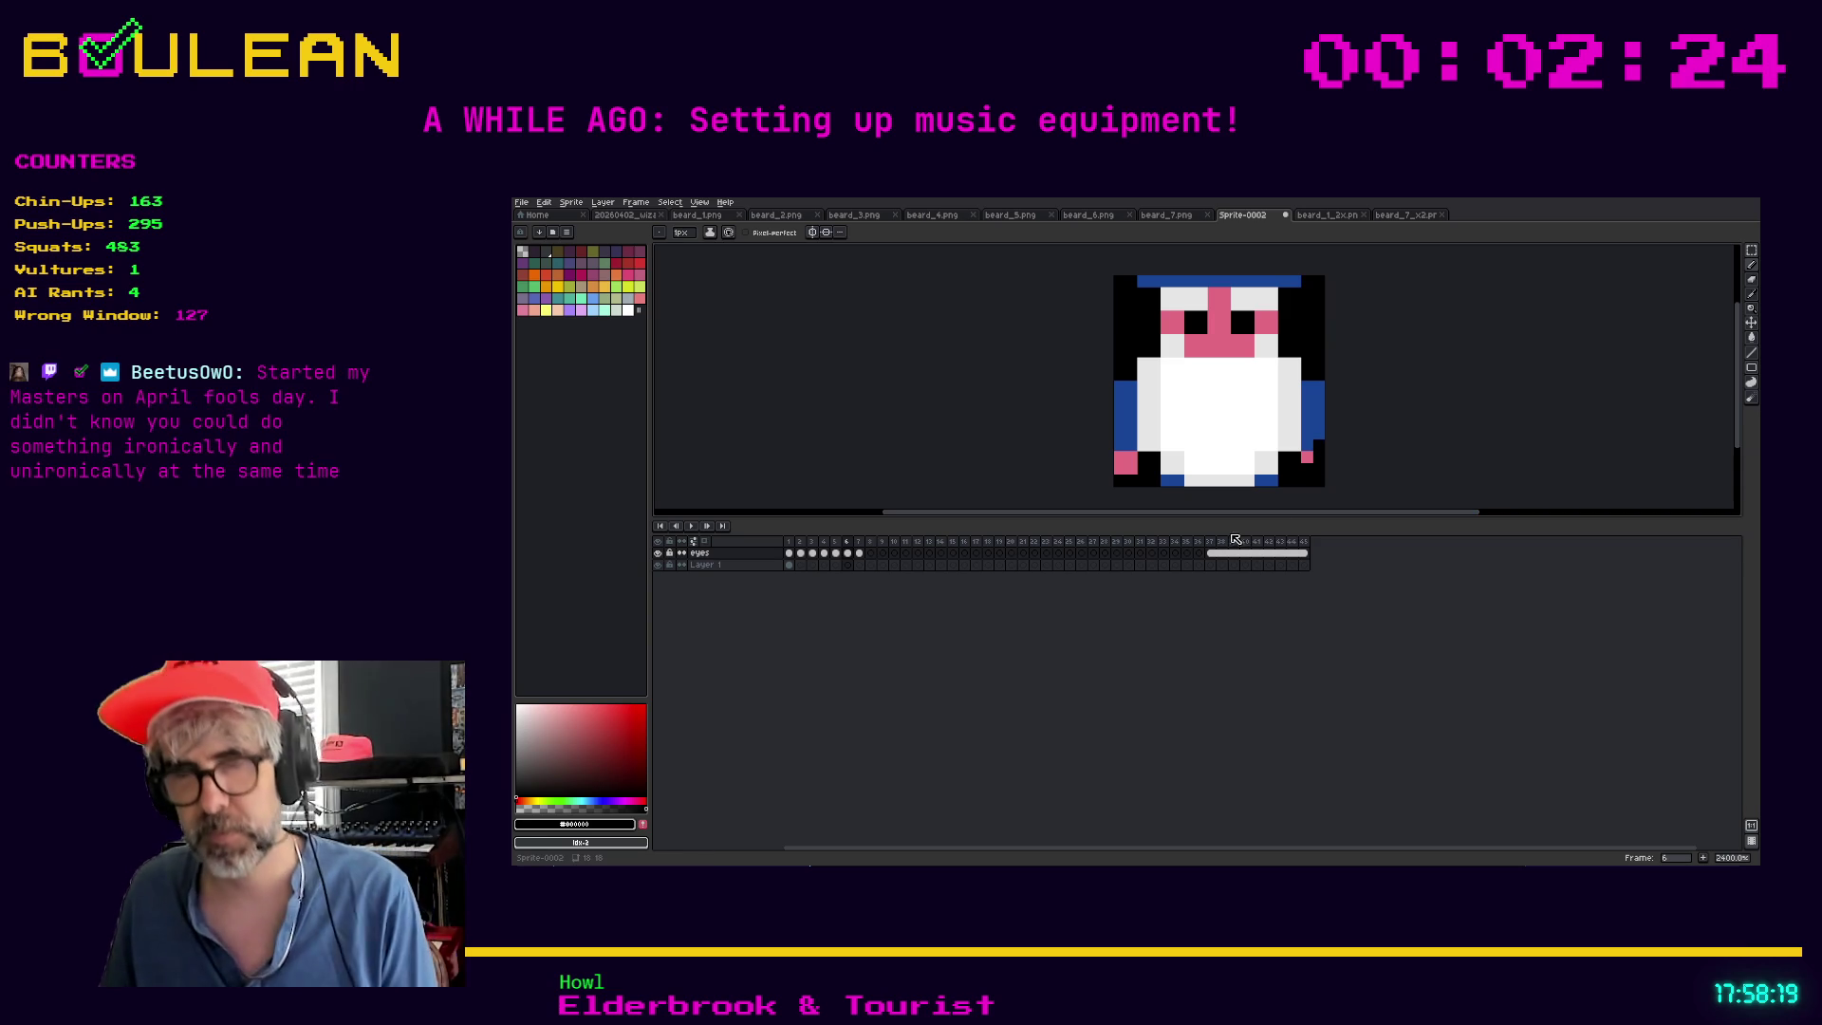
pyautogui.hotkey('ctrl', 'z')
pyautogui.hotkey('ctrl', 'z')
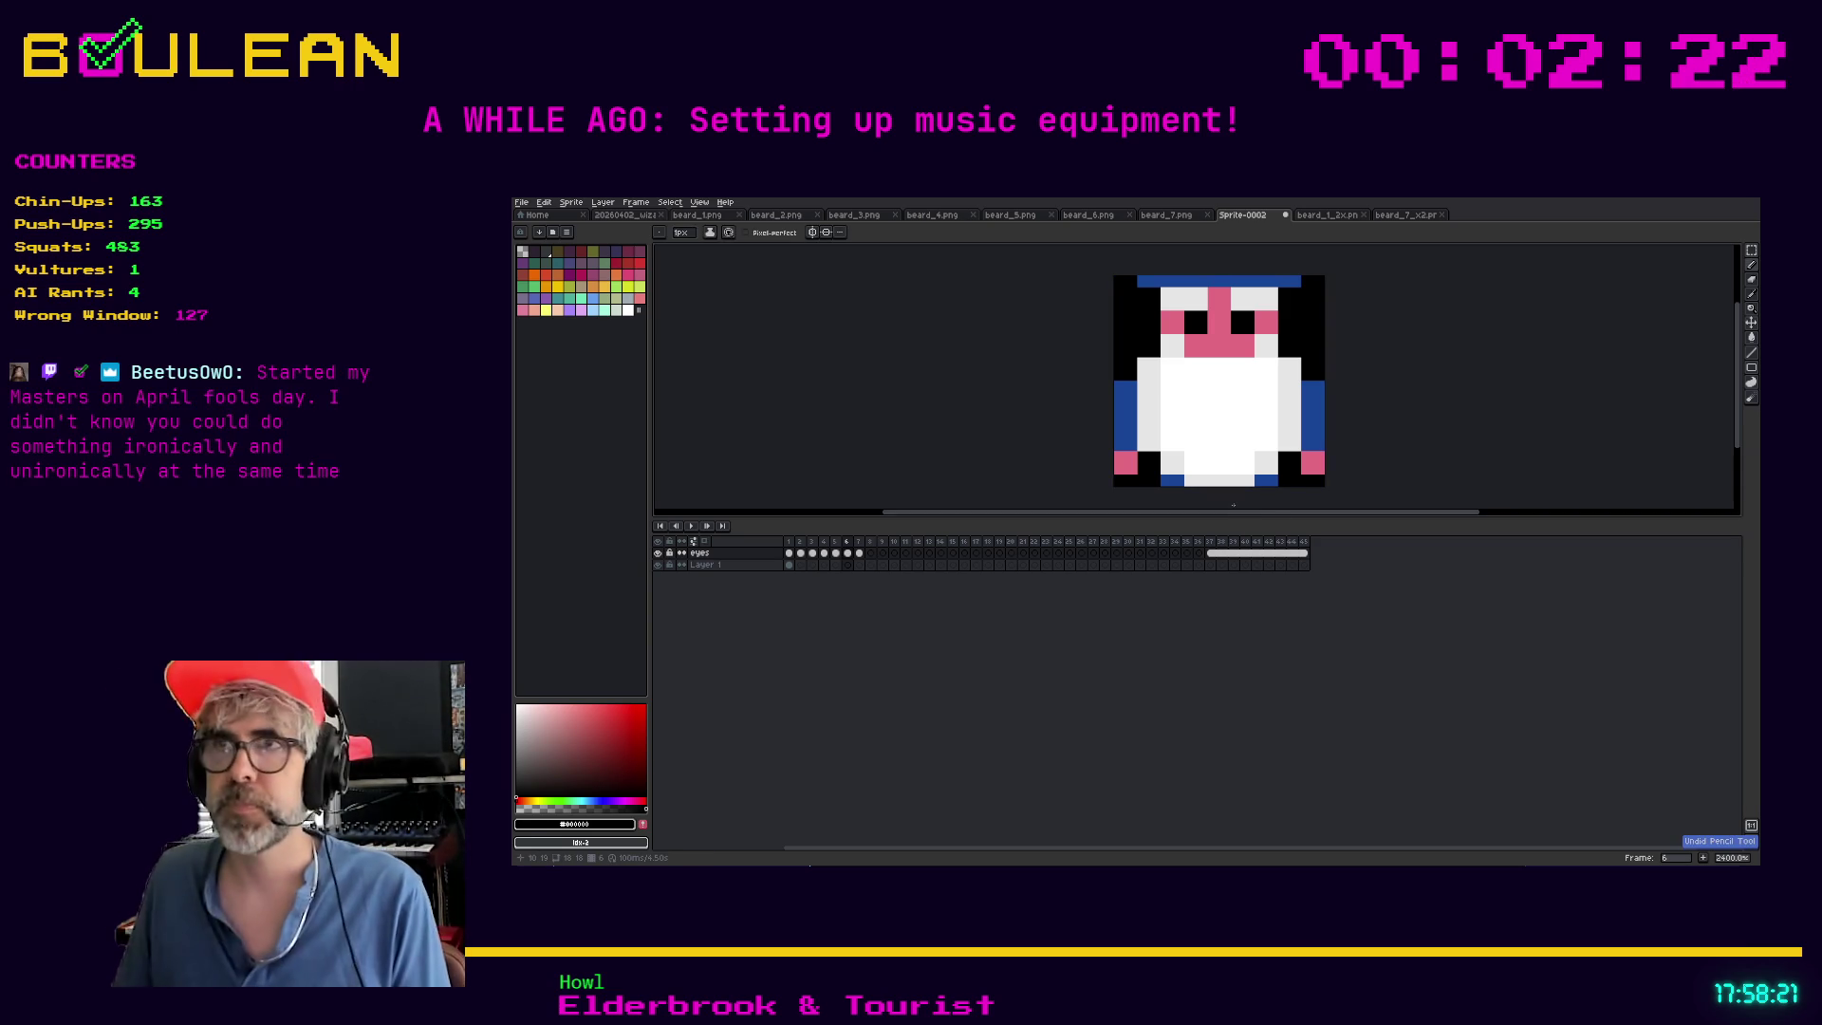
# Marquee-select the right blue-and-pink arm column and cut it out of the eyes layer
pyautogui.press('m')
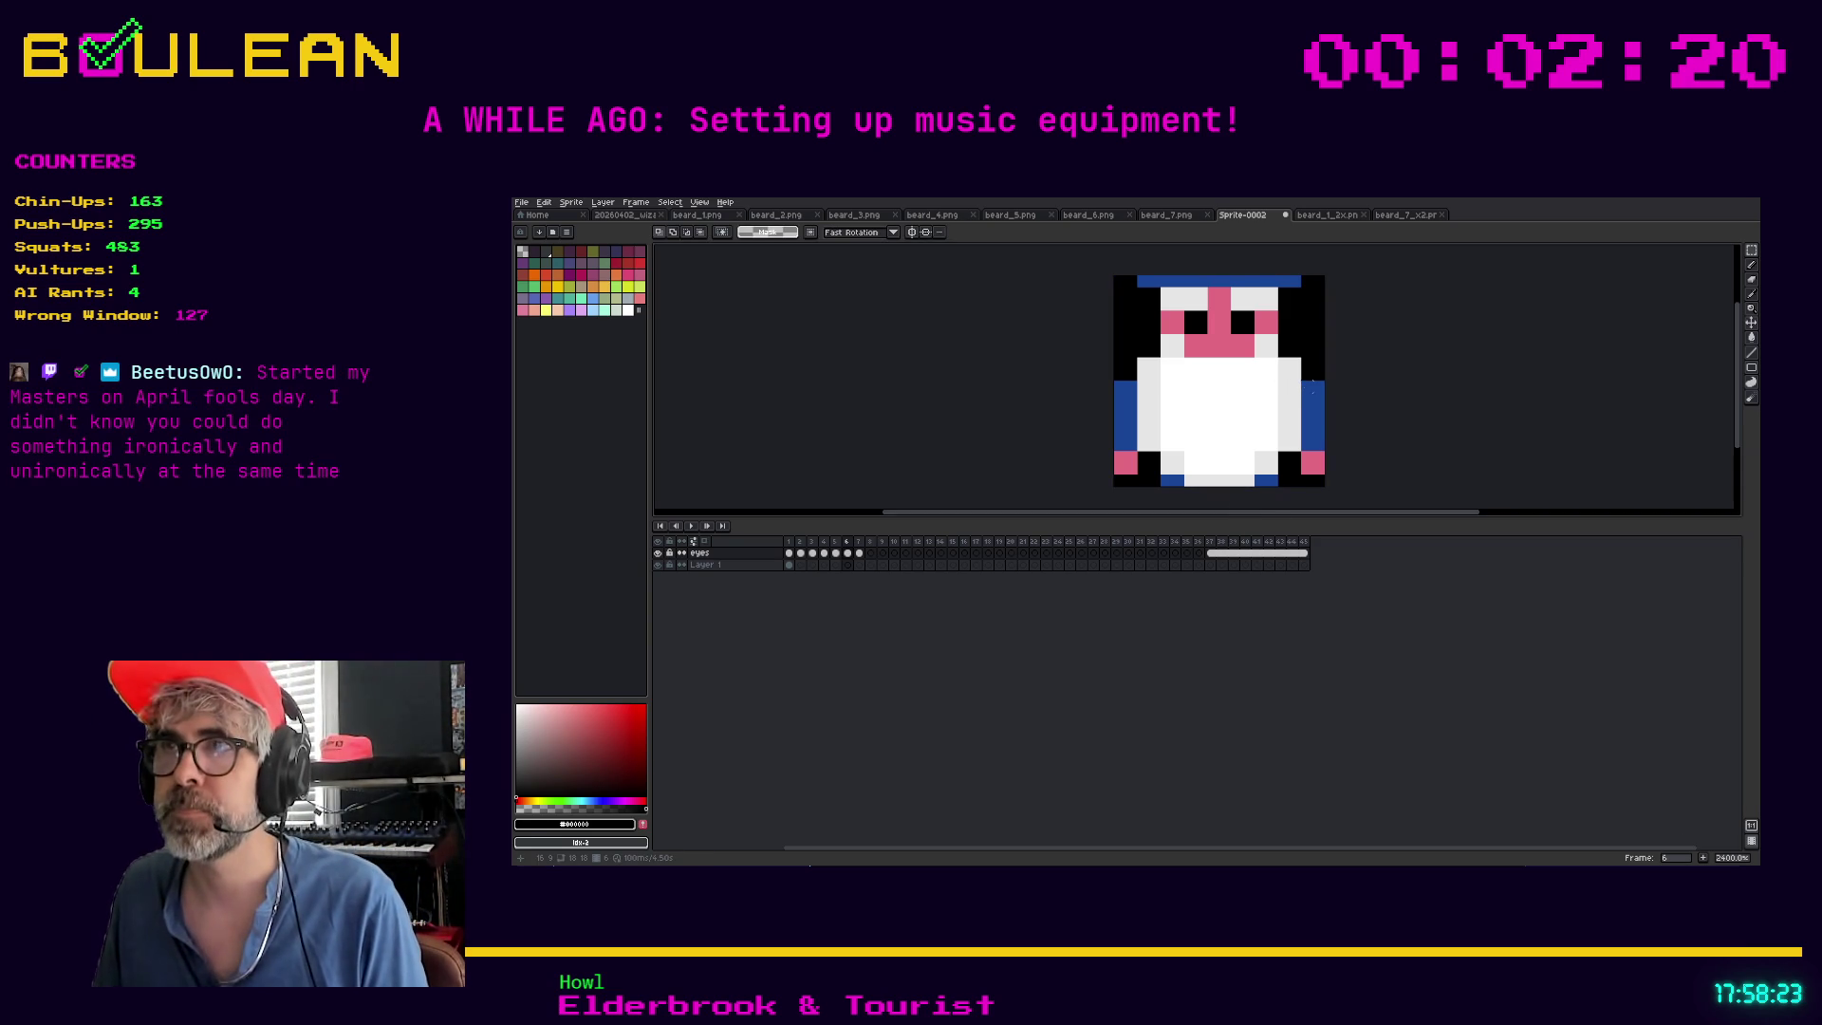
pyautogui.moveTo(1307, 386); pyautogui.dragTo(1322, 486)
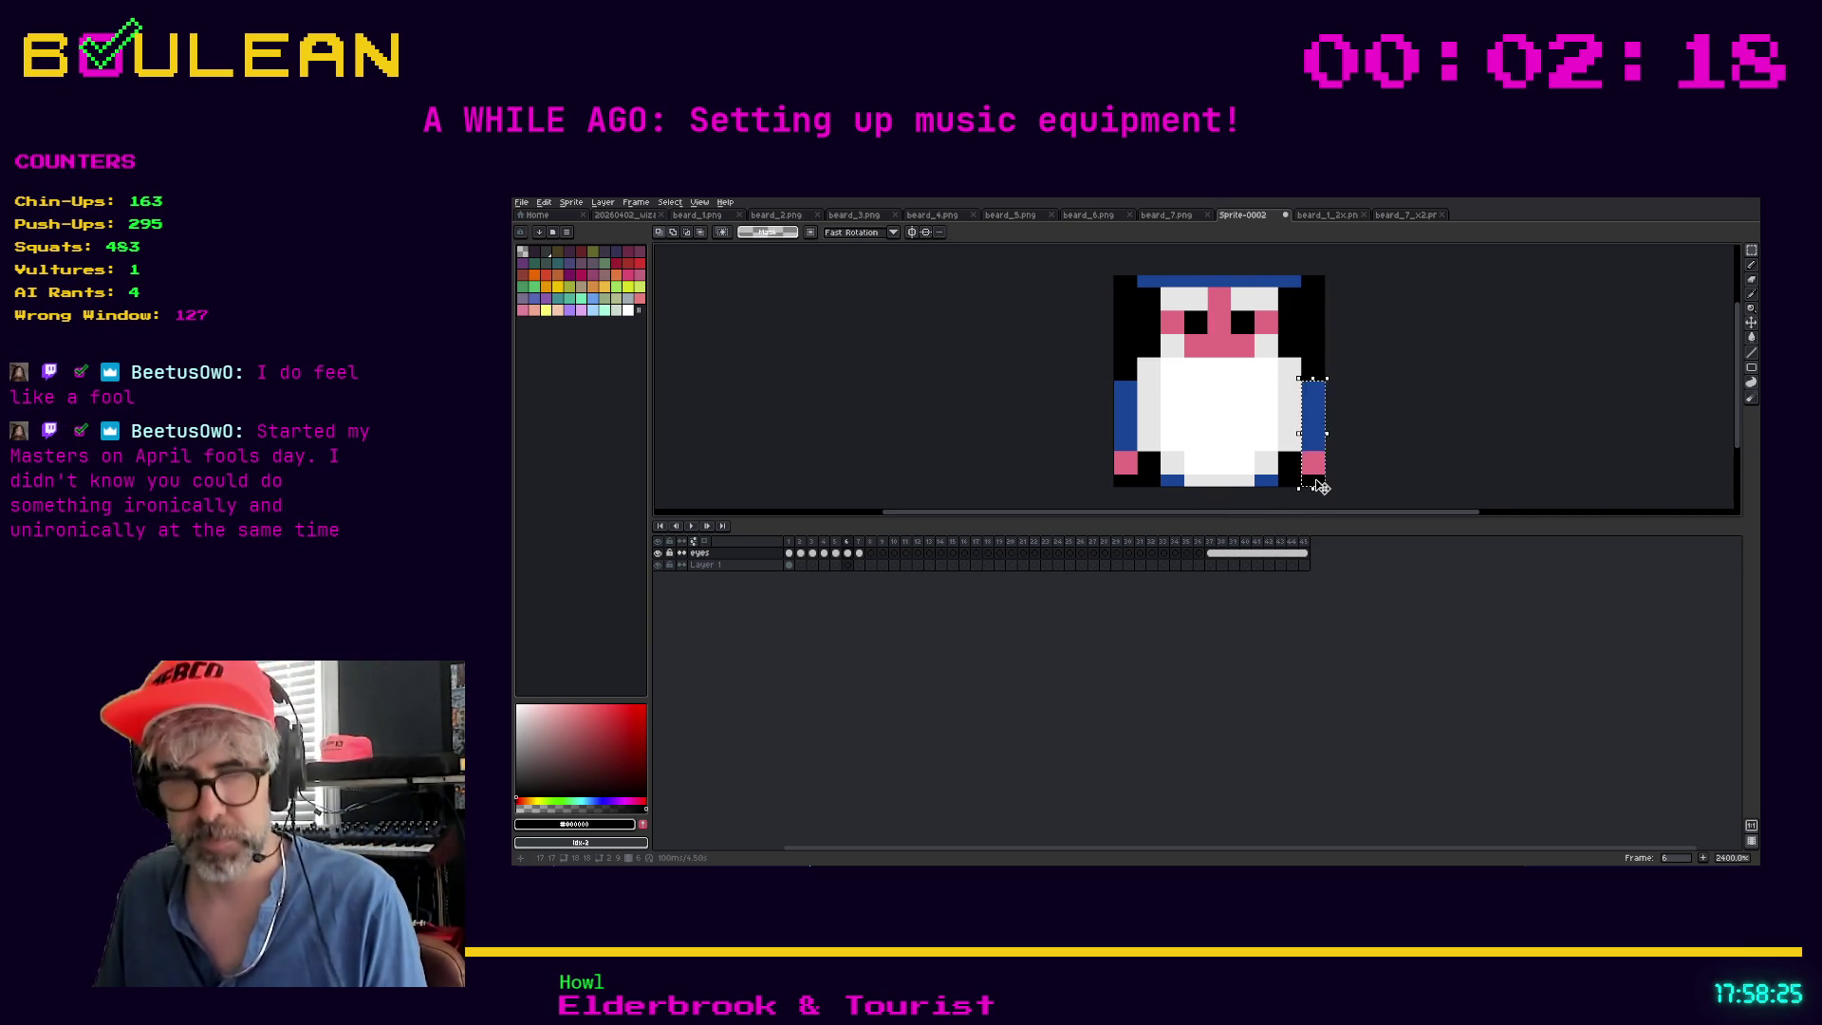
pyautogui.press('Delete')
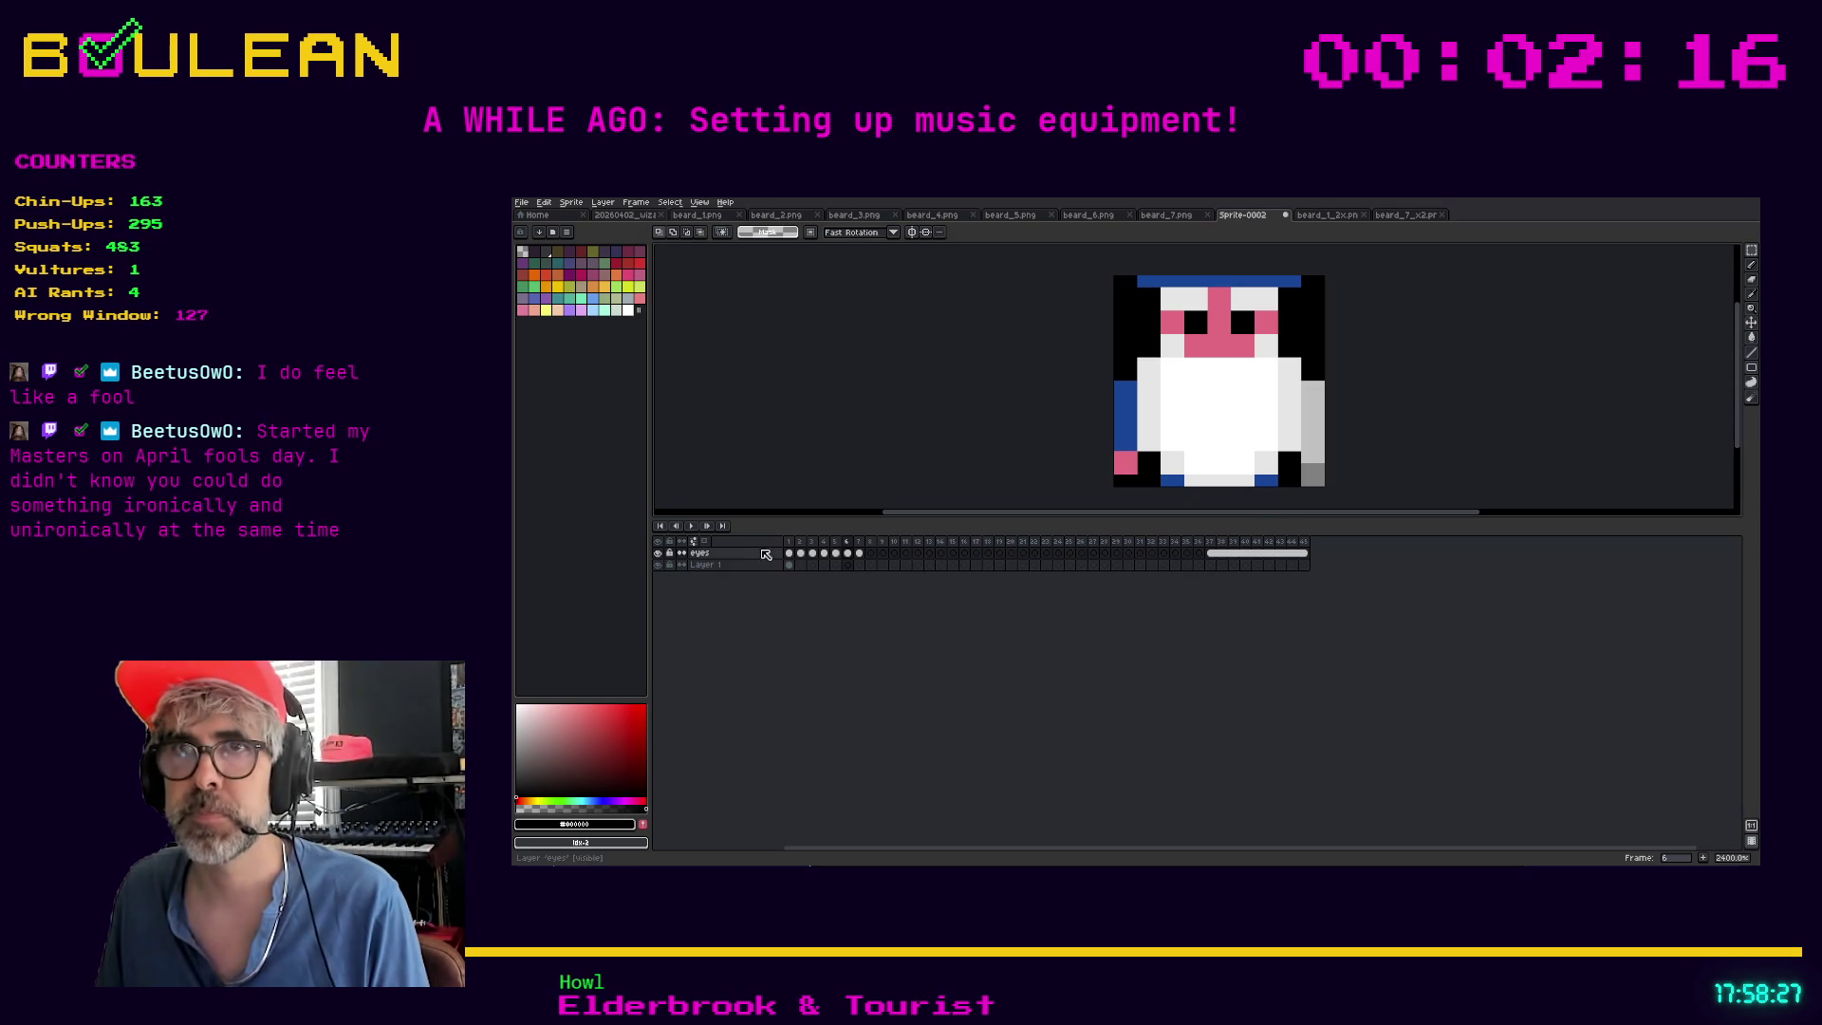
pyautogui.click(720, 567)
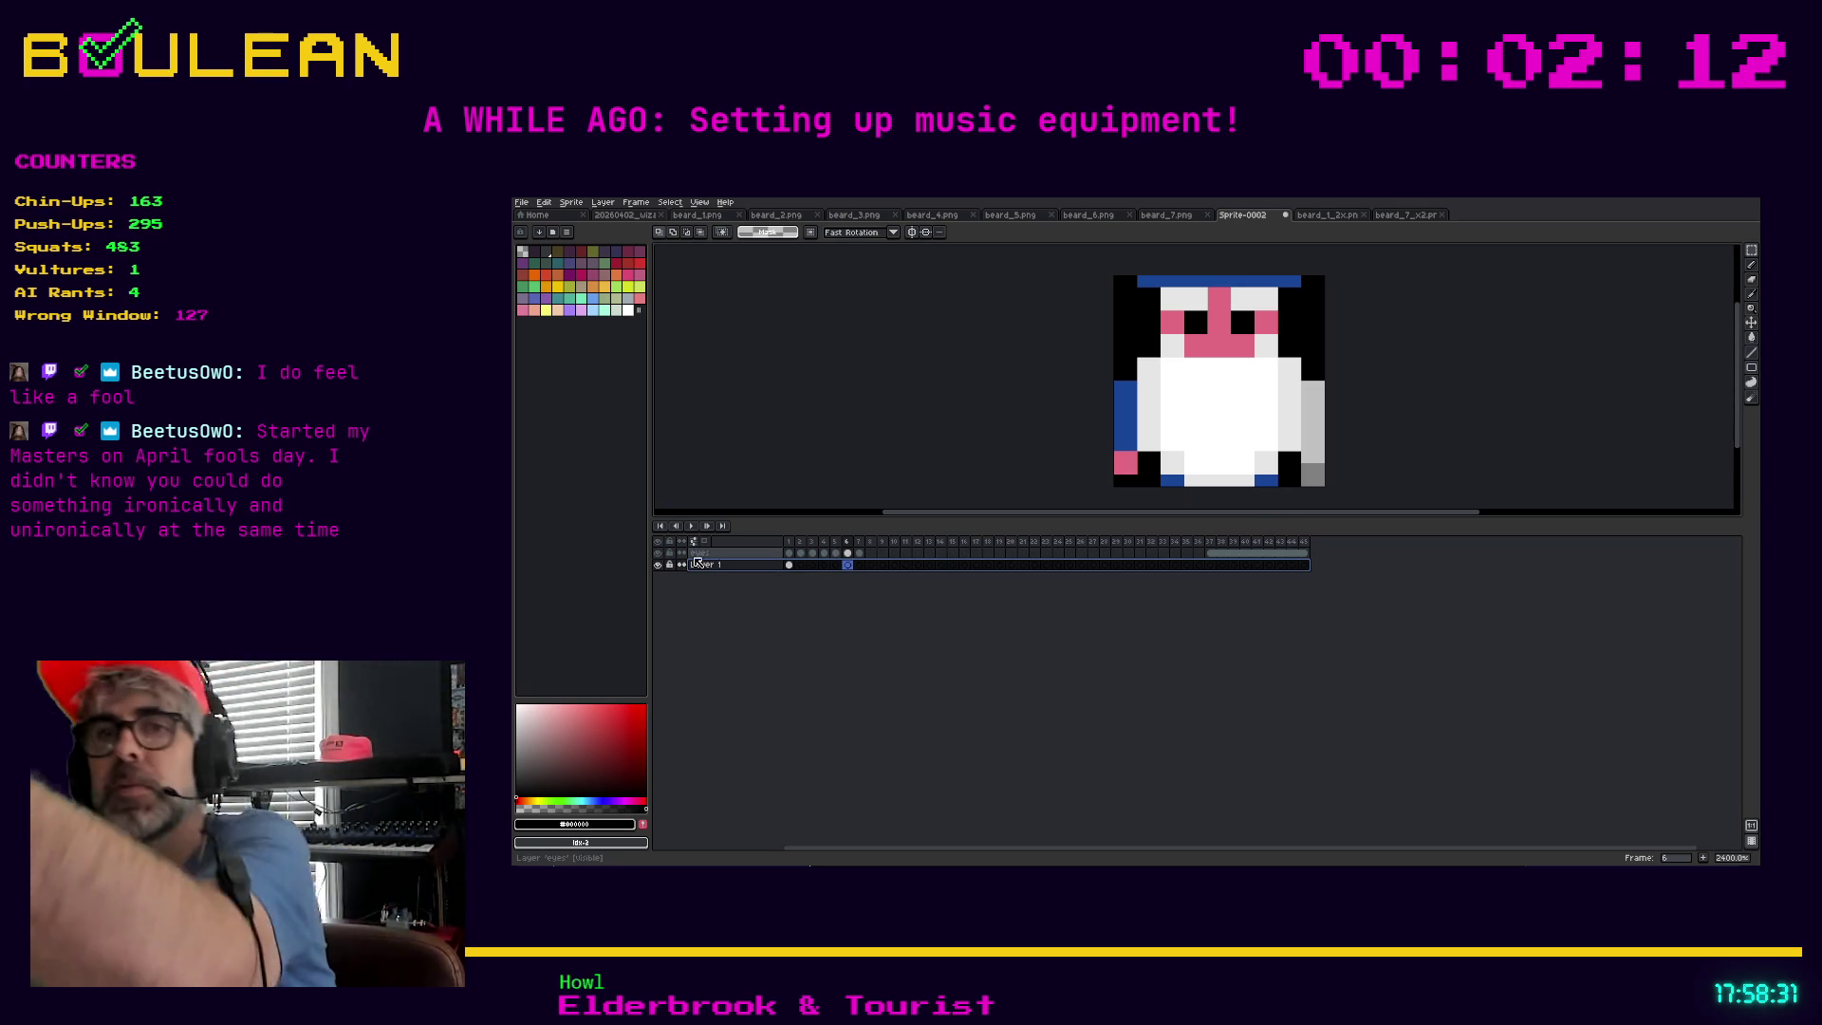
# Add a new layer above Layer 1 and name it Right Arm
pyautogui.rightClick(707, 566)
pyautogui.moveTo(748, 595)
pyautogui.click(803, 590)
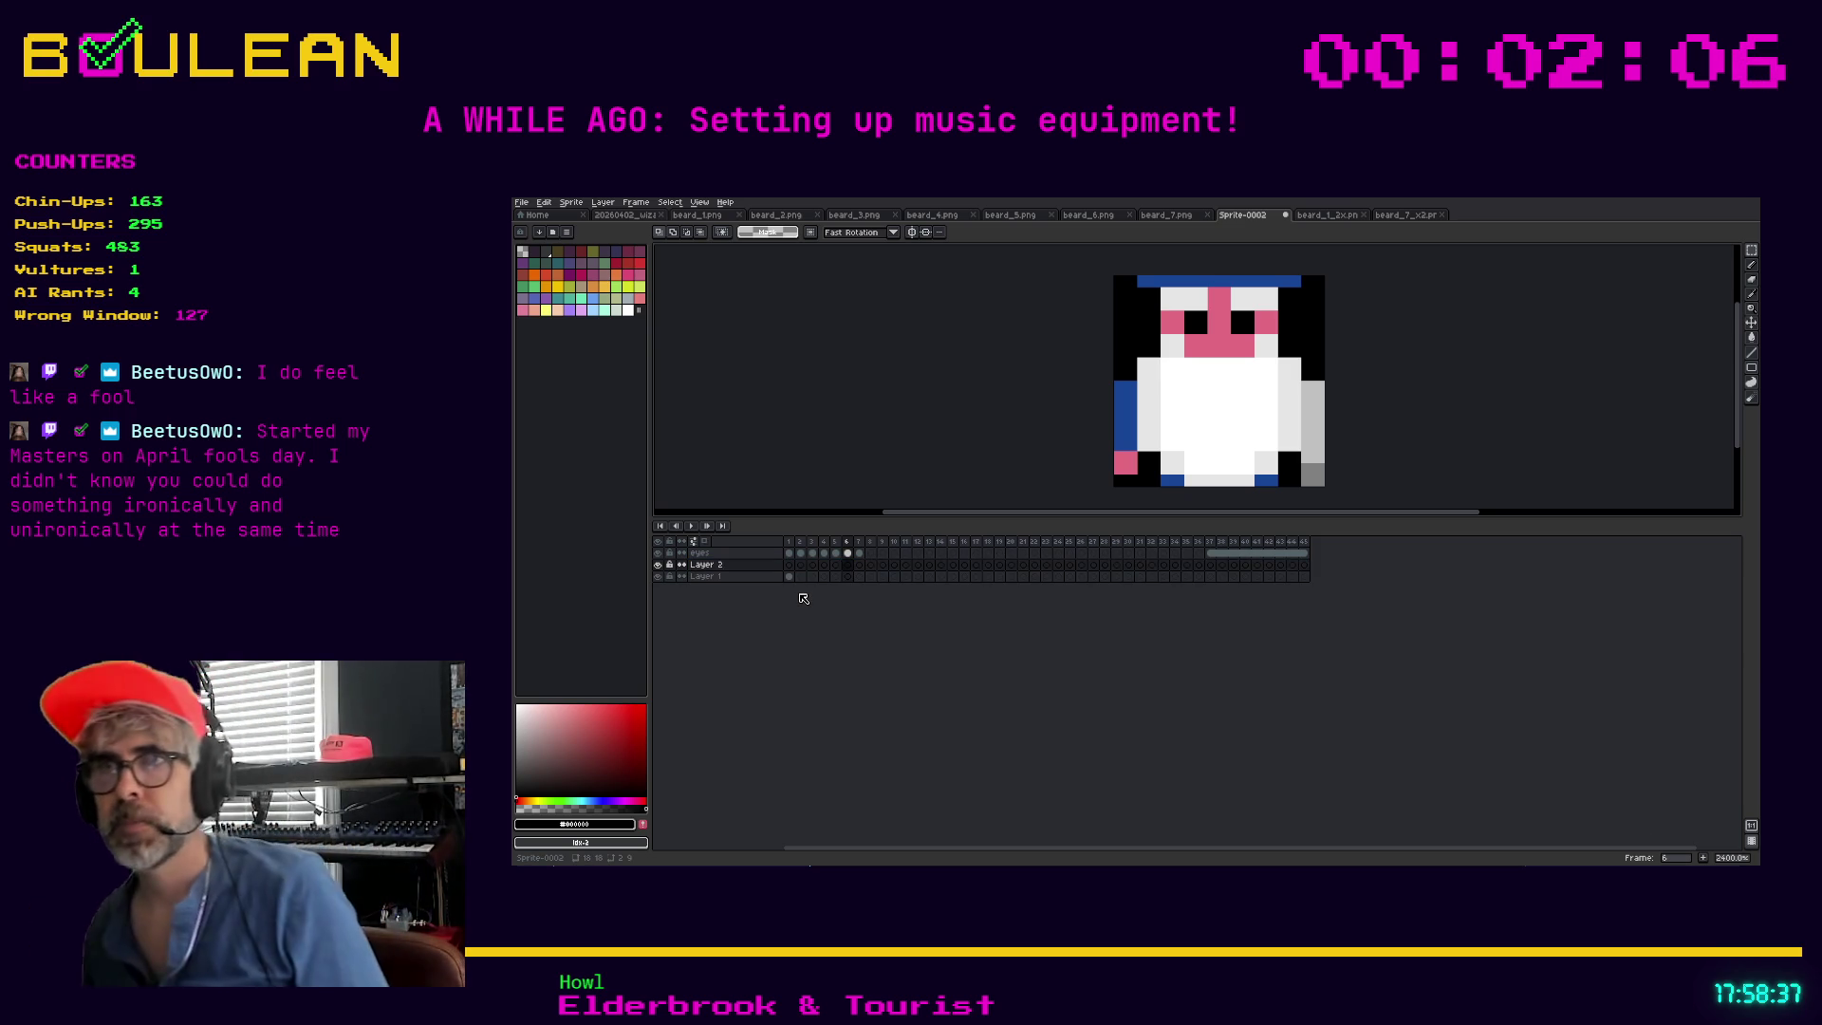
pyautogui.doubleClick(722, 566)
pyautogui.write('ght Arm')
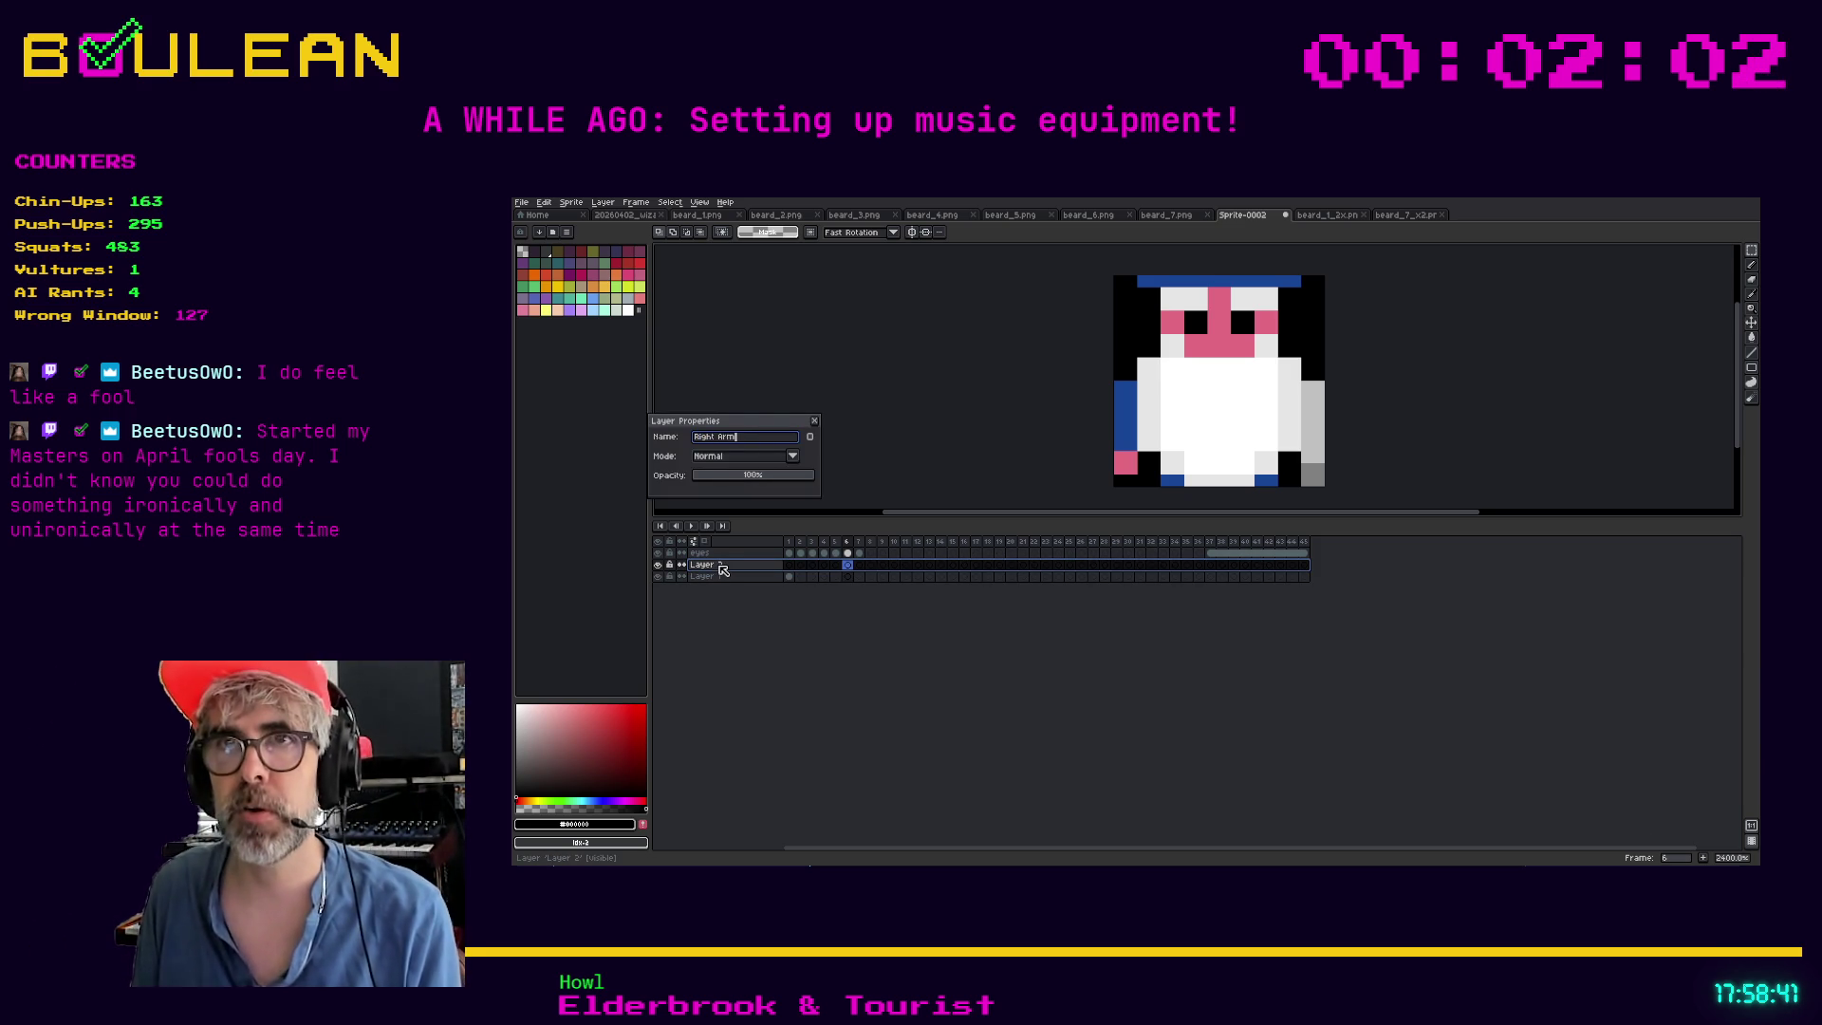
pyautogui.press('Return')
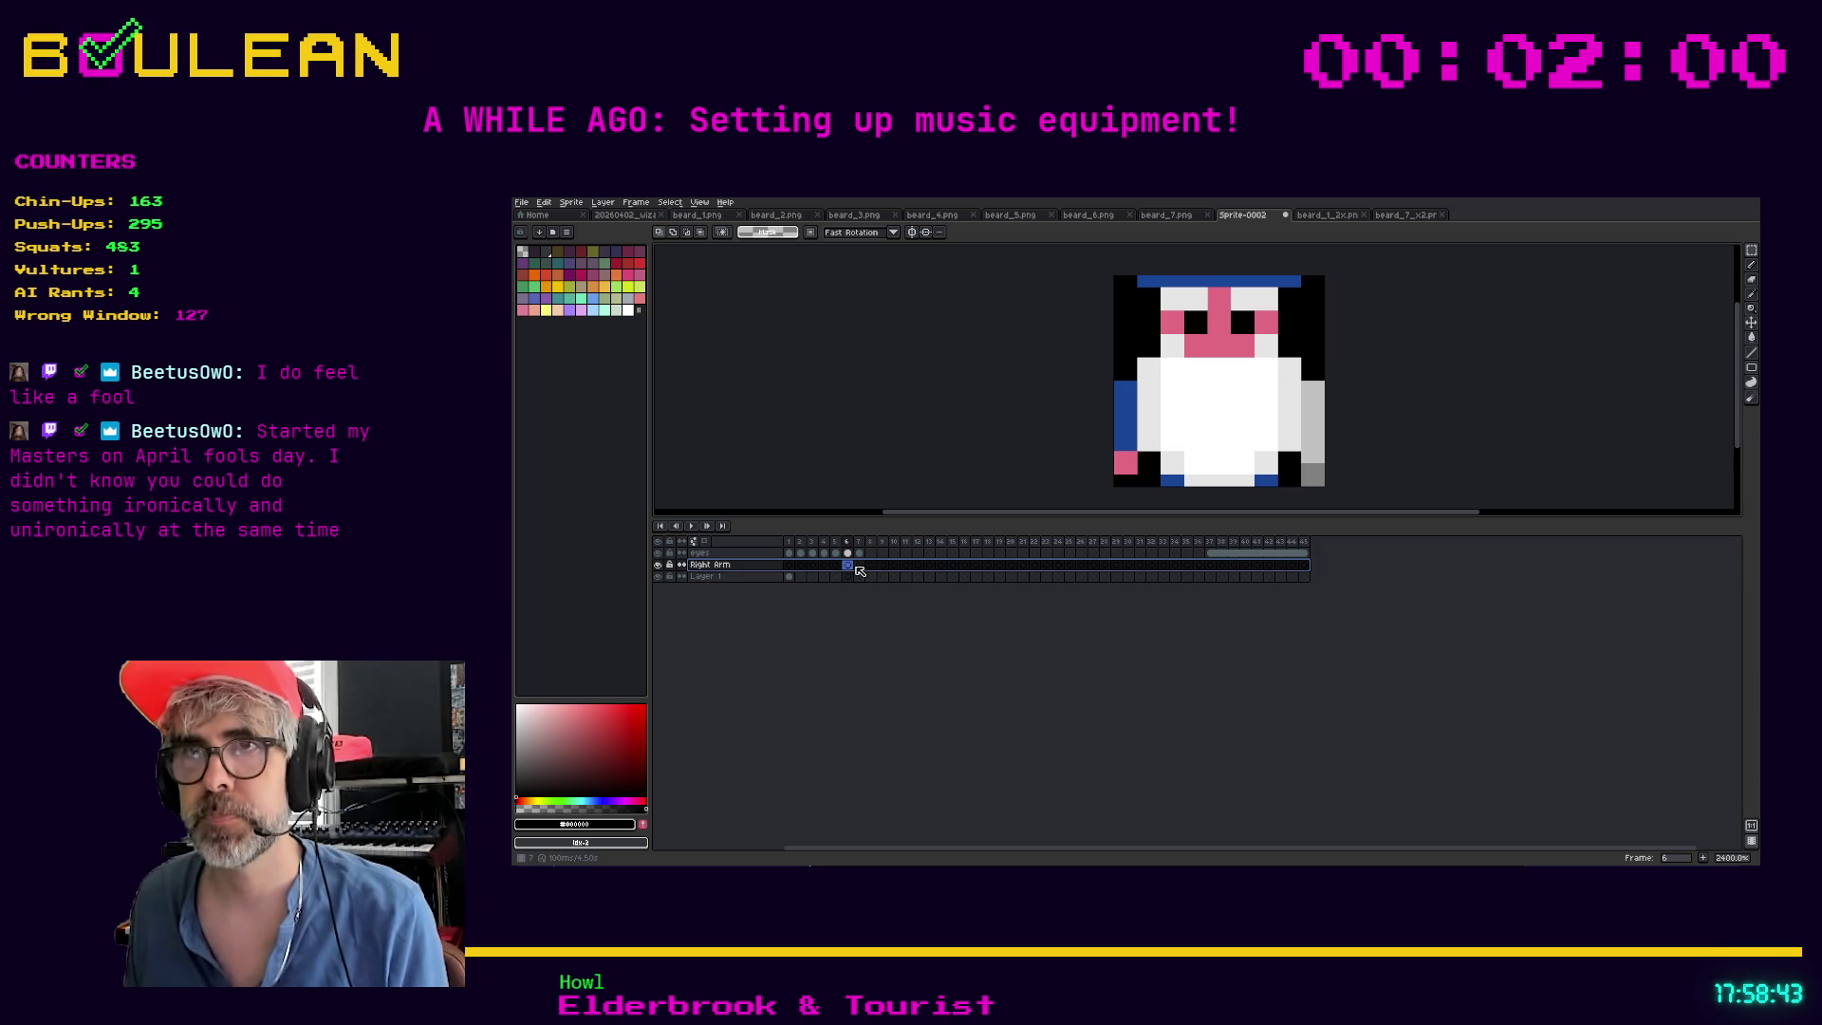
# Paste the cut right arm into Right Arm, hide that layer, and select the left arm column
pyautogui.click(853, 570)
pyautogui.hotkey('ctrl', 'v')
pyautogui.press('Return')
pyautogui.click(658, 567)
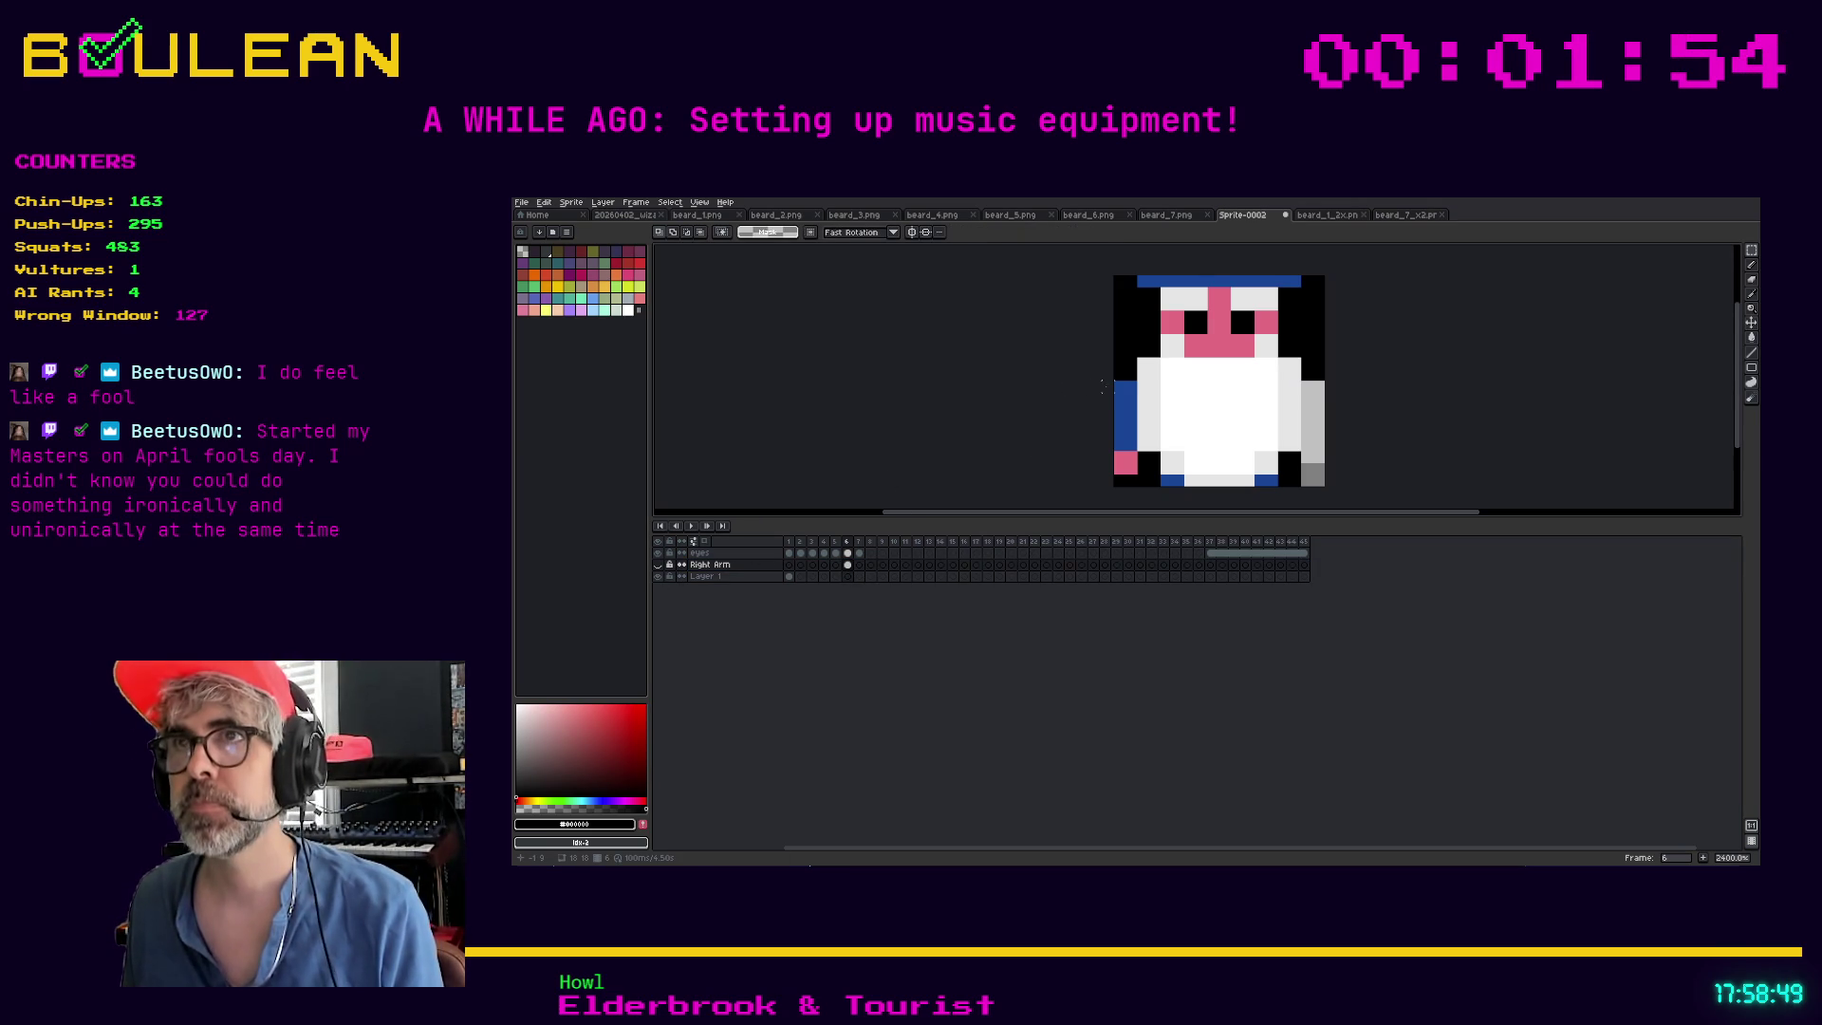
pyautogui.moveTo(1116, 379); pyautogui.dragTo(1139, 476)
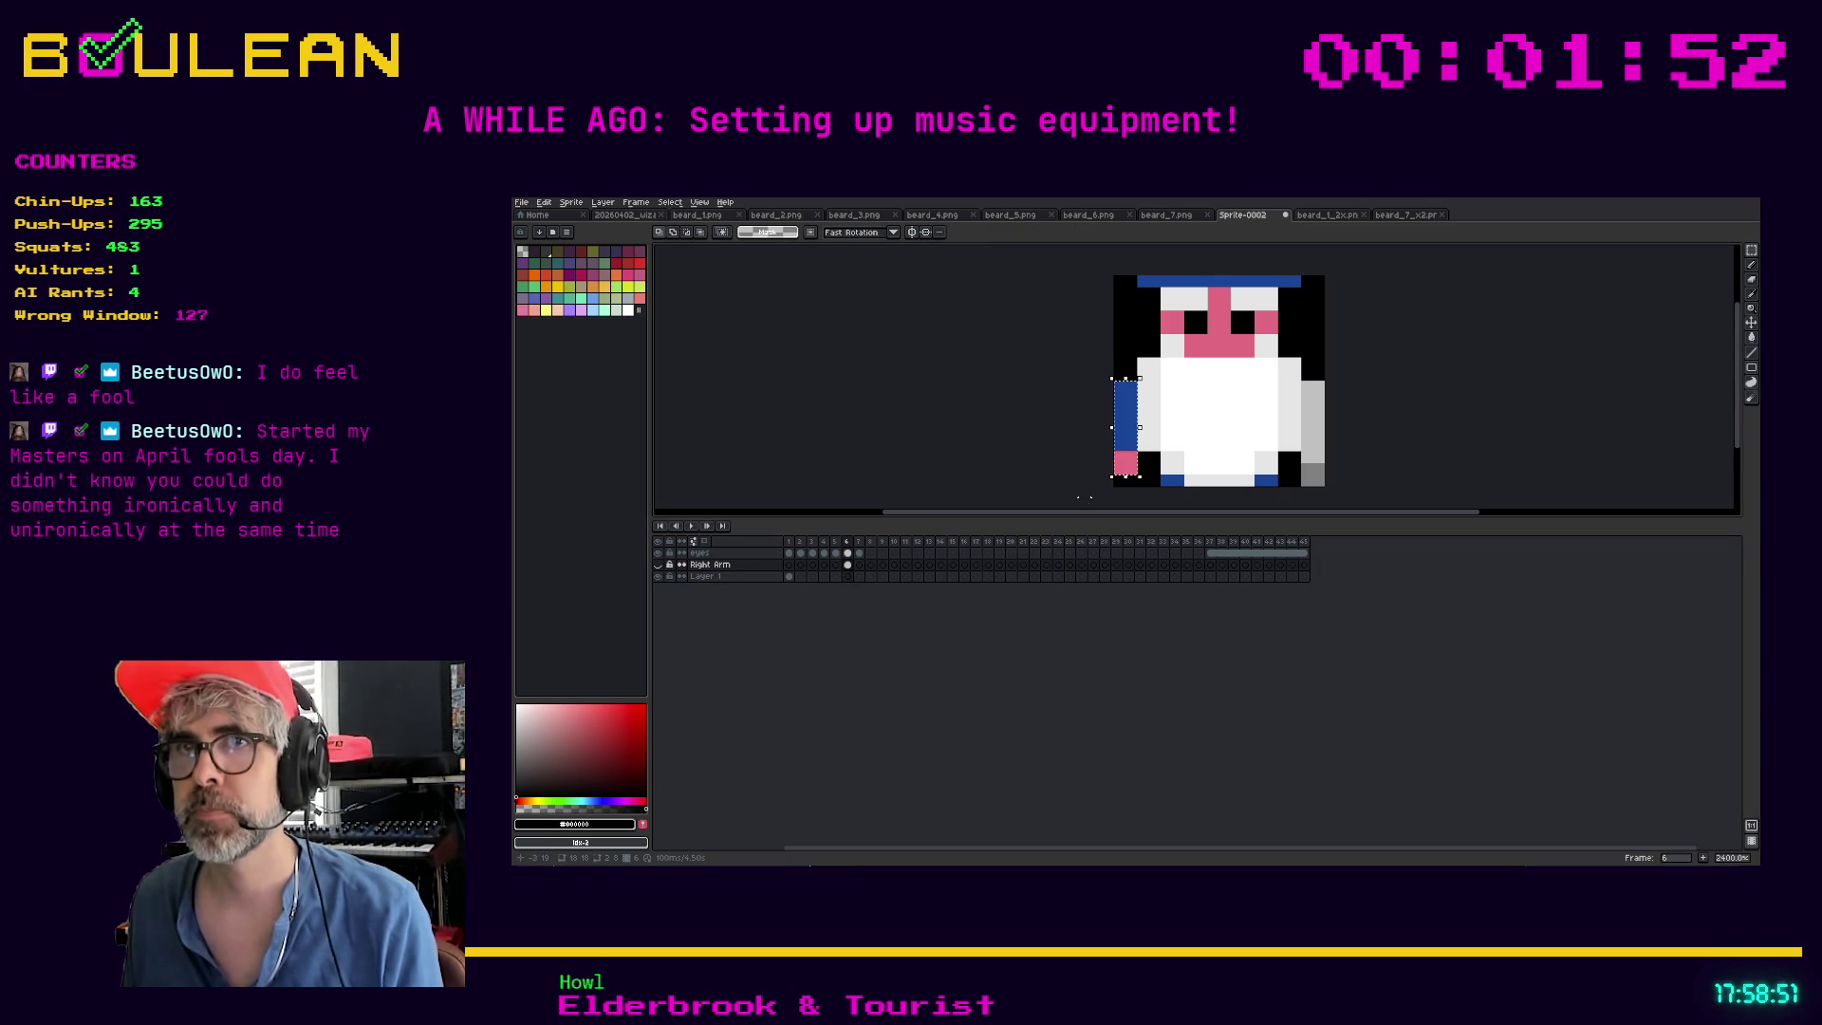
# Add a new layer above Right Arm and move the left arm from the eyes layer into it
pyautogui.click(730, 568)
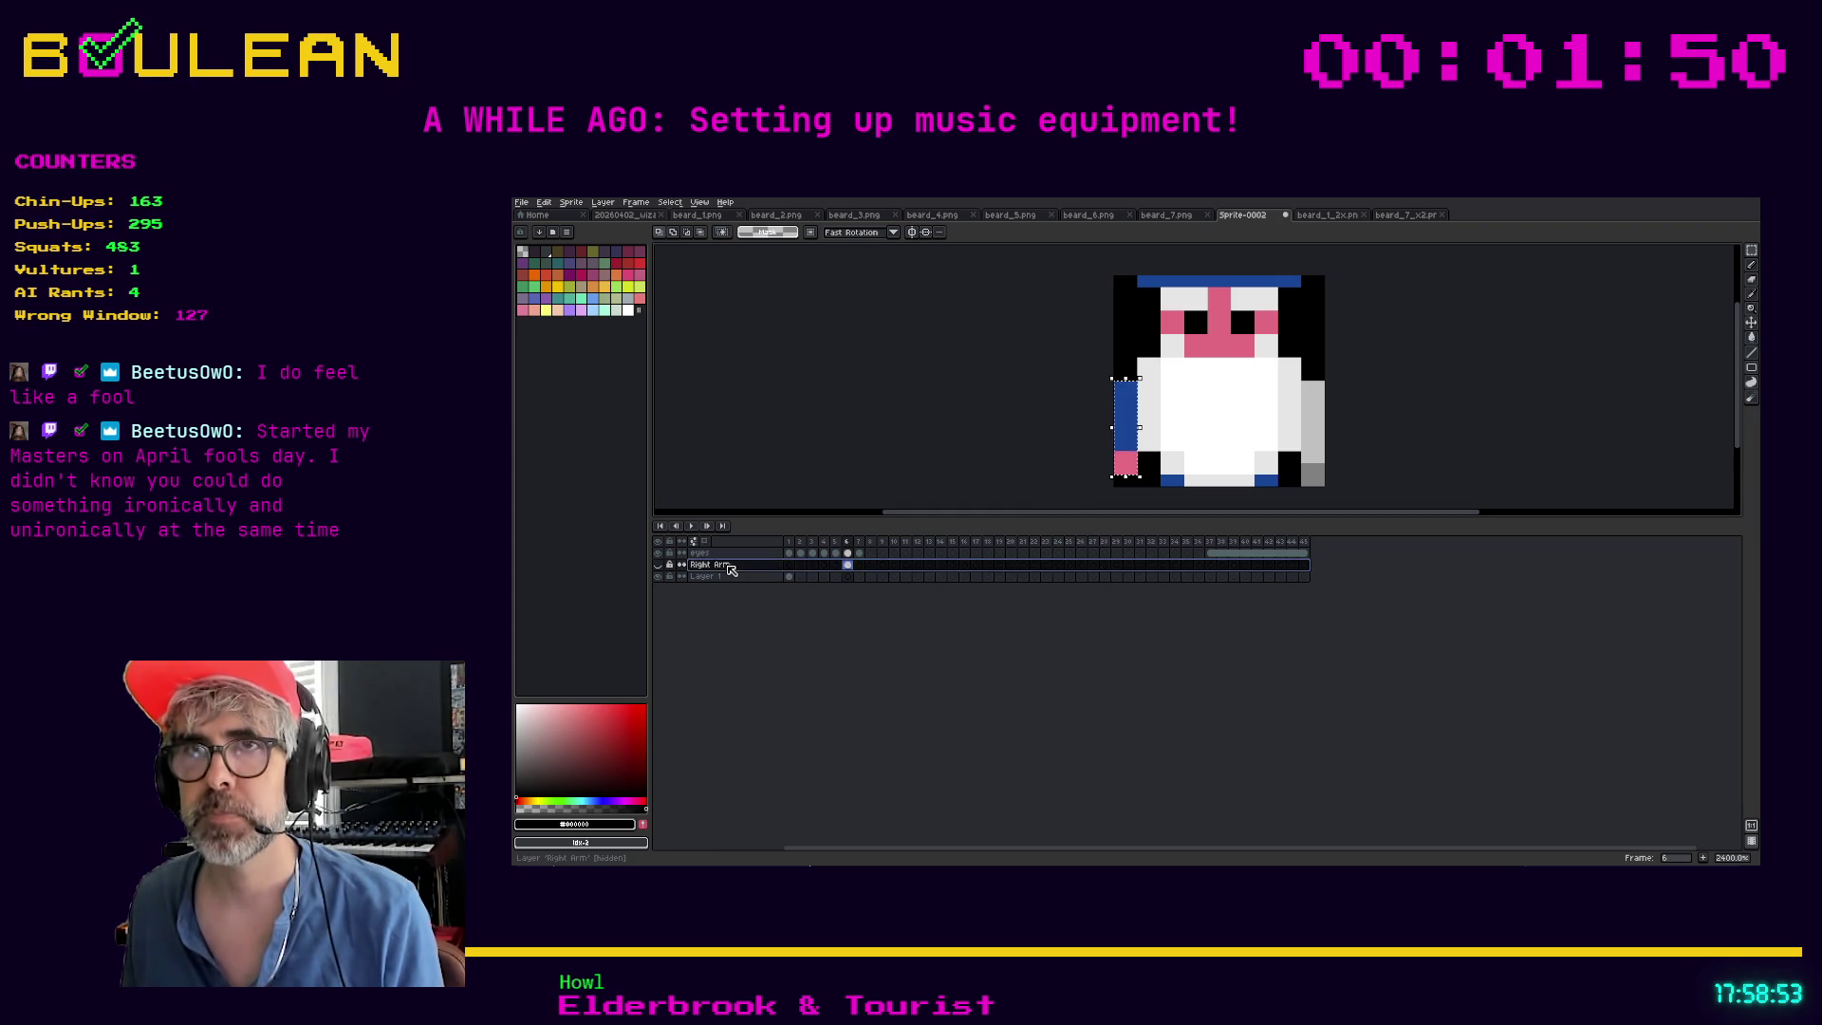
pyautogui.rightClick(729, 567)
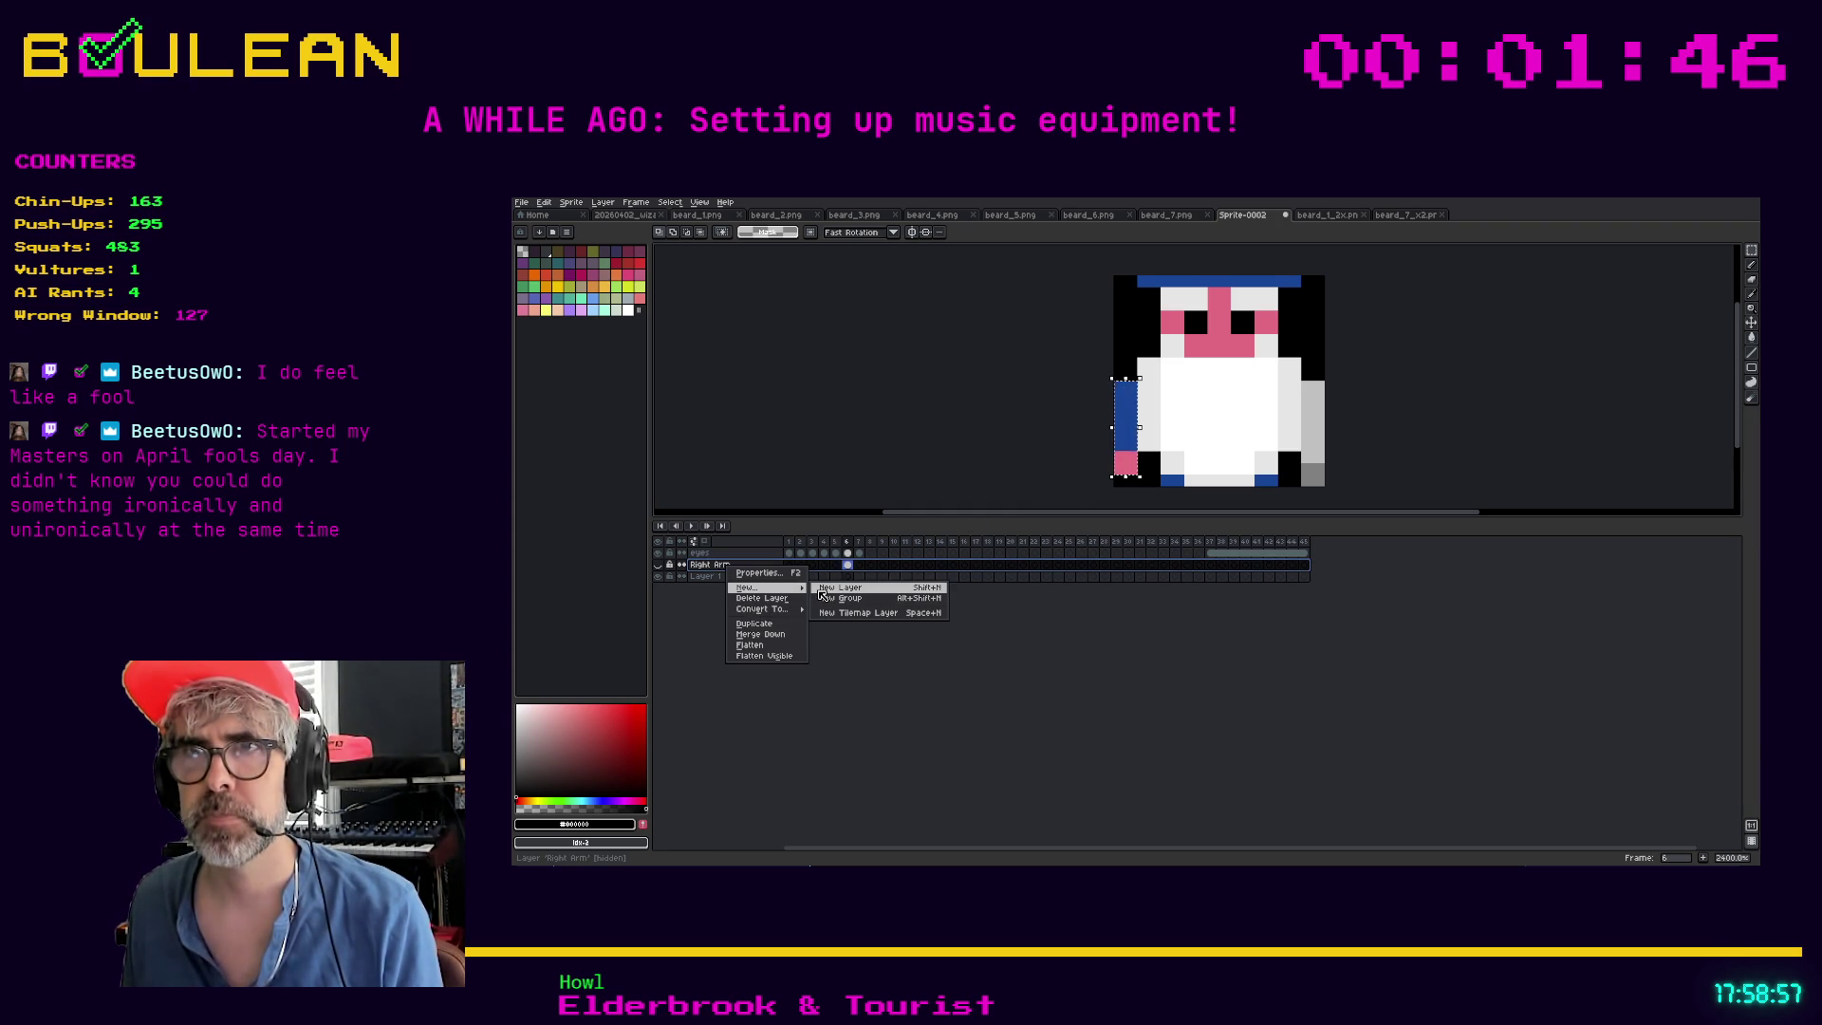
pyautogui.click(824, 588)
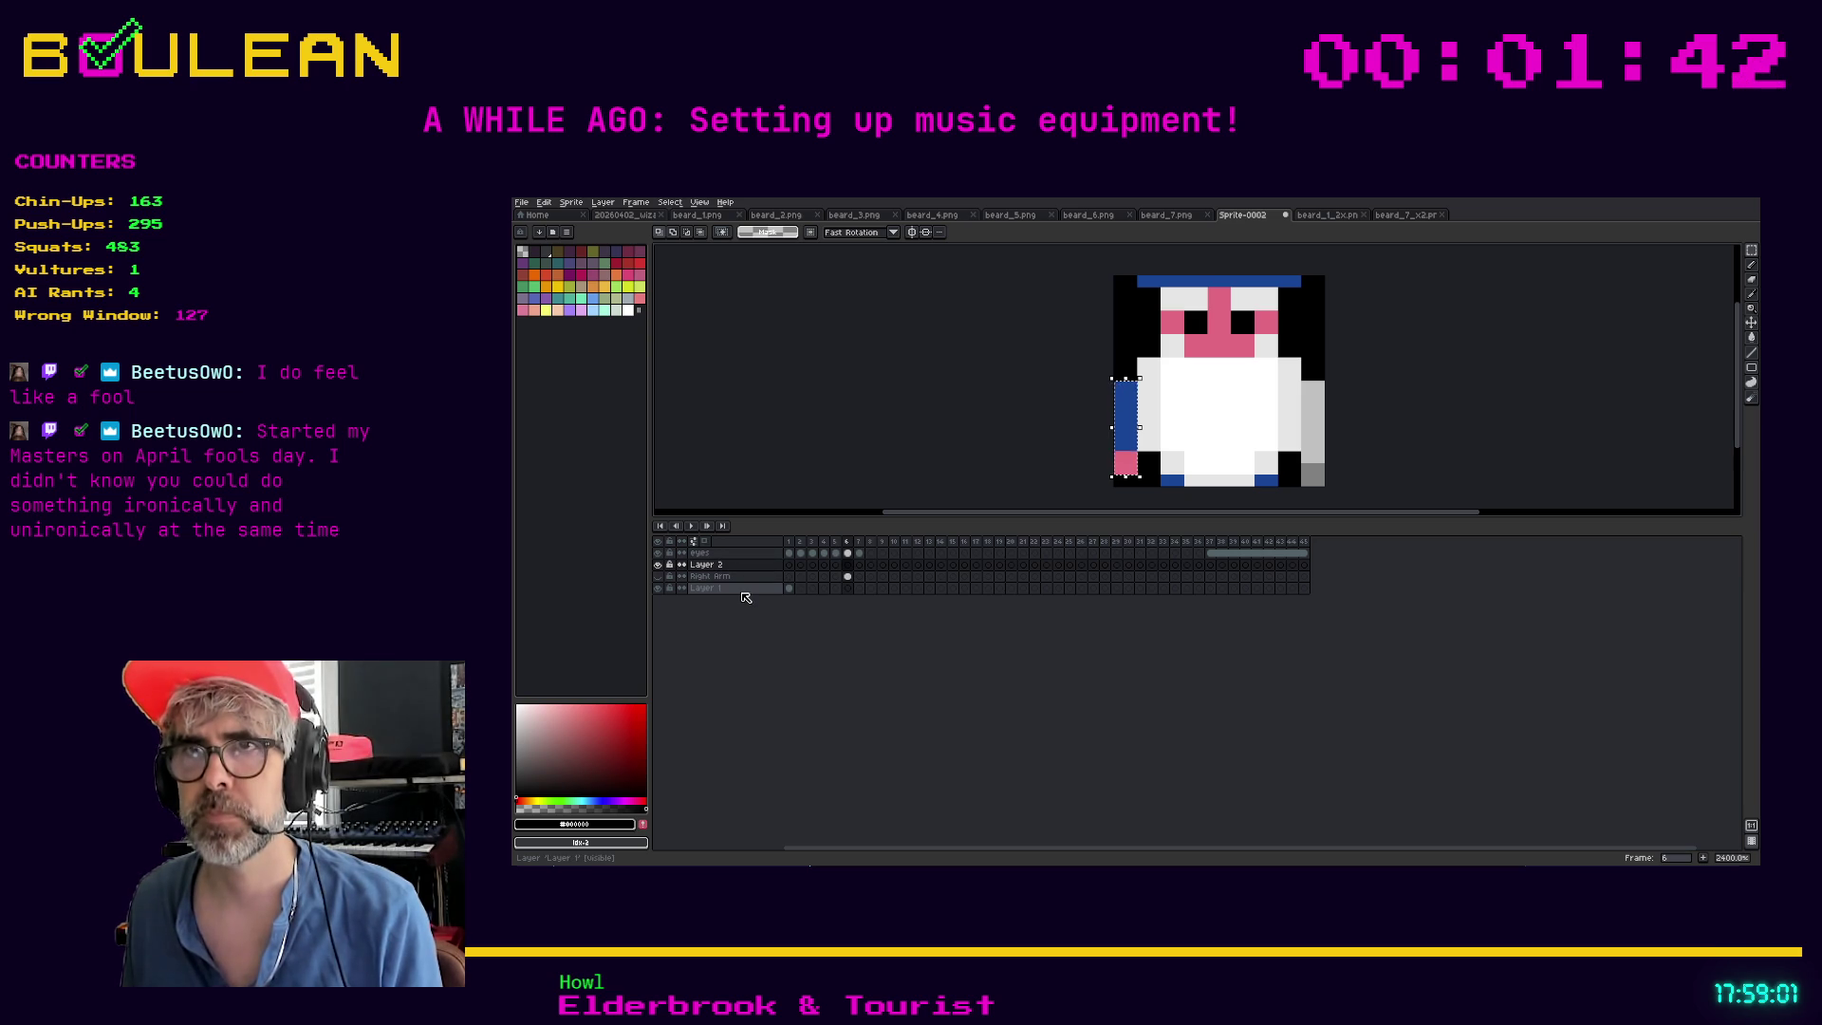
pyautogui.click(742, 554)
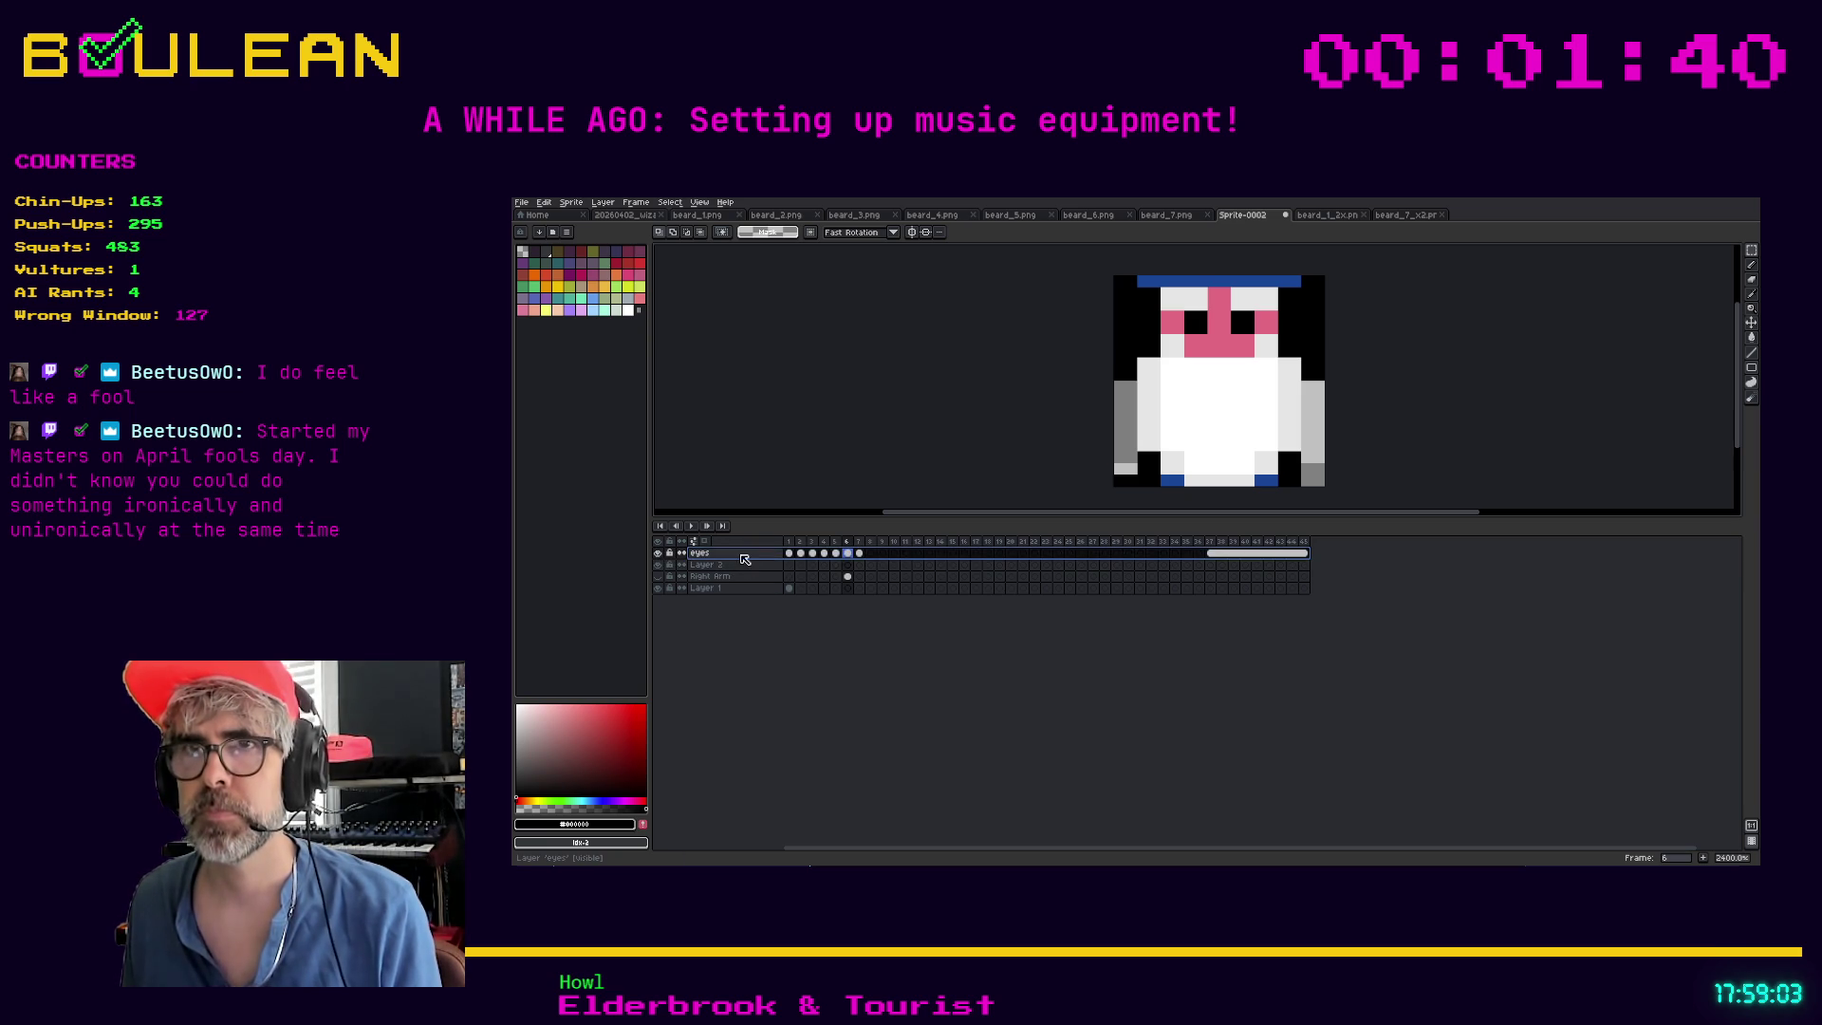
pyautogui.click(745, 567)
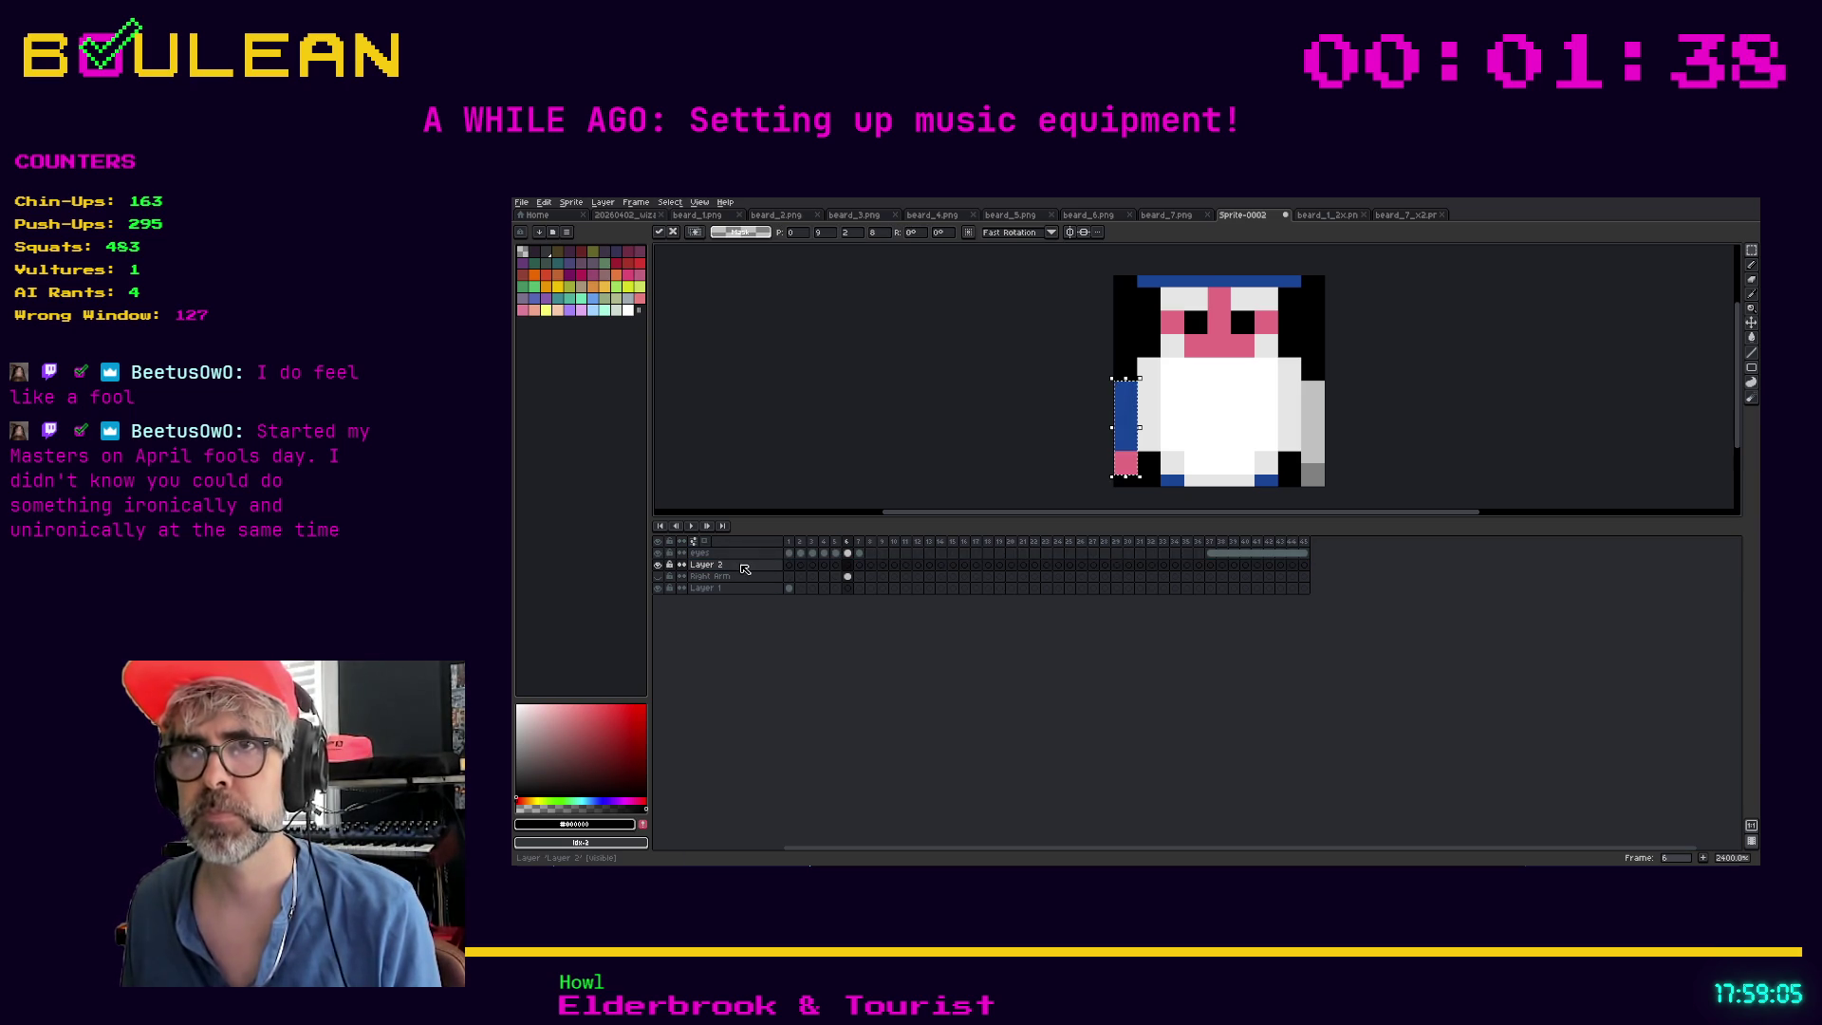
# Rename the new layer to Left Arm and hide it
pyautogui.doubleClick(745, 567)
pyautogui.write('Left')
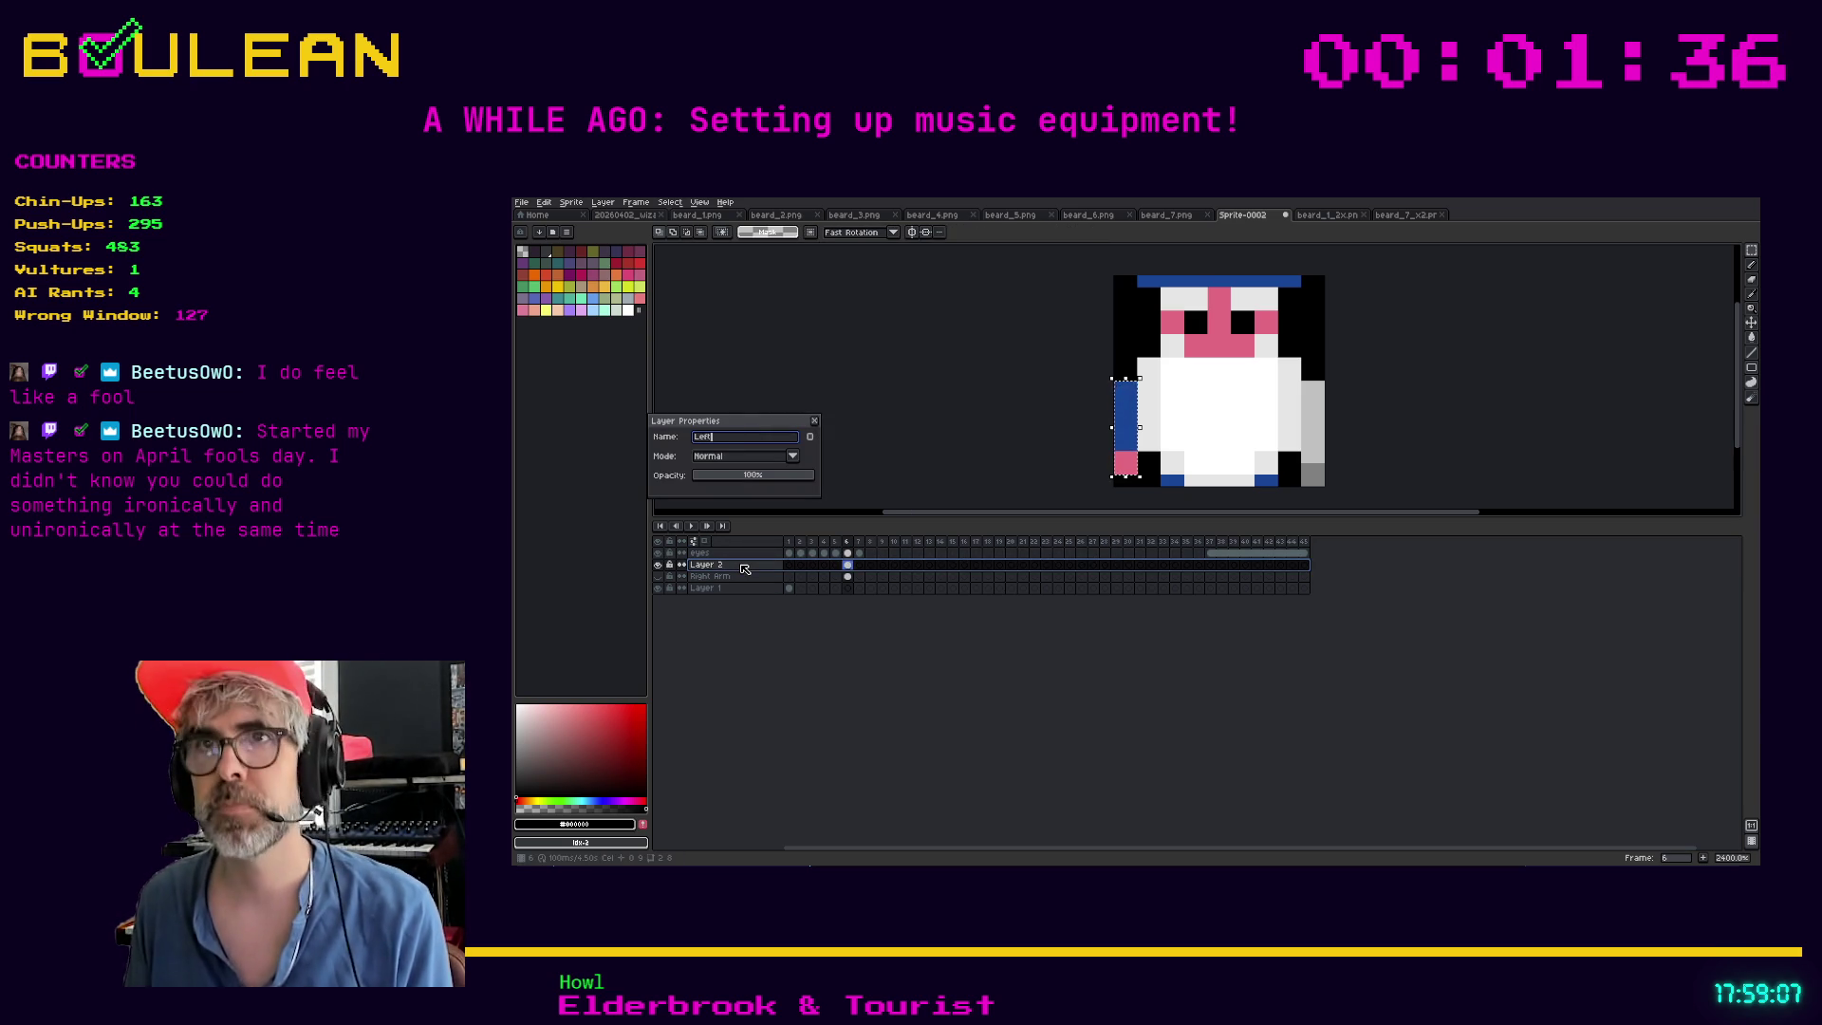
pyautogui.write(' Arm')
pyautogui.press('Return')
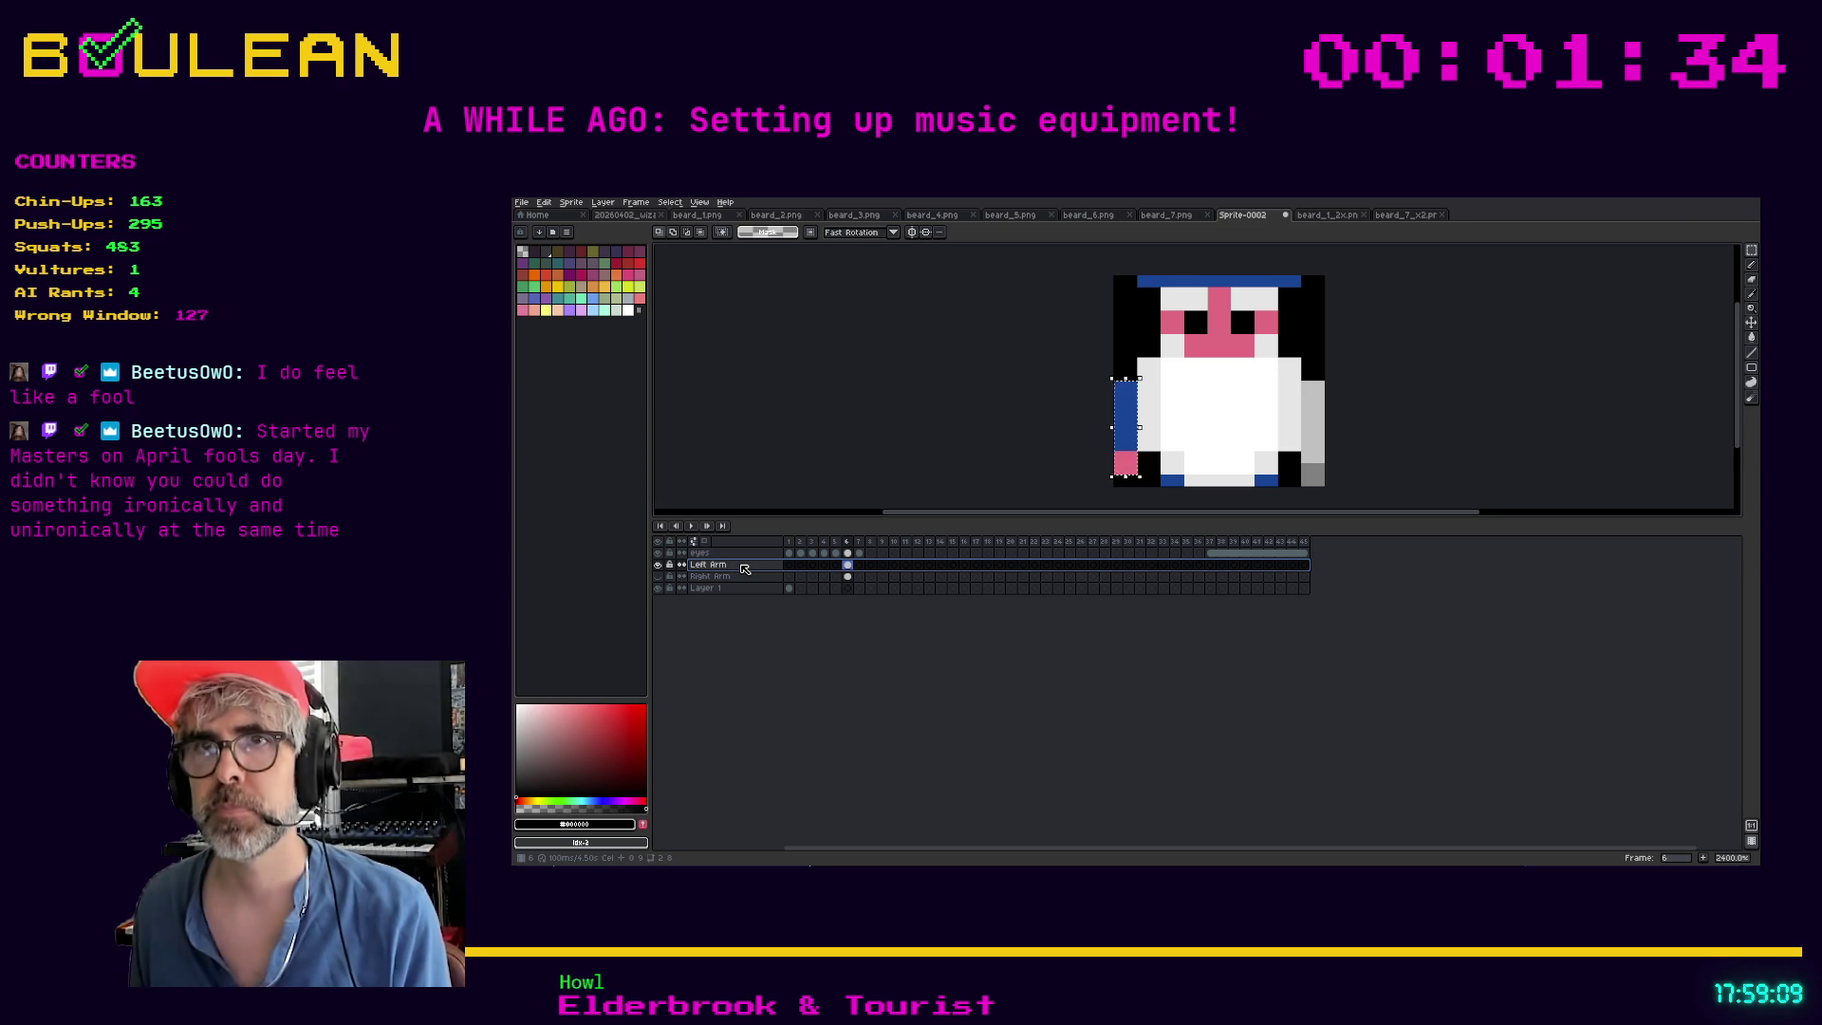
pyautogui.click(657, 565)
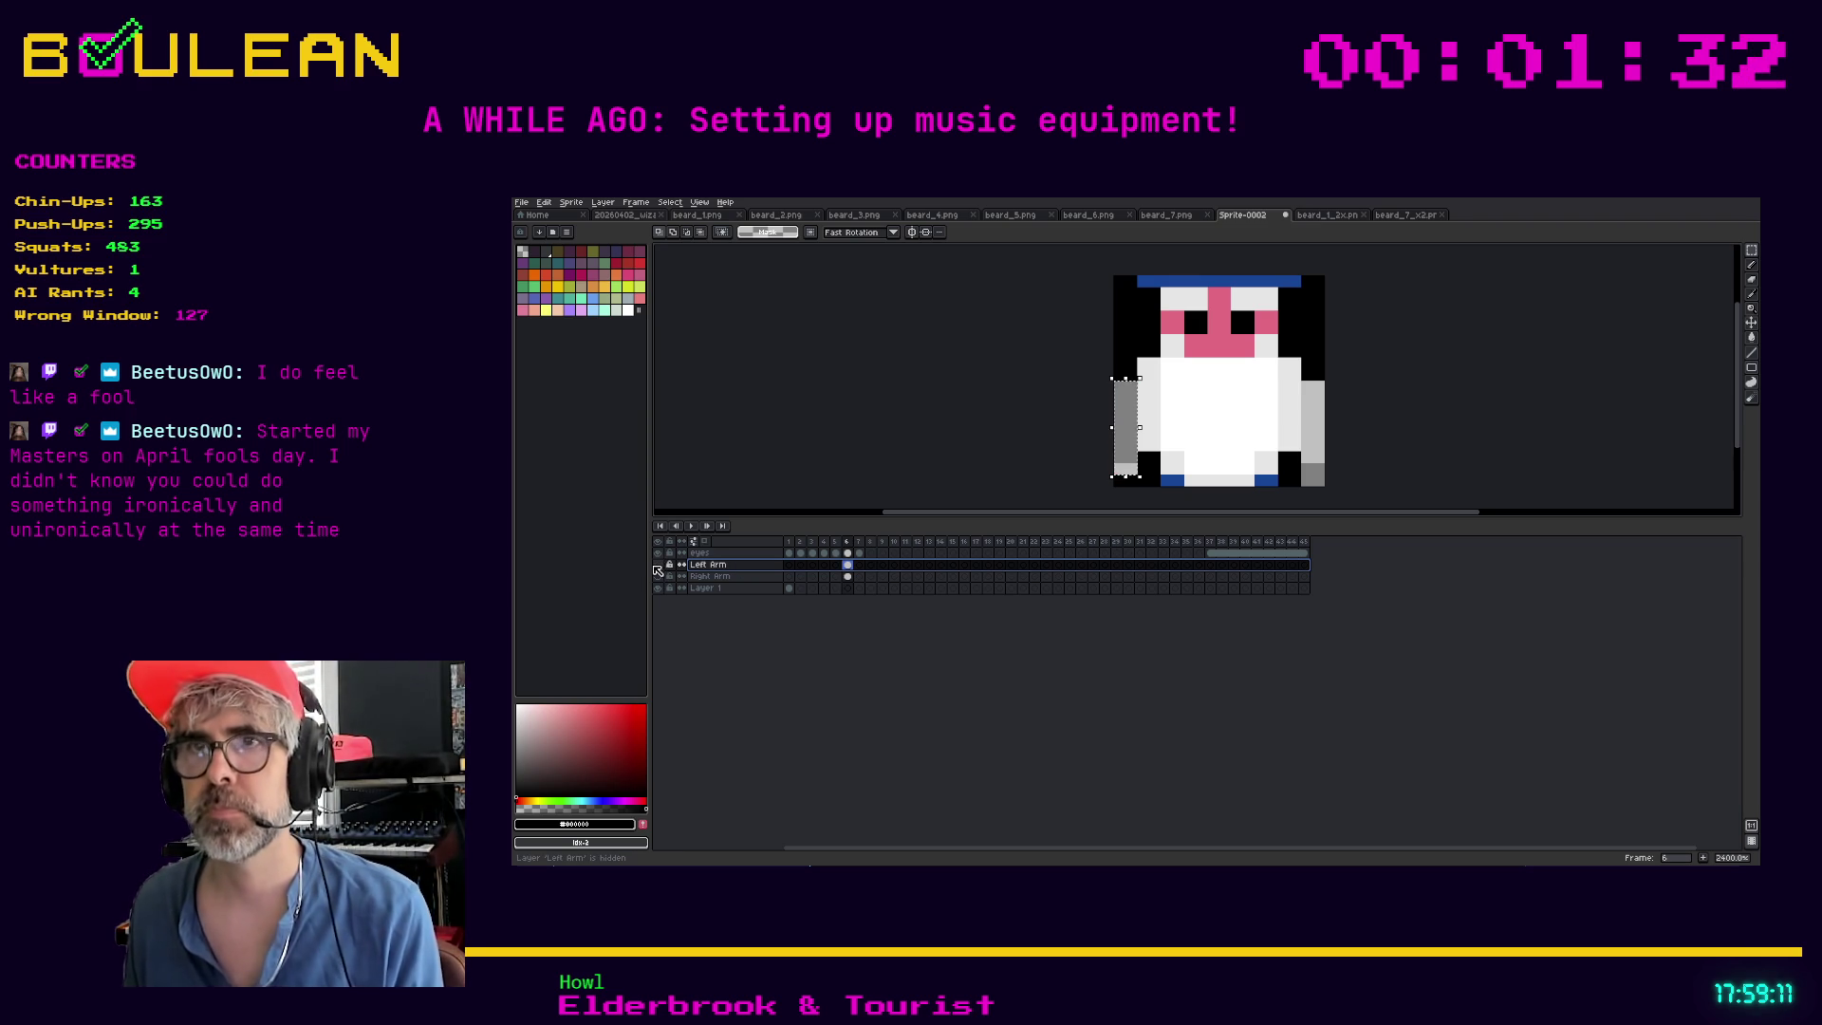
pyautogui.click(707, 588)
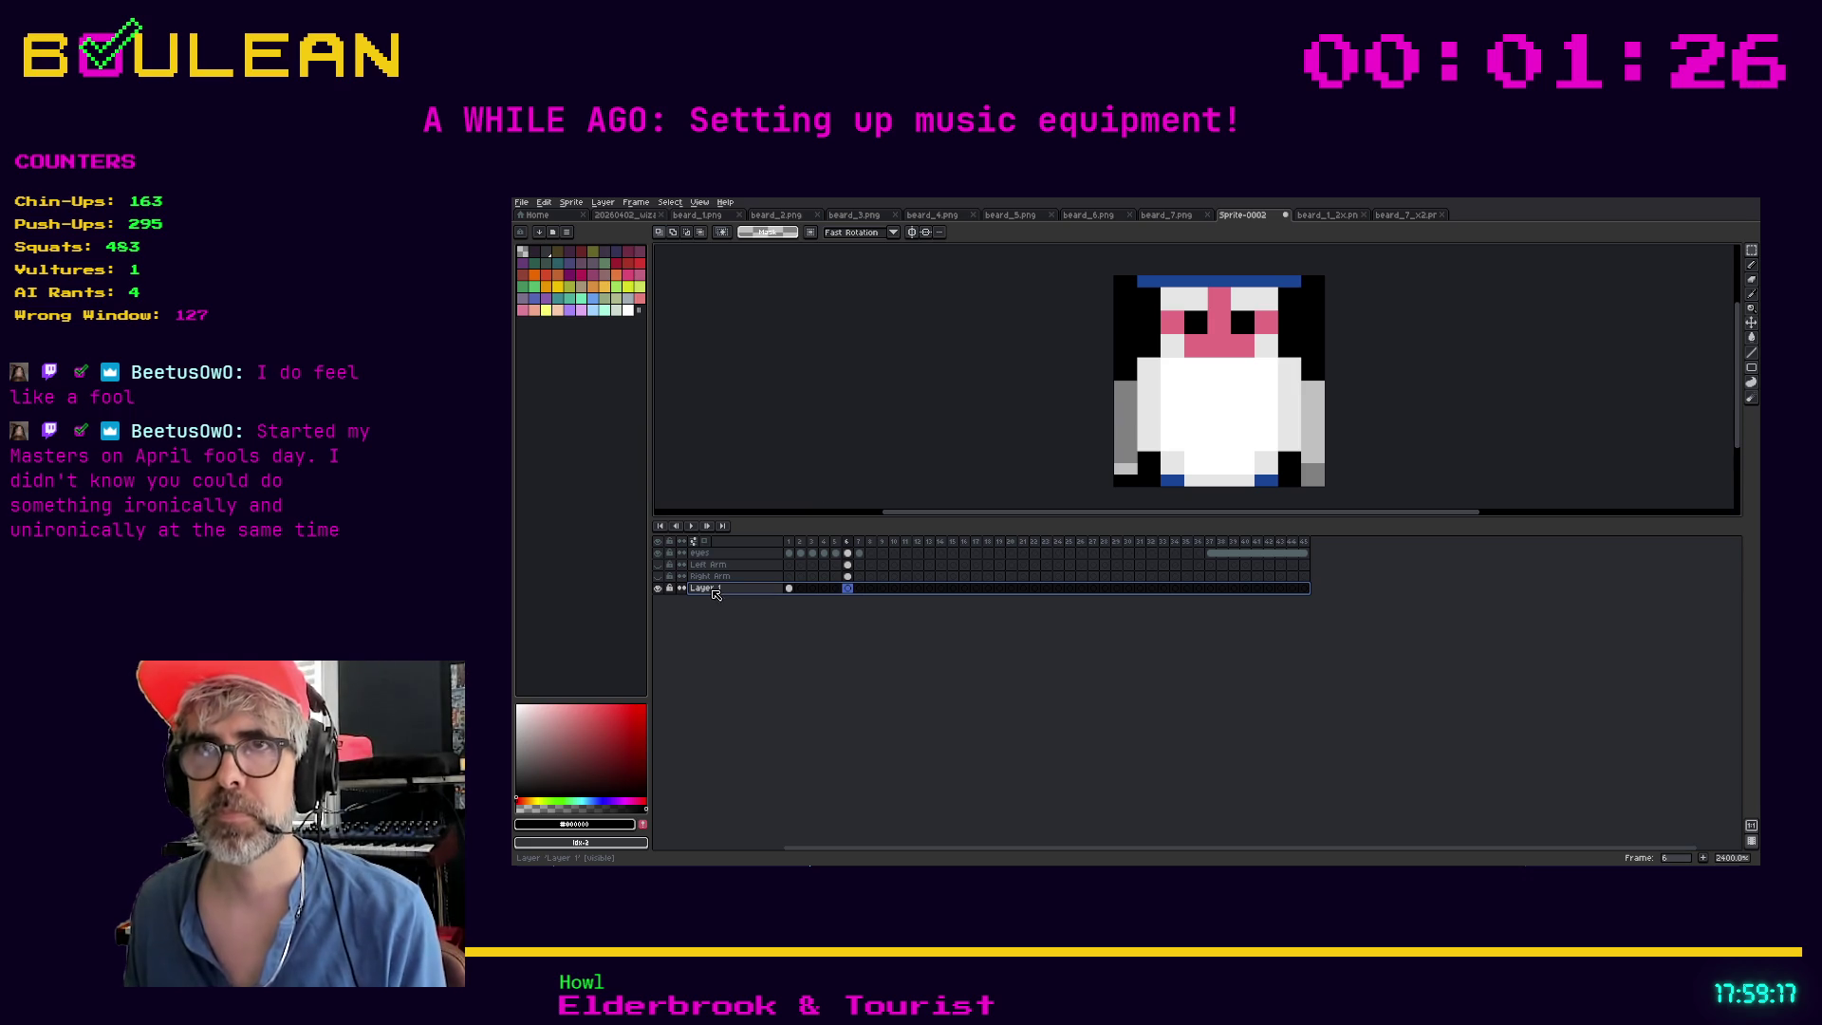
# Add a new layer above Layer 1 named Background
pyautogui.rightClick(714, 590)
pyautogui.moveTo(728, 612)
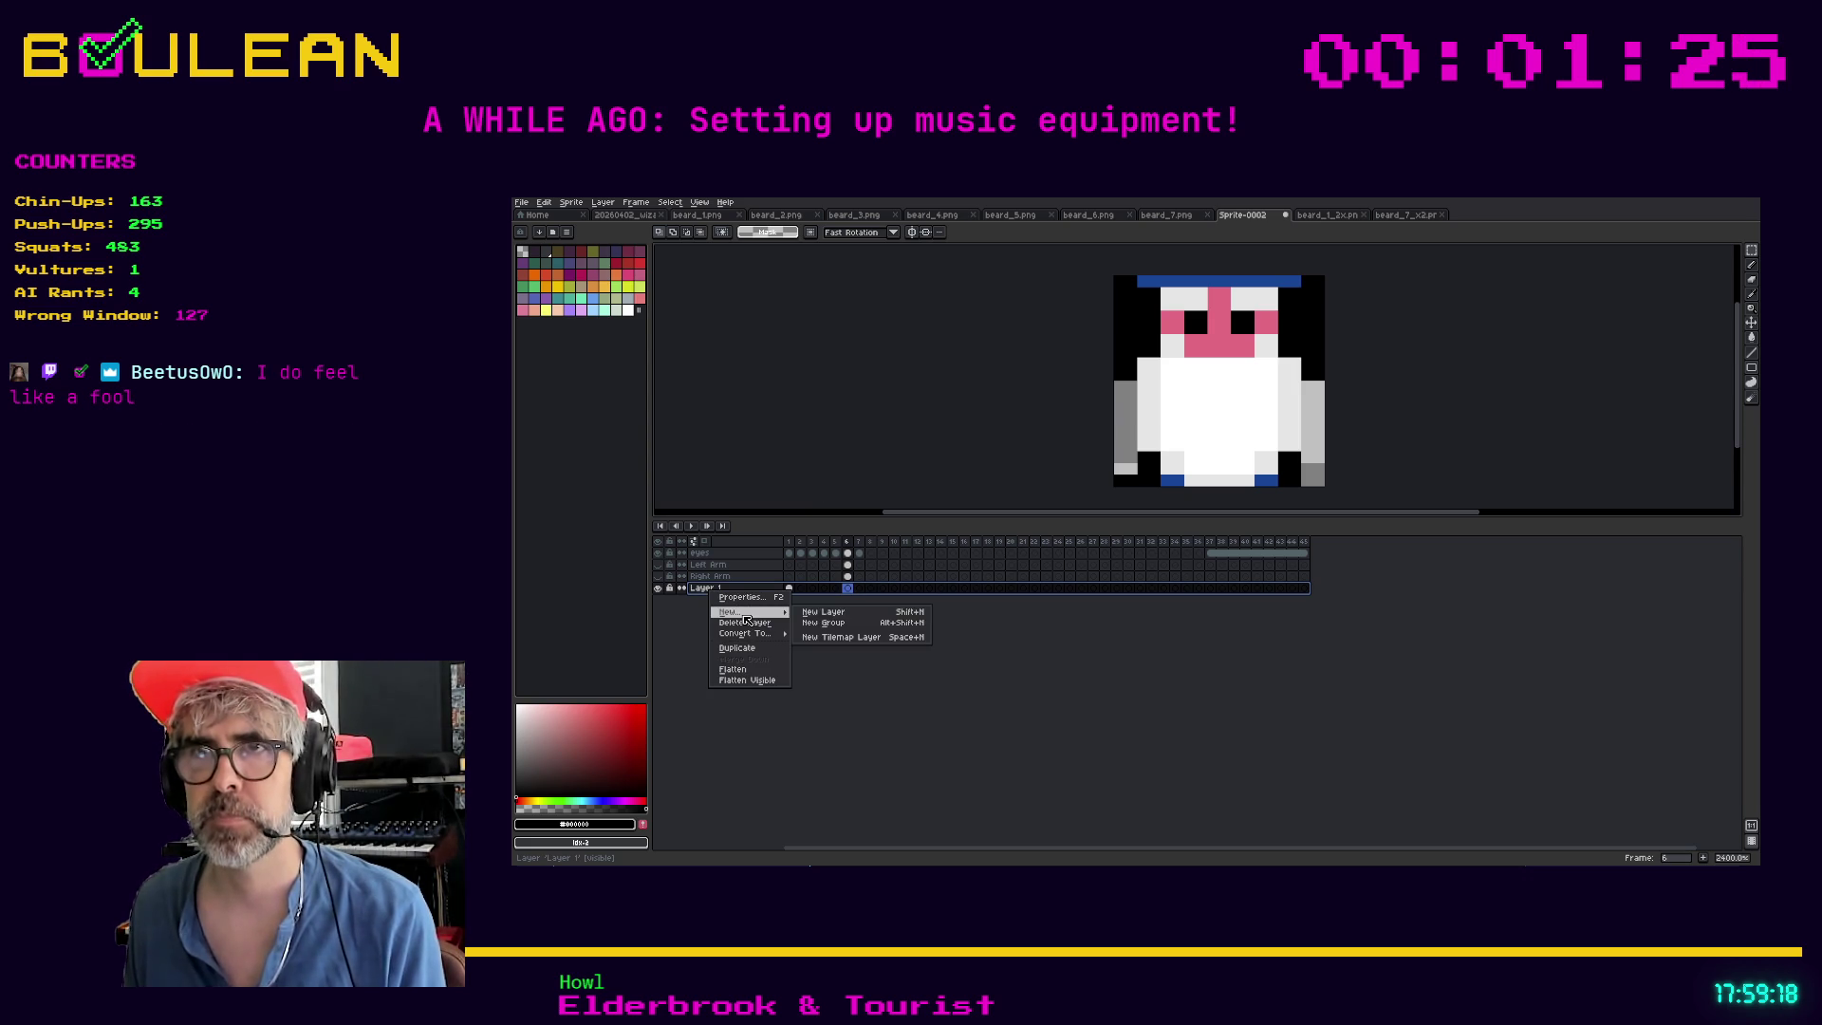
pyautogui.click(835, 615)
pyautogui.doubleClick(743, 589)
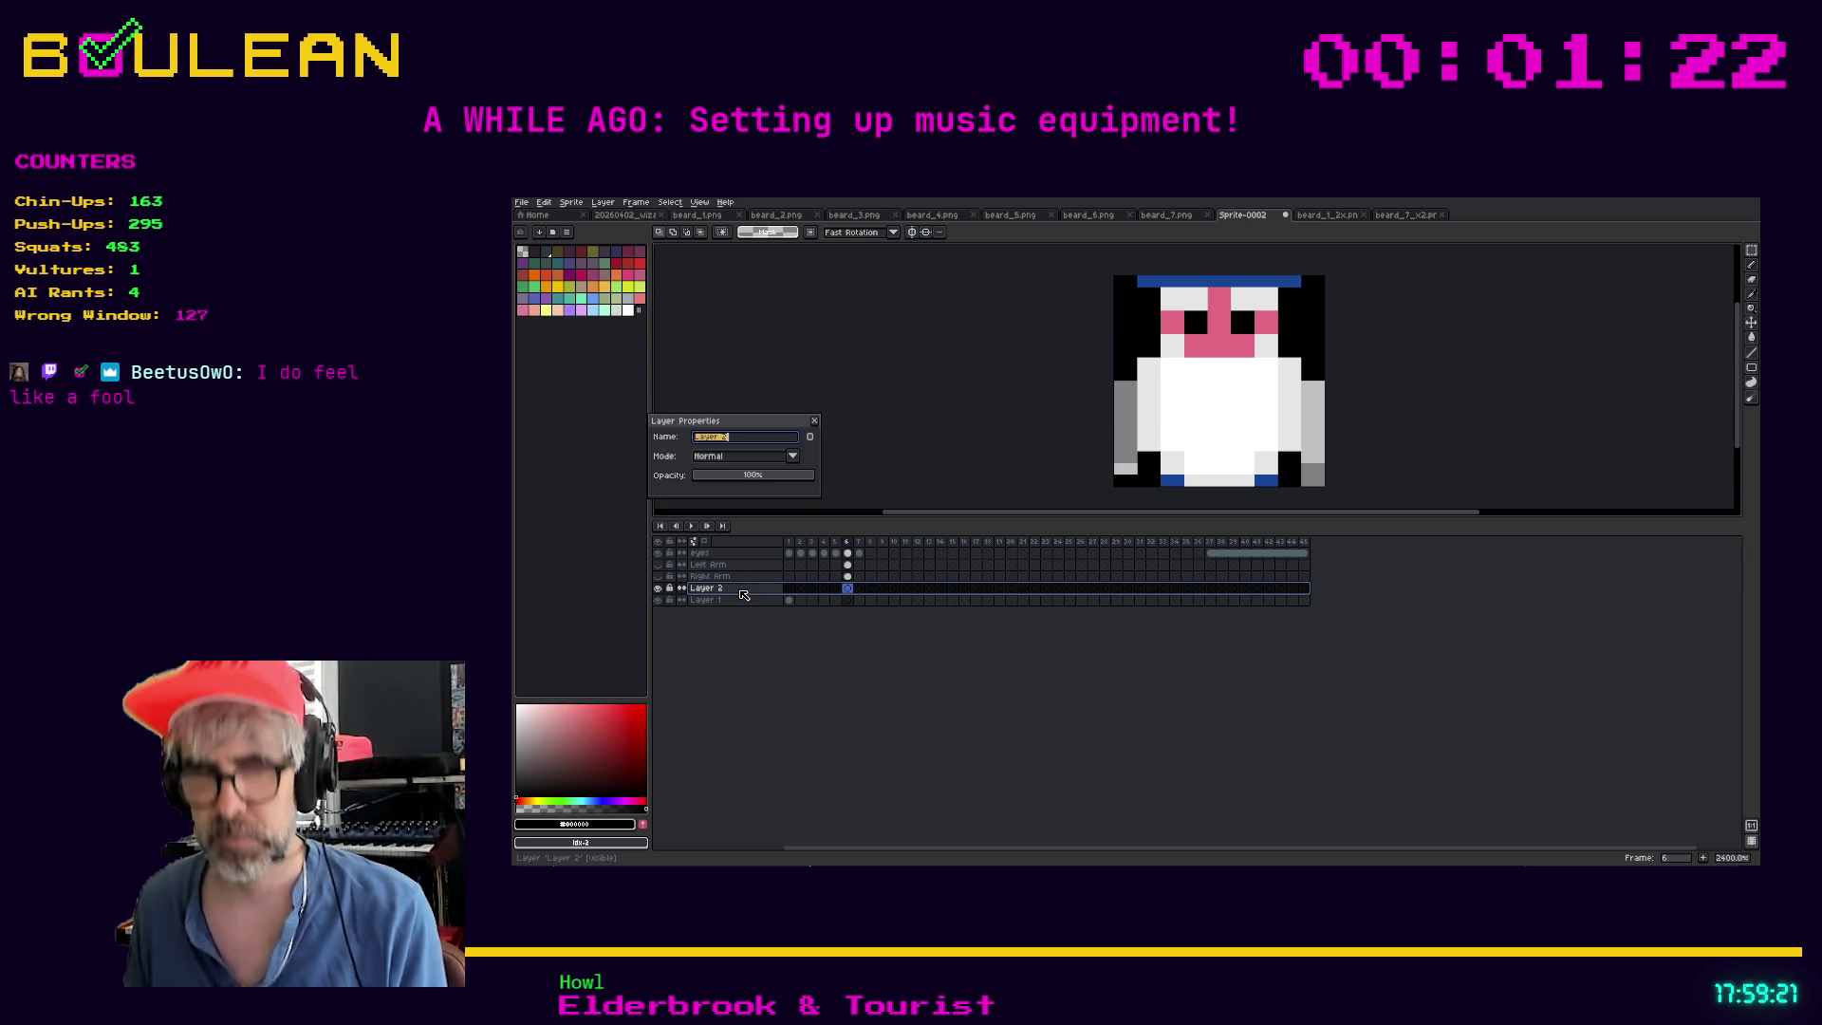
pyautogui.write('Background')
pyautogui.press('Return')
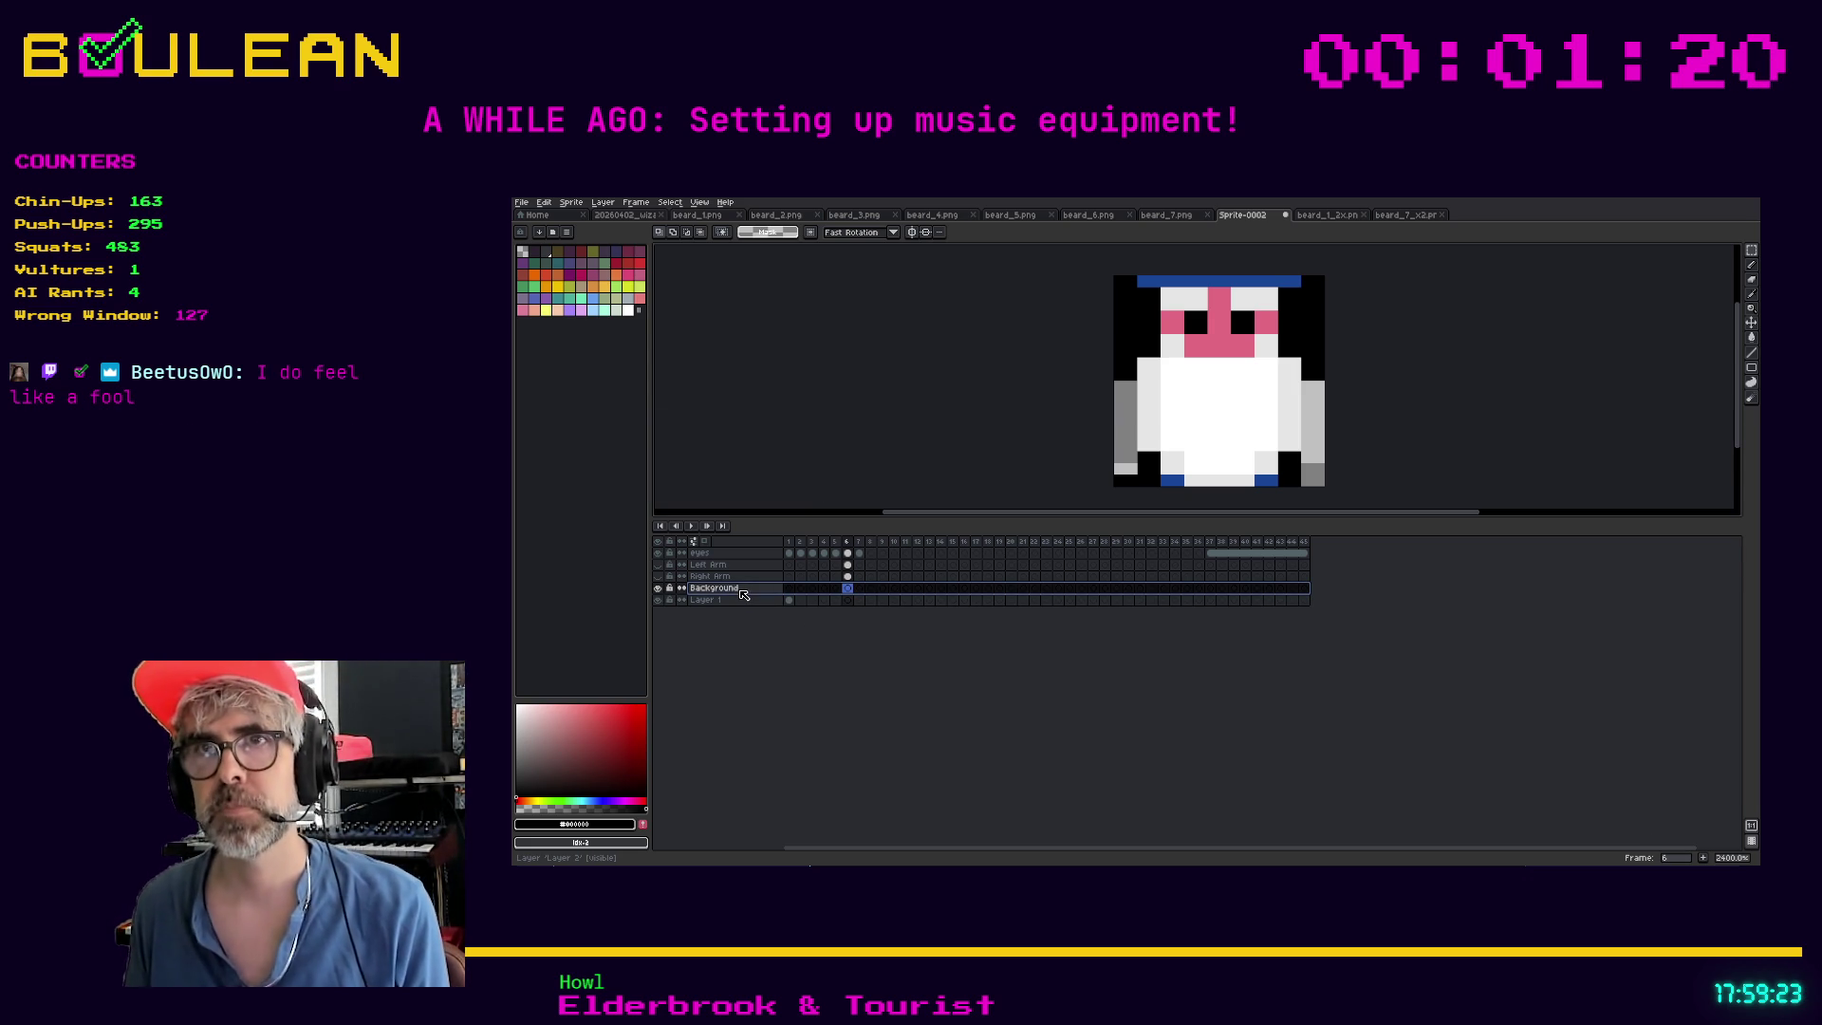
# Magic-wand select the four black surrounding areas, cut them, and paste them into Background
pyautogui.press('w')
pyautogui.click(1143, 341)
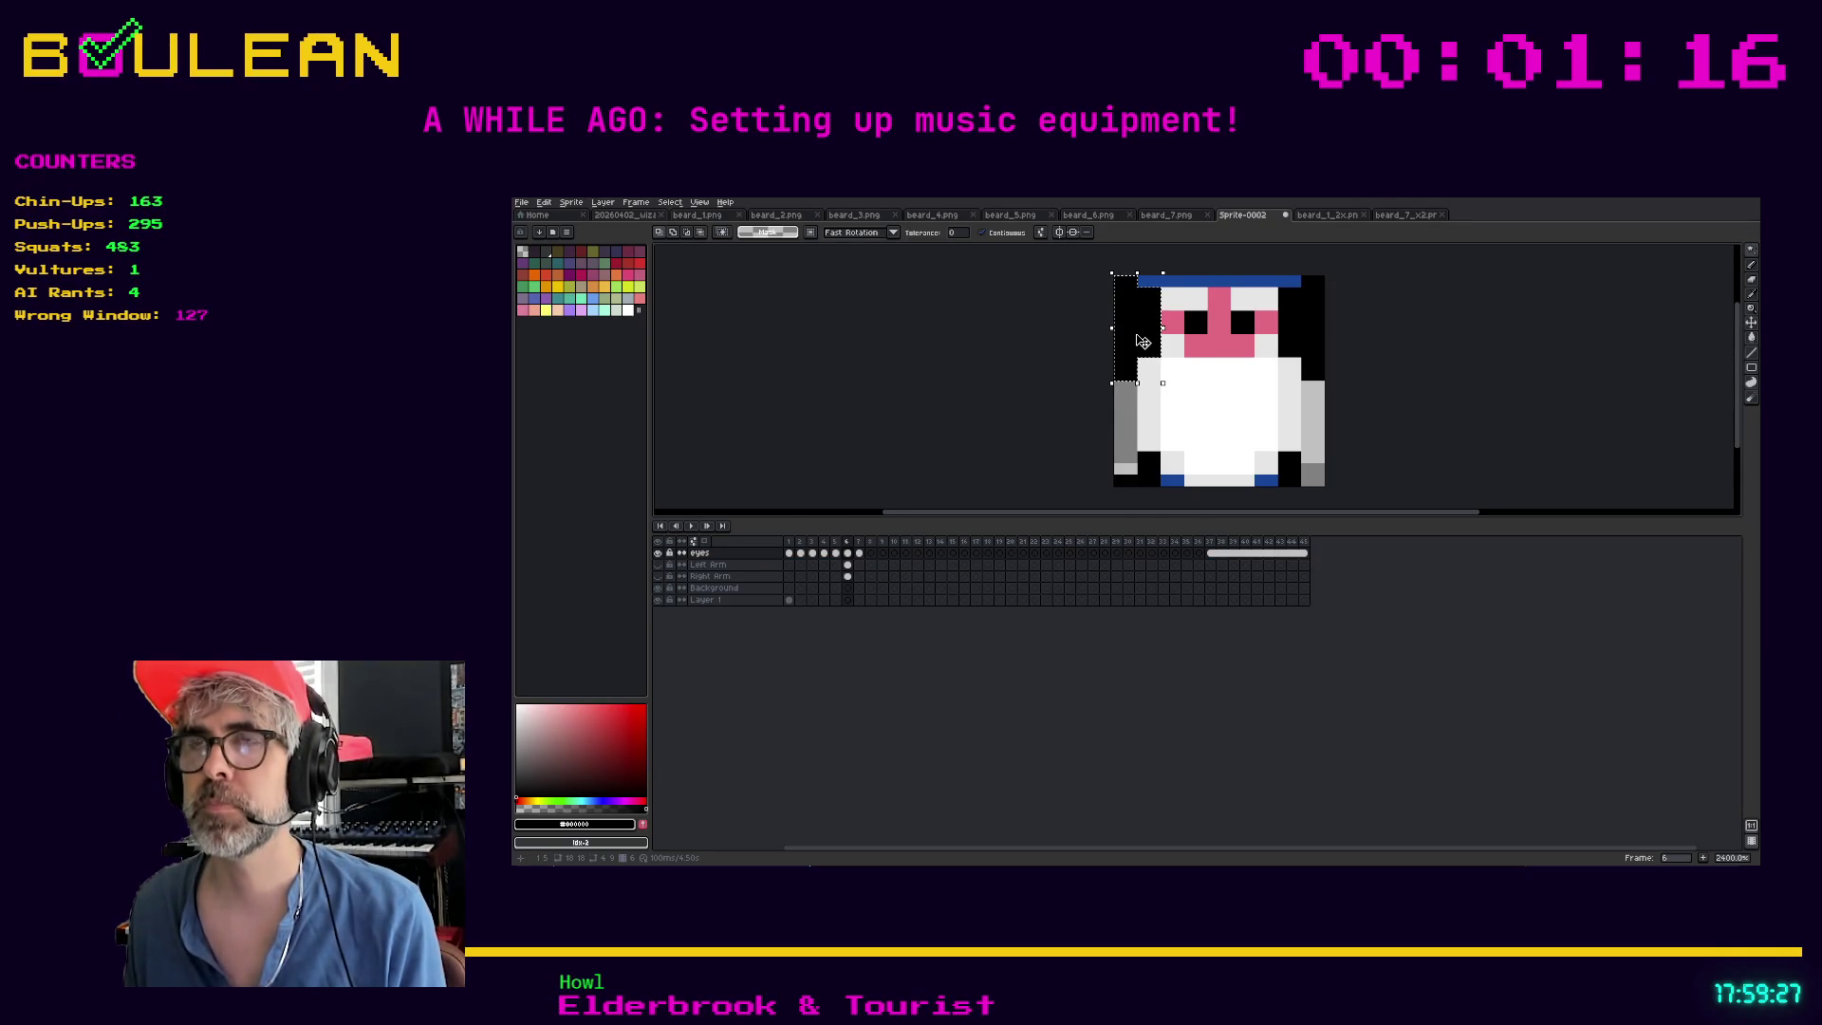
pyautogui.keyDown('shift'); pyautogui.click(1302, 361); pyautogui.keyUp('shift')
pyautogui.keyDown('shift'); pyautogui.click(1289, 466); pyautogui.keyUp('shift')
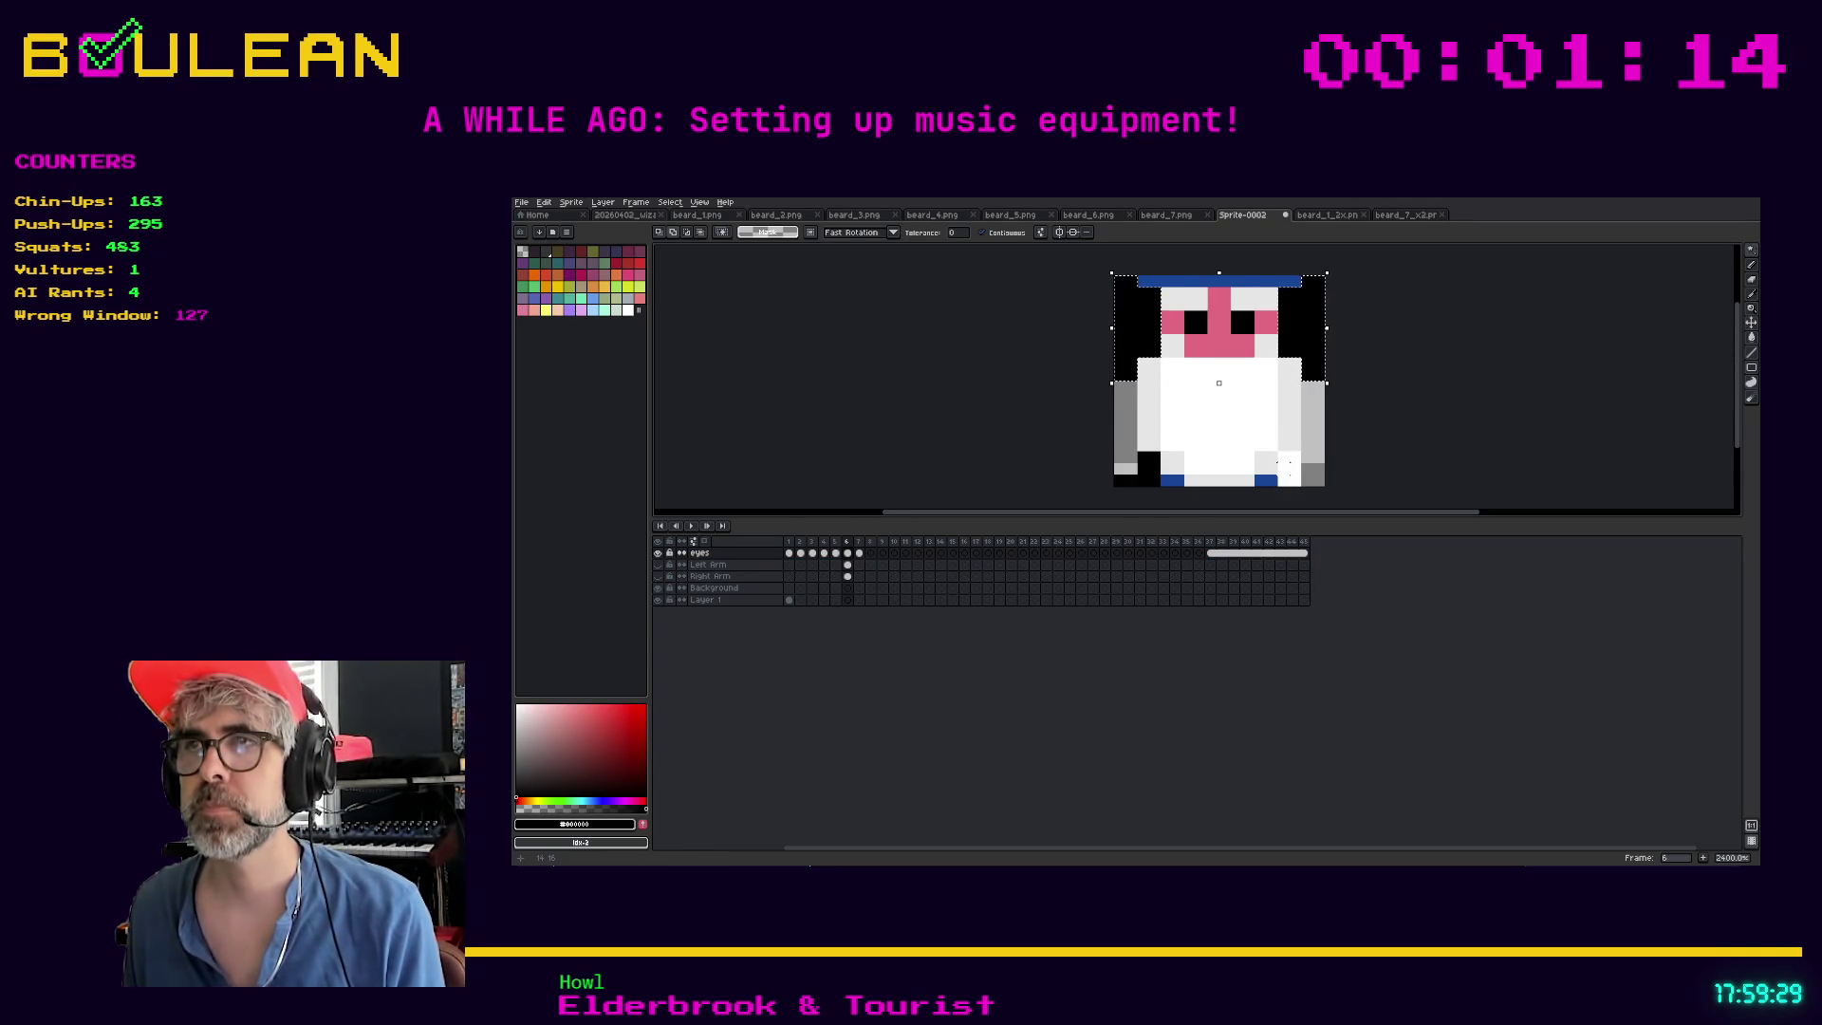
pyautogui.keyDown('shift'); pyautogui.click(1149, 474); pyautogui.keyUp('shift')
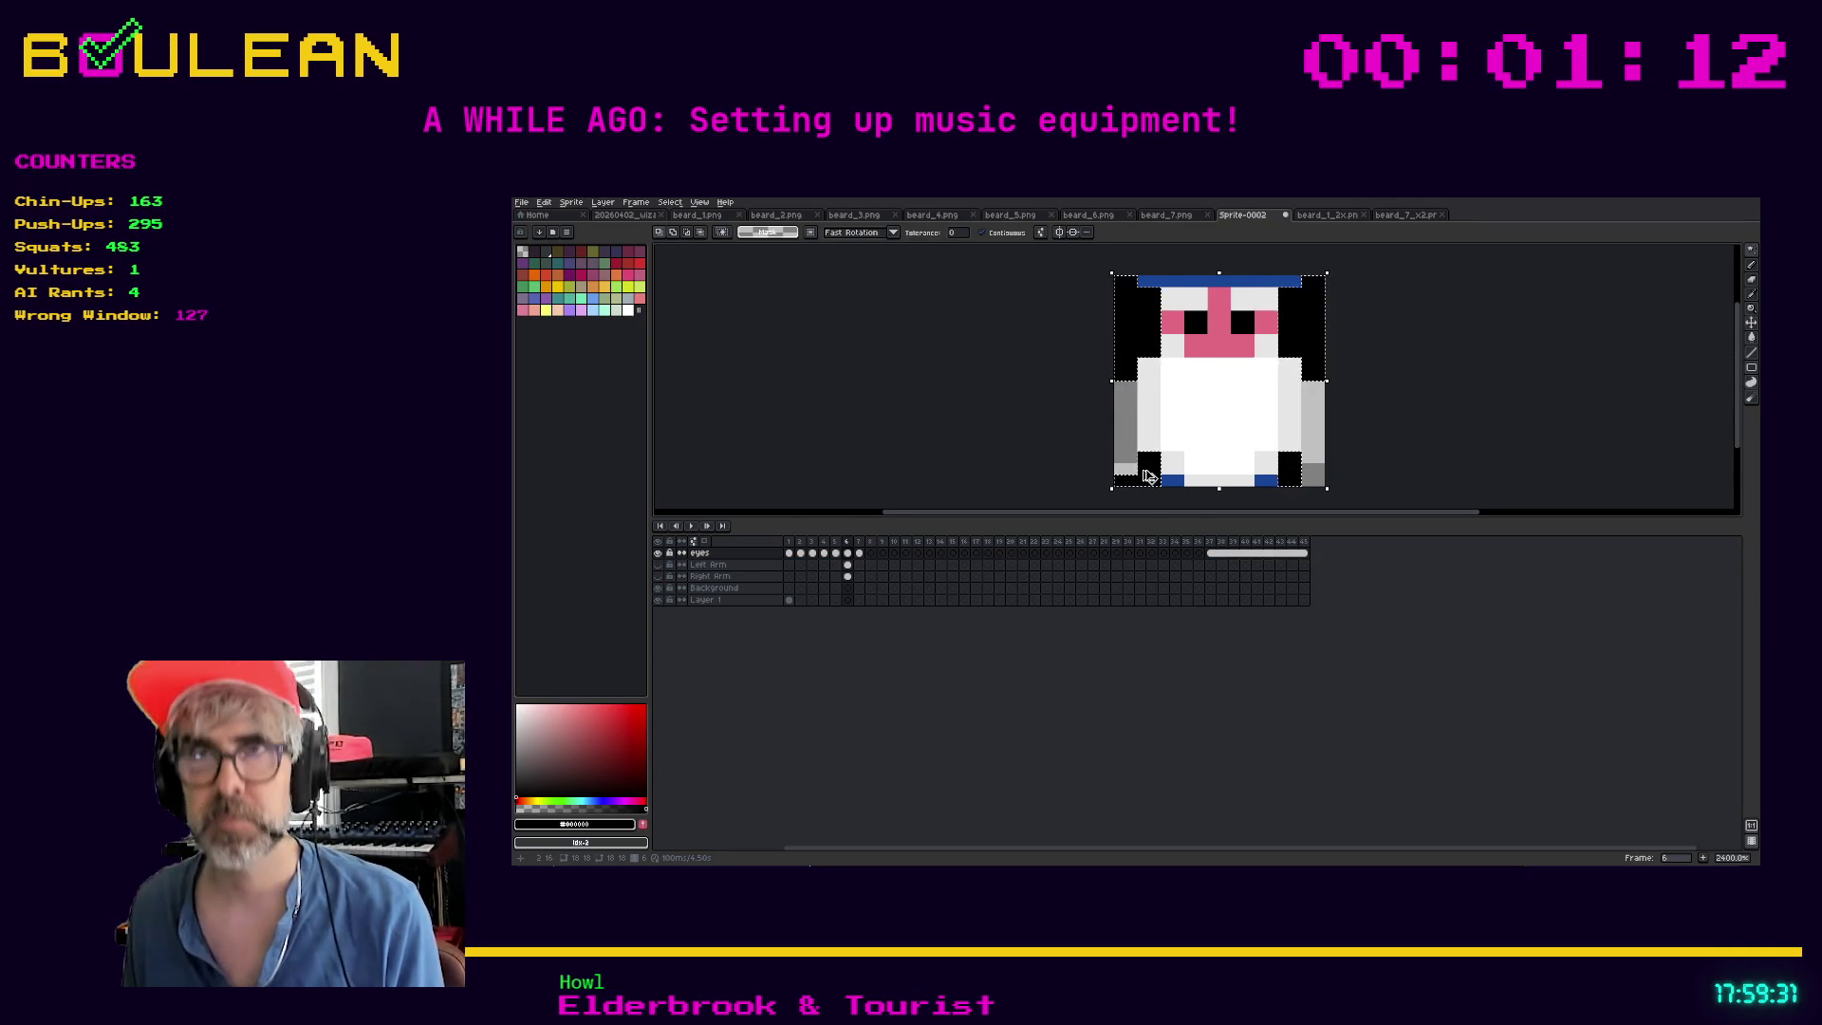
pyautogui.press('Delete')
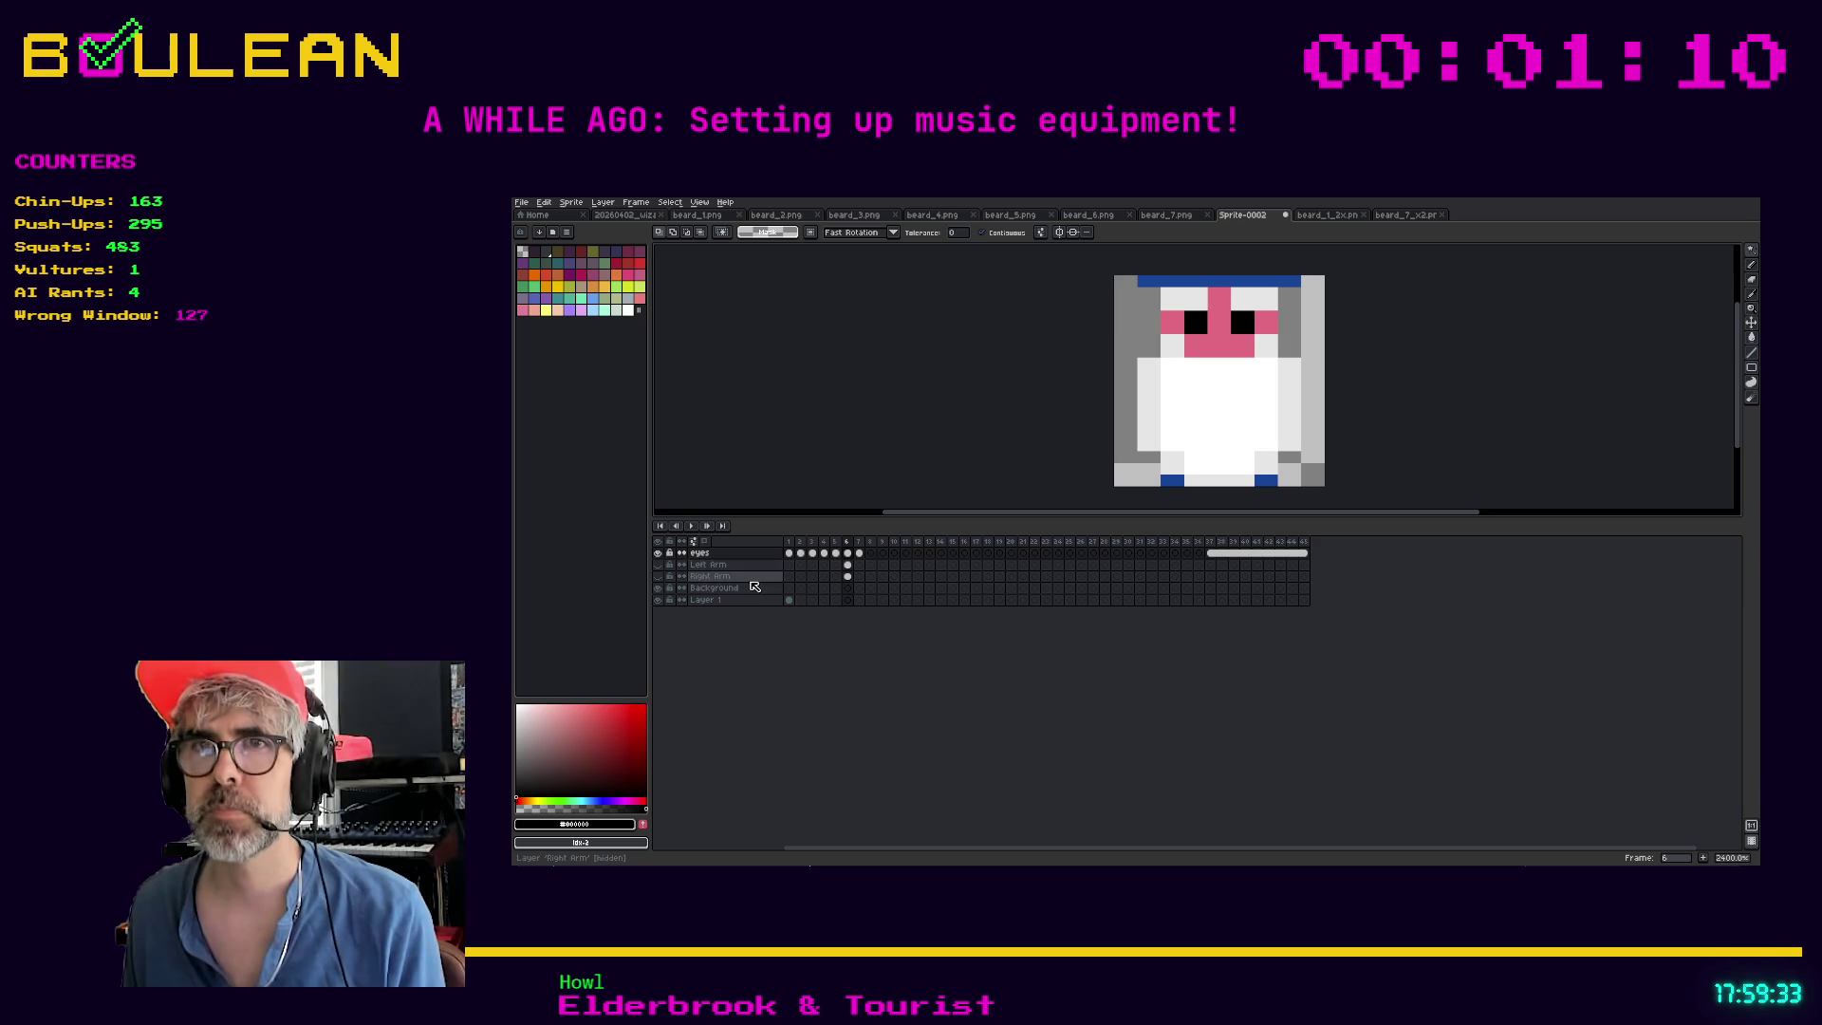
pyautogui.click(852, 592)
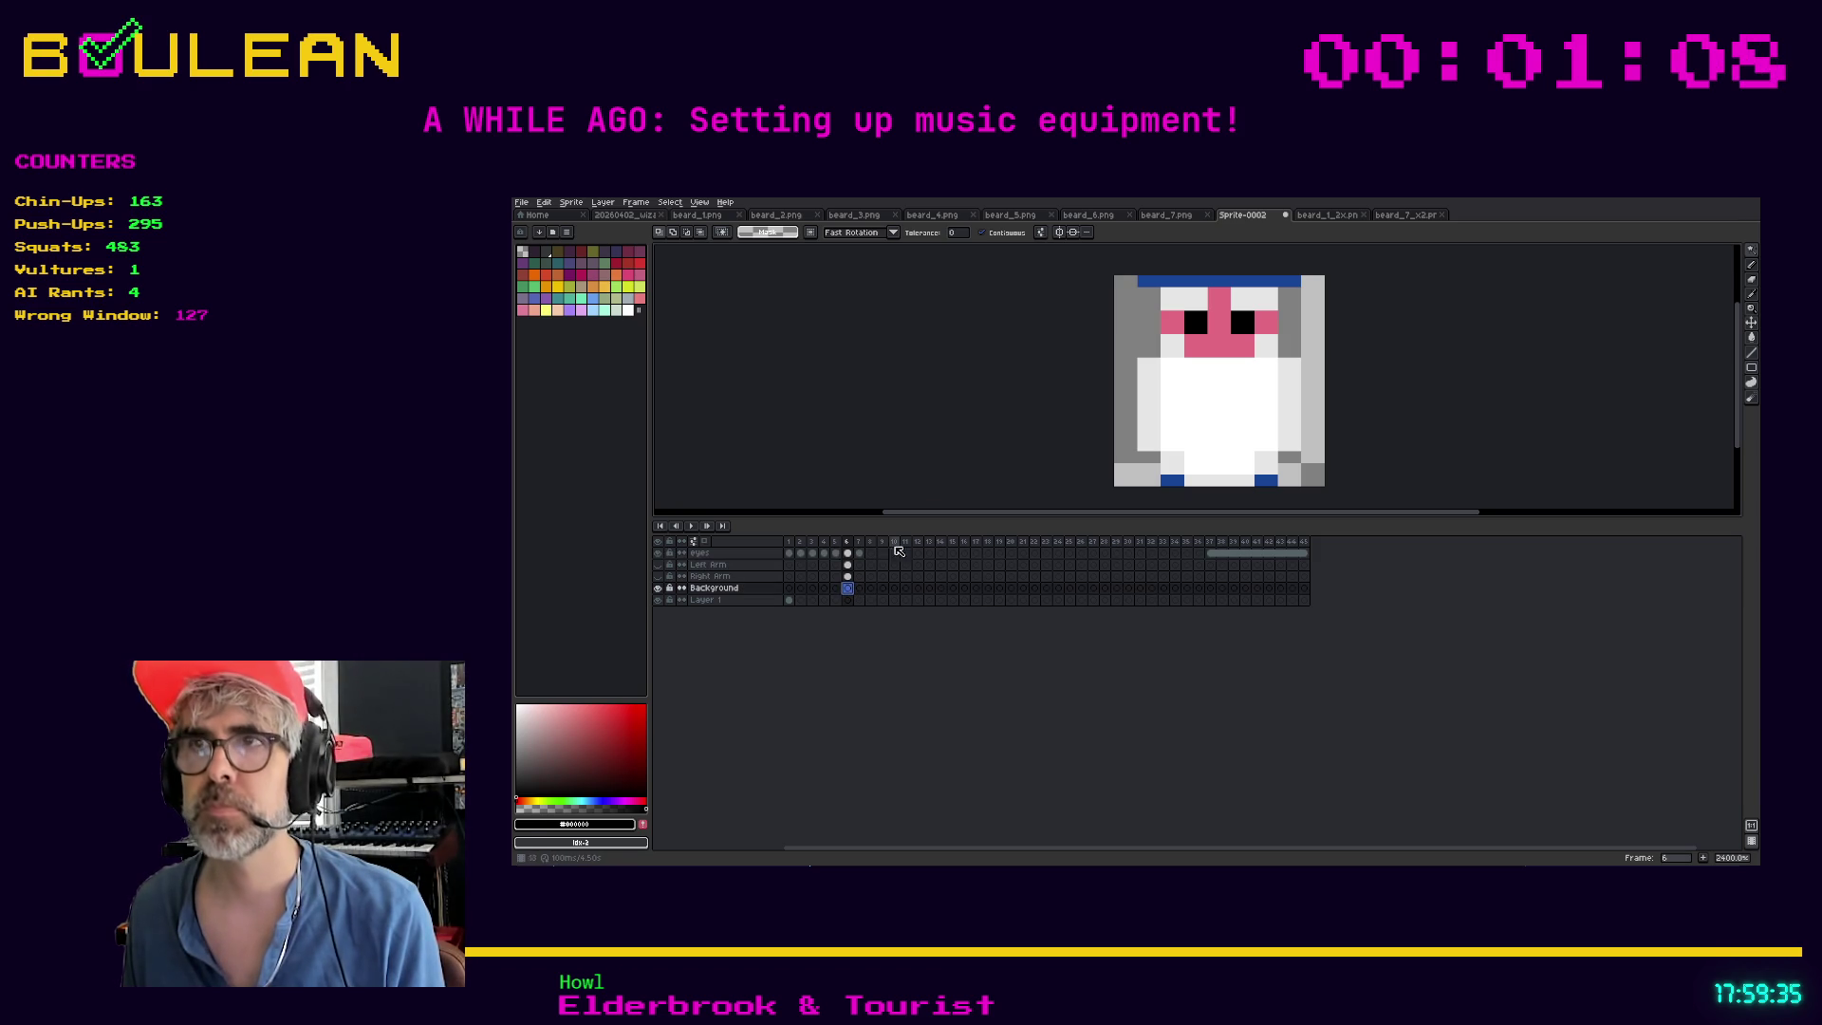
pyautogui.hotkey('ctrl', 'v')
pyautogui.press('Return')
# Paint the left and right grey edge columns black
pyautogui.press('i')
pyautogui.press('b')
pyautogui.moveTo(1120, 400)
pyautogui.mouseDown()
pyautogui.moveTo(1129, 450)
pyautogui.moveTo(1129, 396)
pyautogui.mouseUp()
pyautogui.moveTo(1306, 385)
pyautogui.mouseDown()
pyautogui.moveTo(1311, 481)
pyautogui.moveTo(1319, 389)
pyautogui.mouseUp()
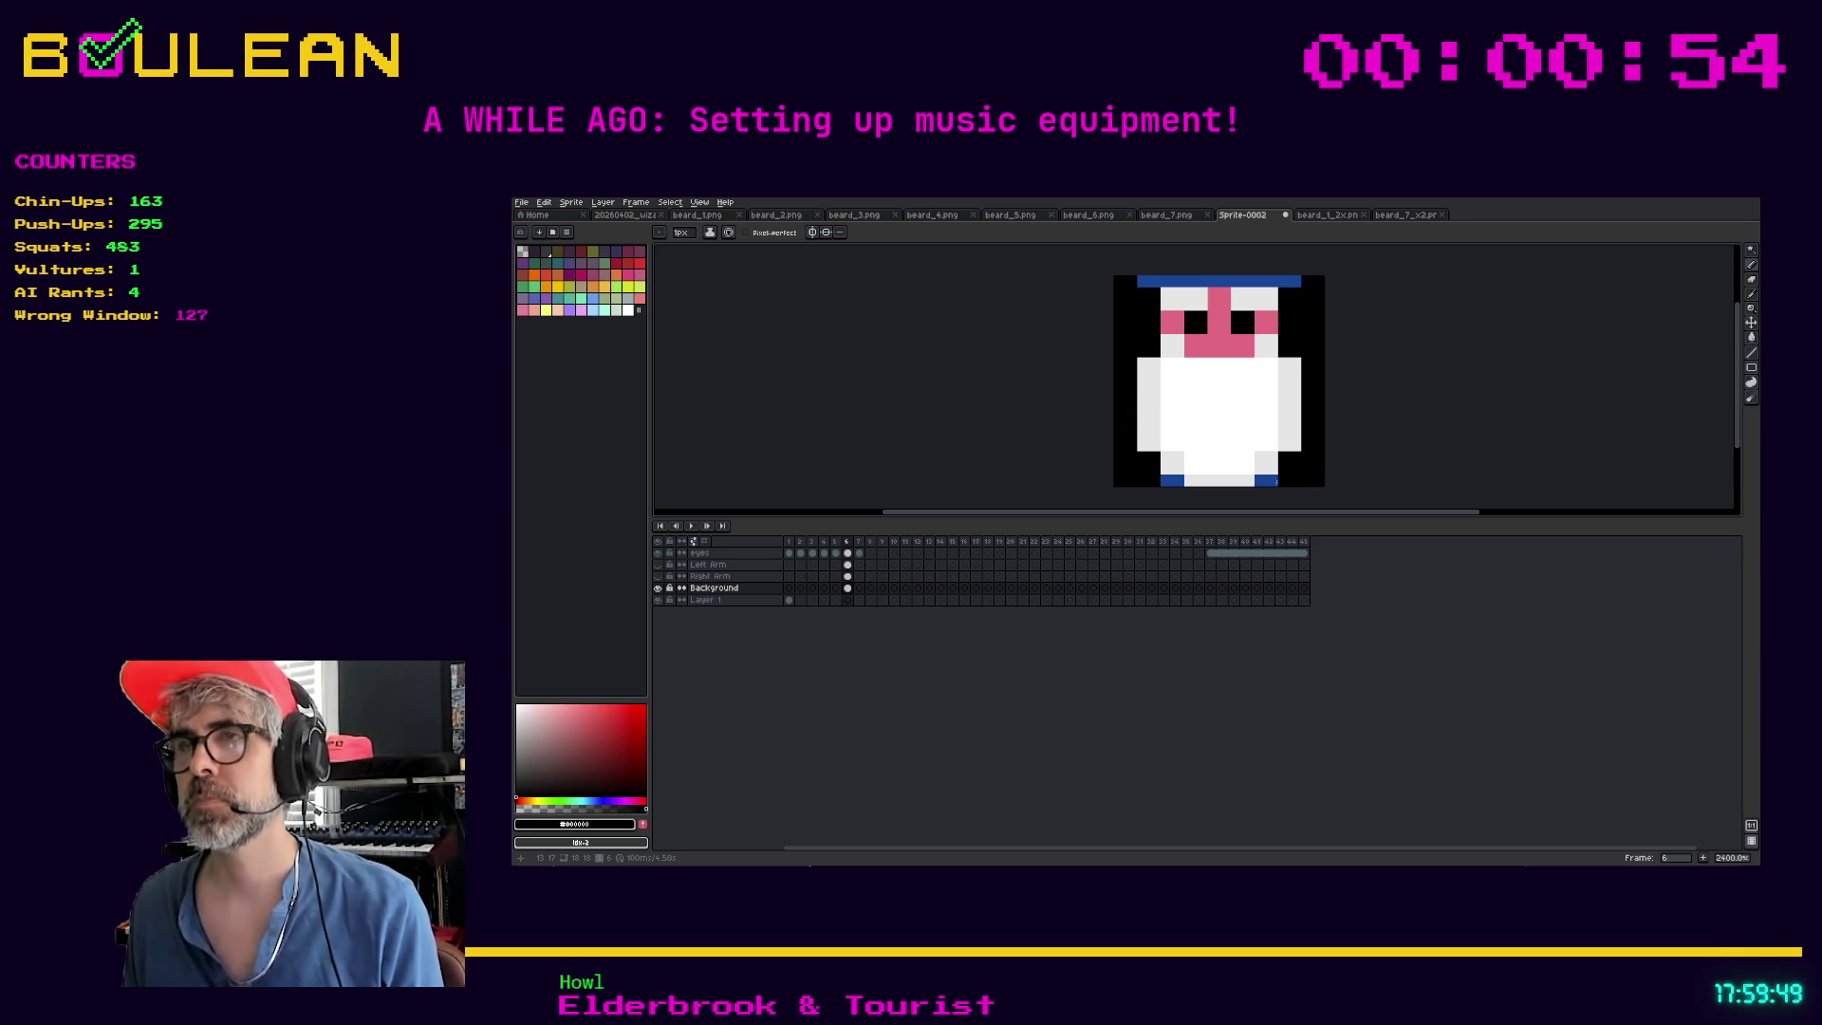
# Add a new layer above Left Arm named Torso
pyautogui.rightClick(710, 565)
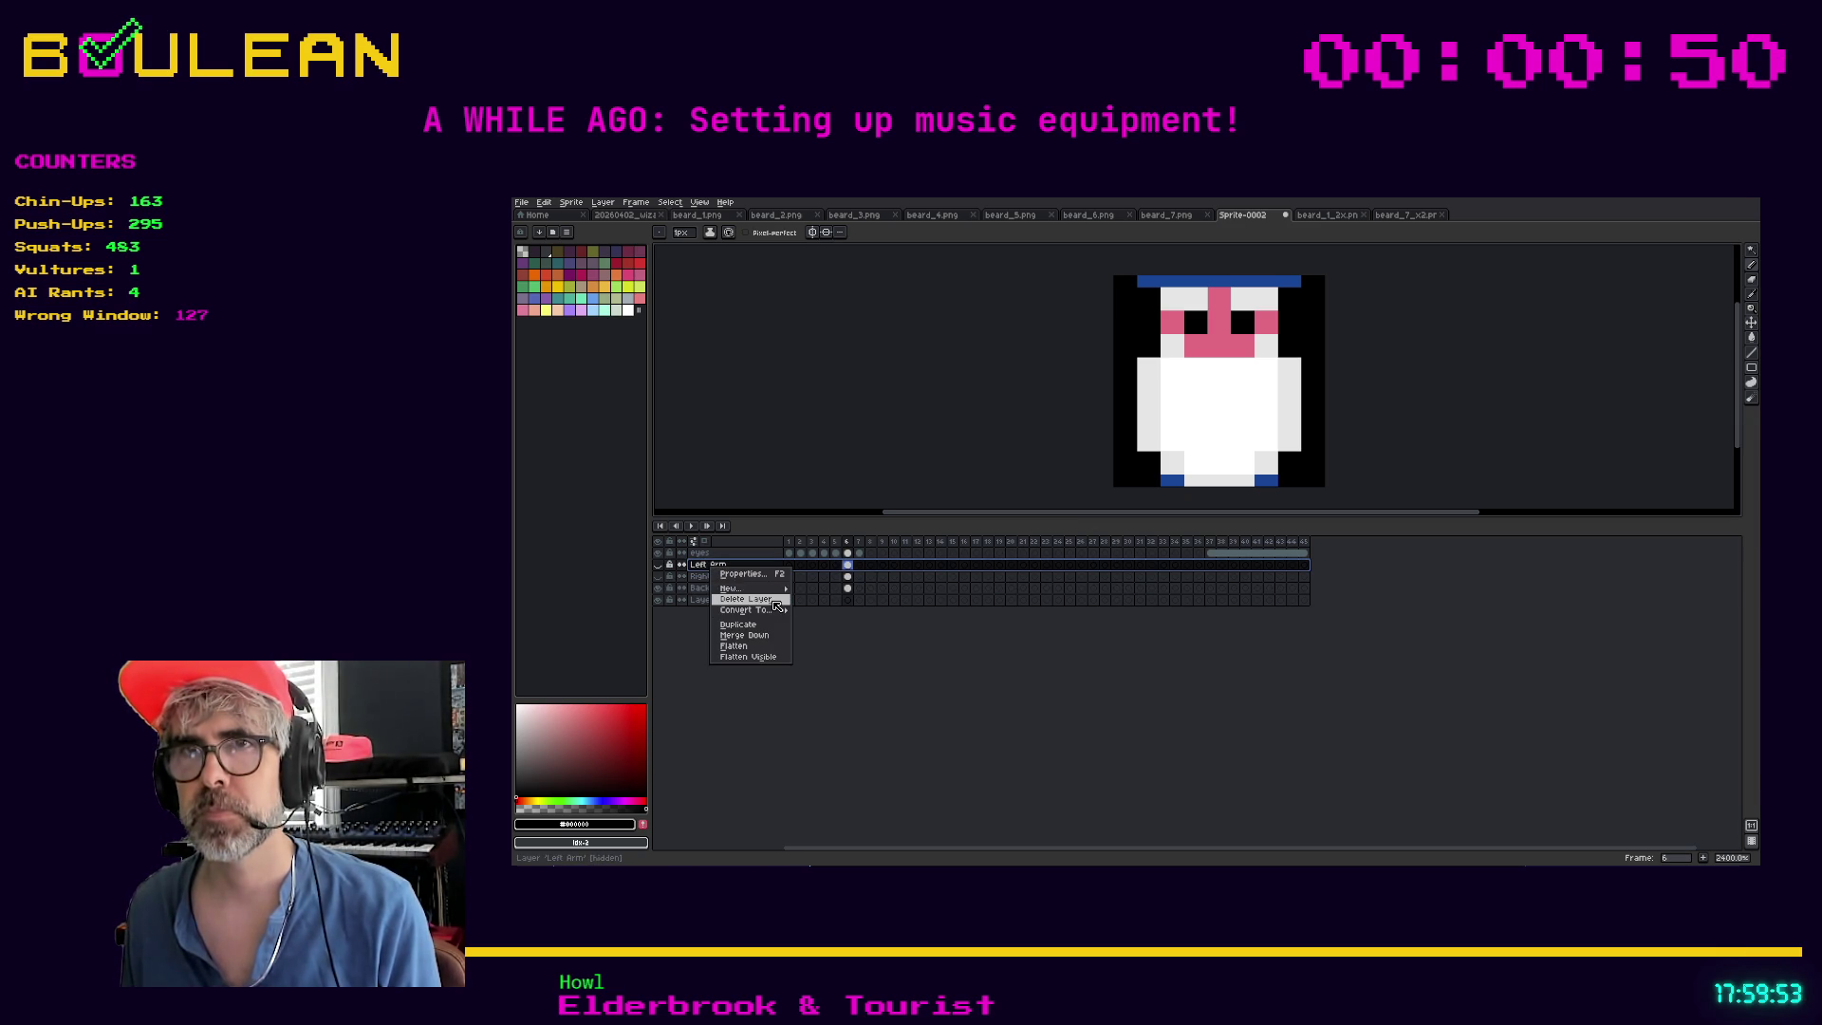
pyautogui.click(824, 588)
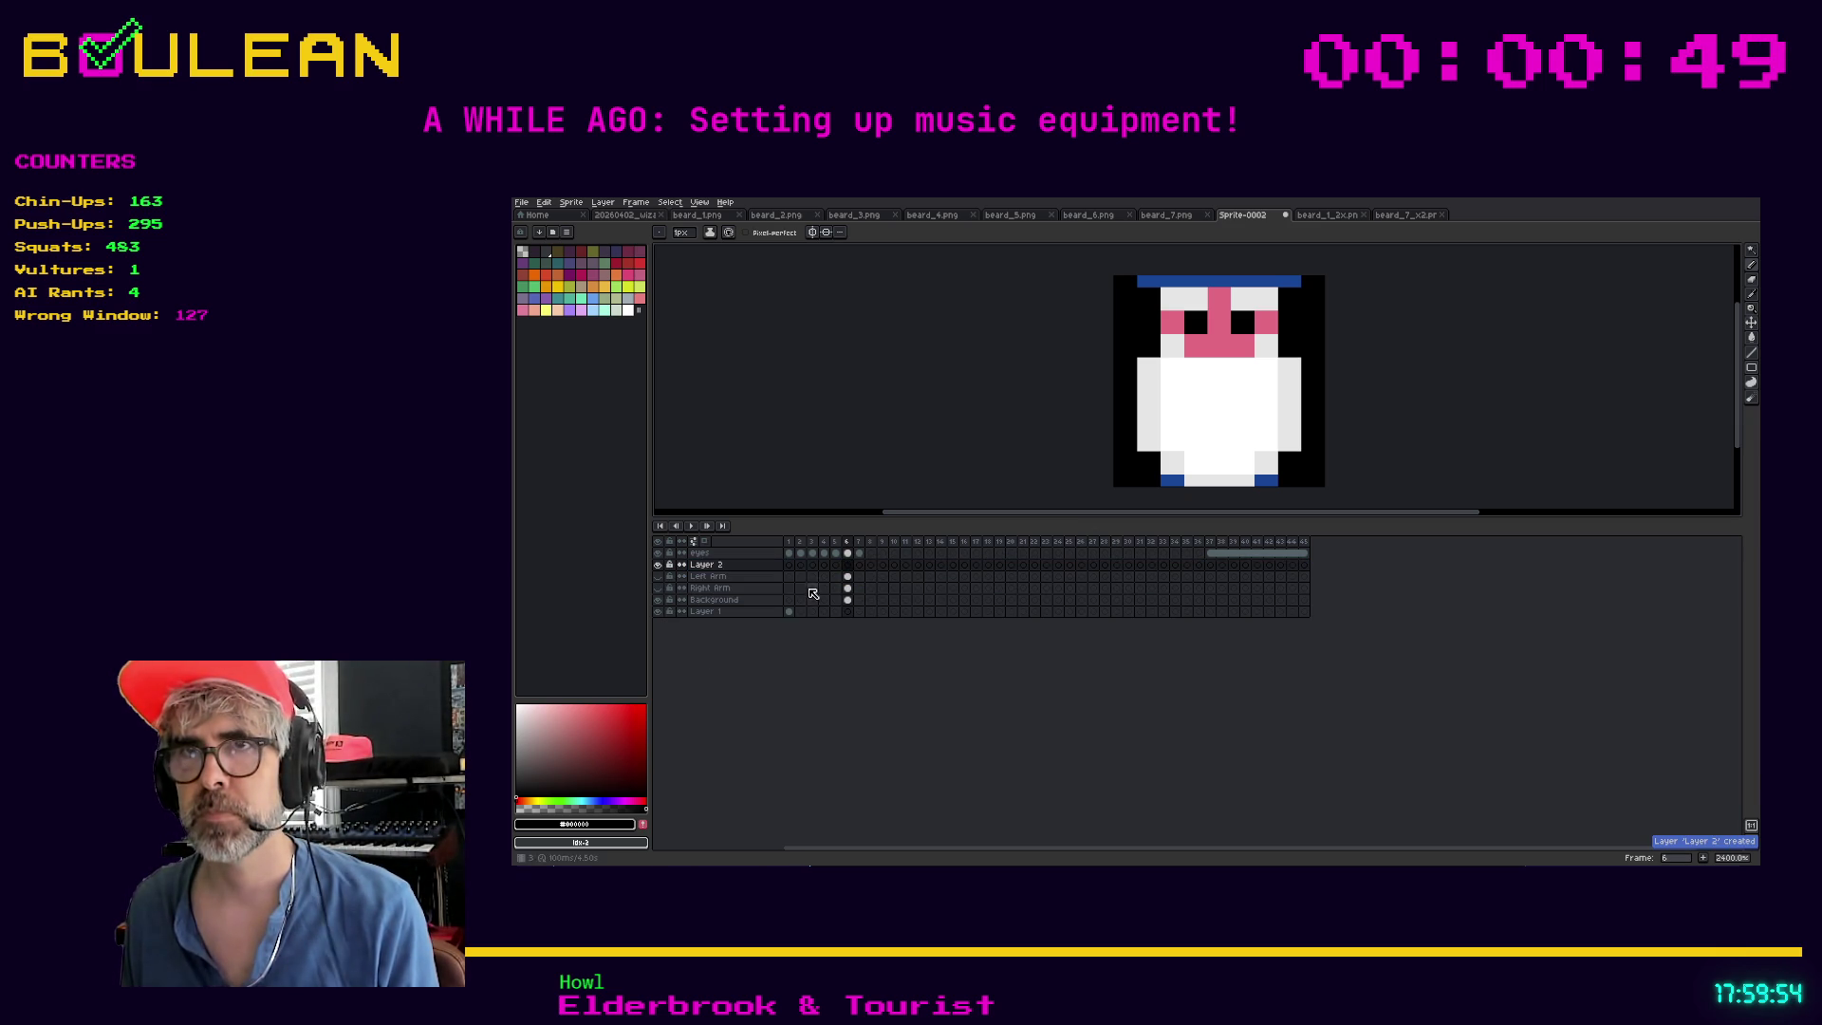
pyautogui.doubleClick(737, 567)
pyautogui.write('Torso')
pyautogui.press('Return')
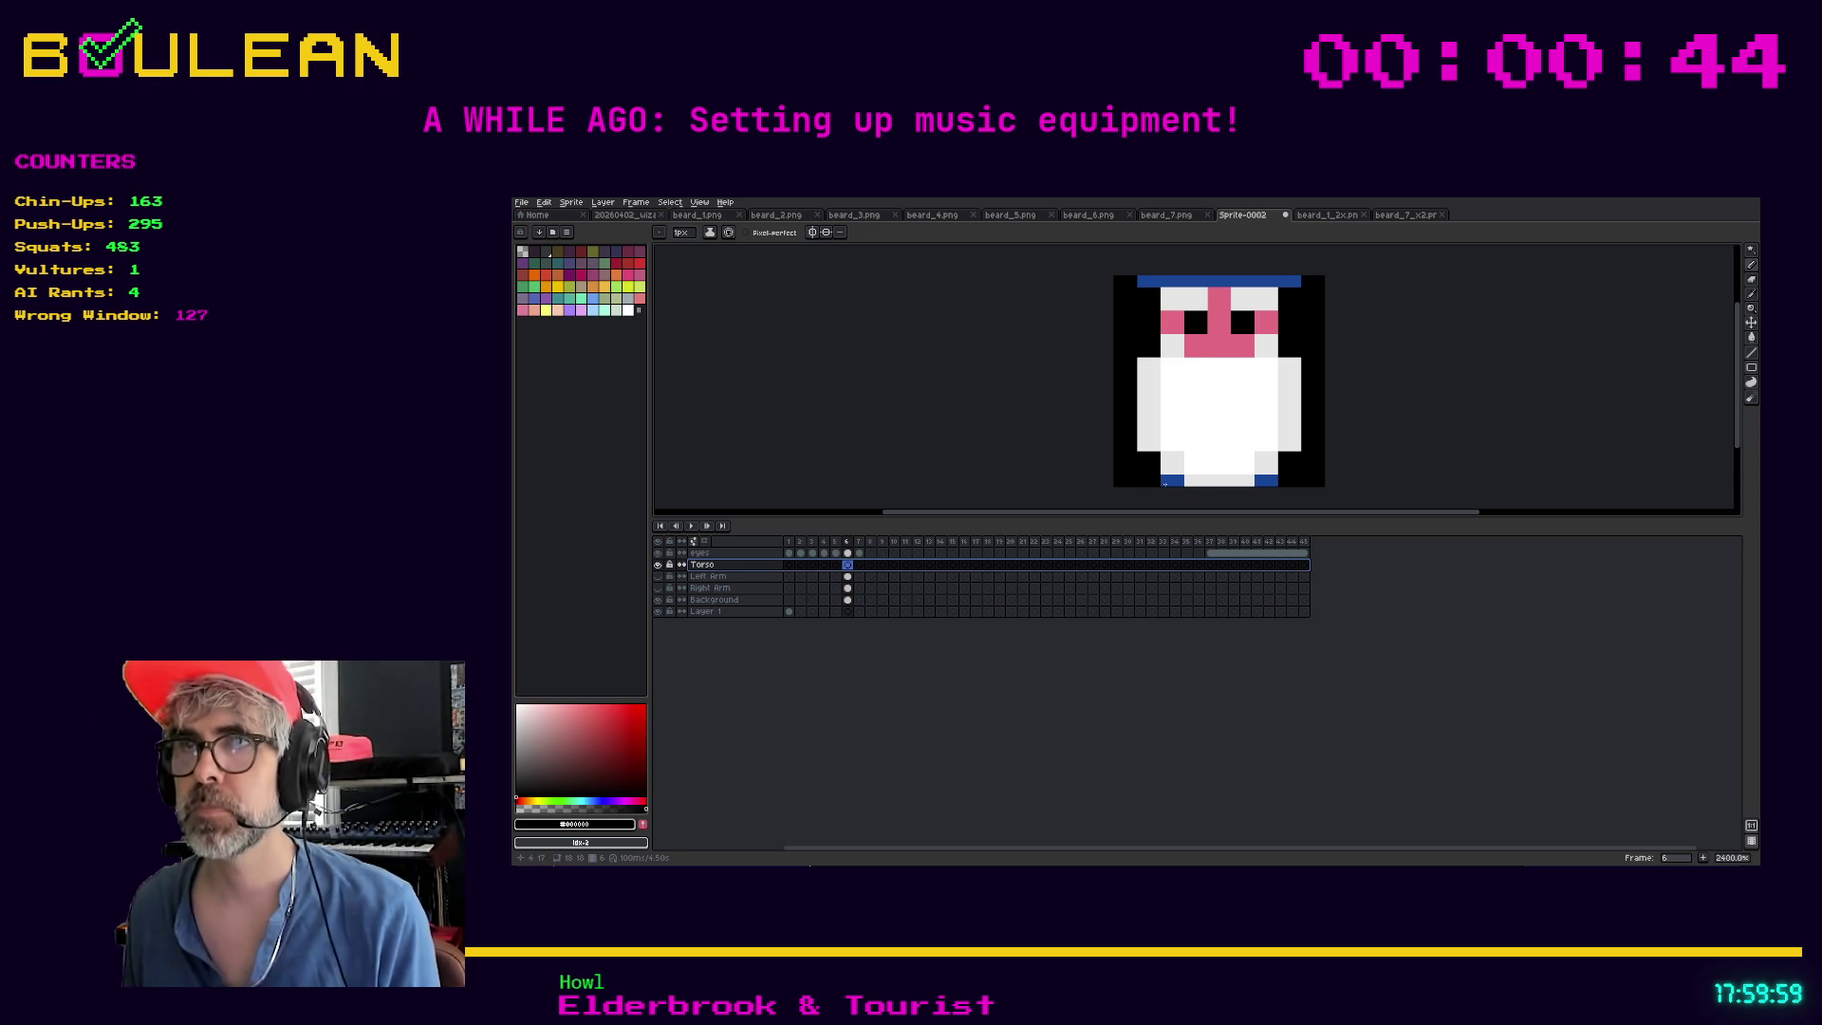
# Magic-wand select the two blue feet pixels, move them to Torso, and hide that layer
pyautogui.press('w')
pyautogui.click(1172, 481)
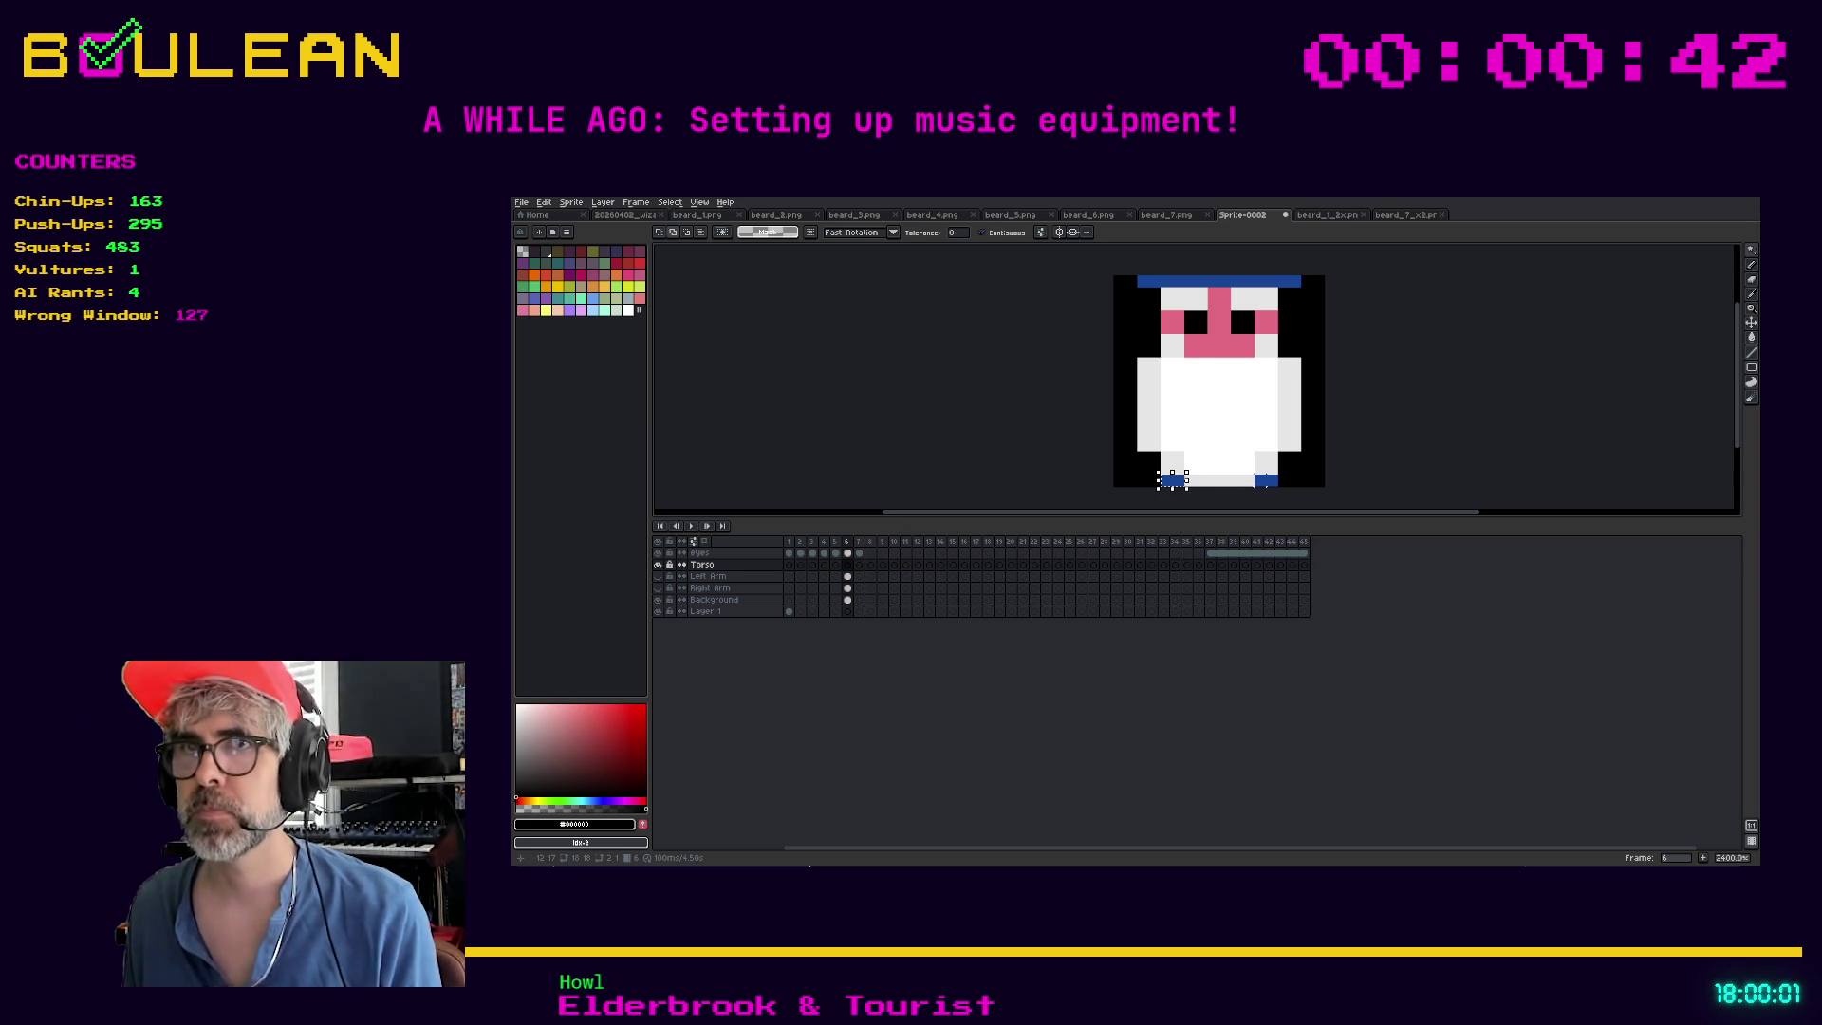
pyautogui.keyDown('shift'); pyautogui.click(1266, 480); pyautogui.keyUp('shift')
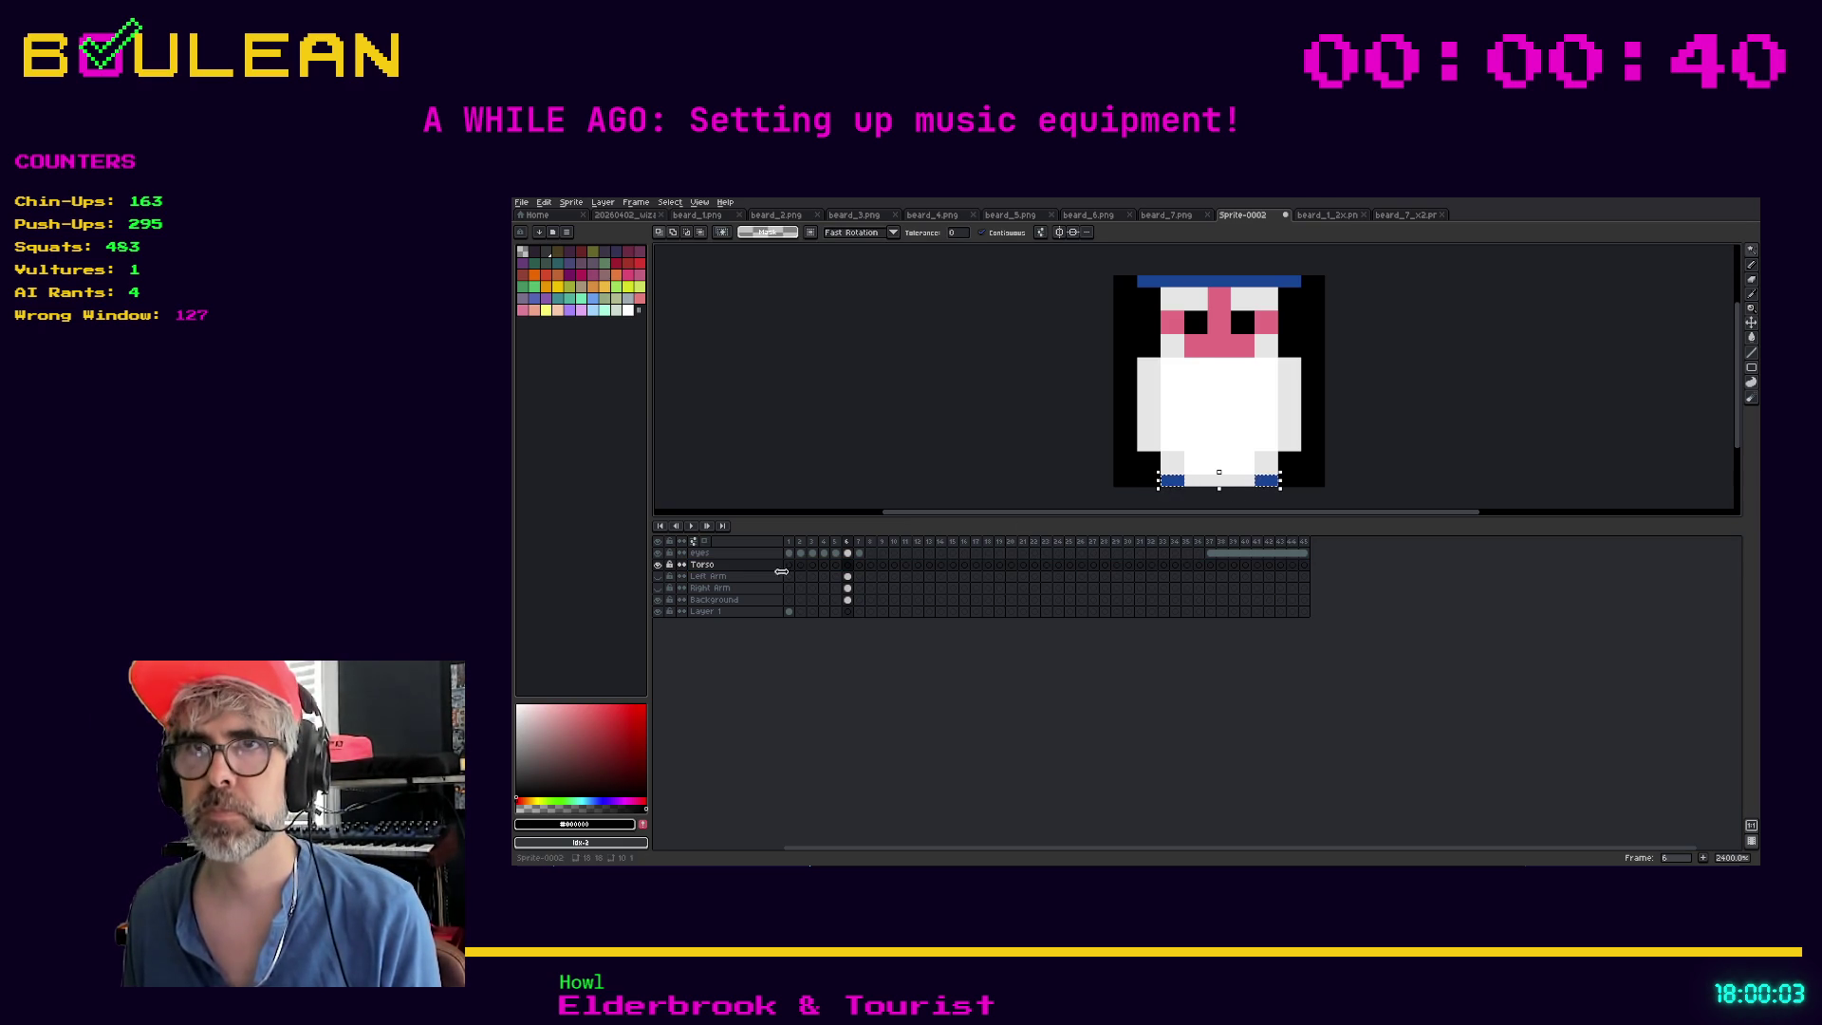
pyautogui.click(850, 554)
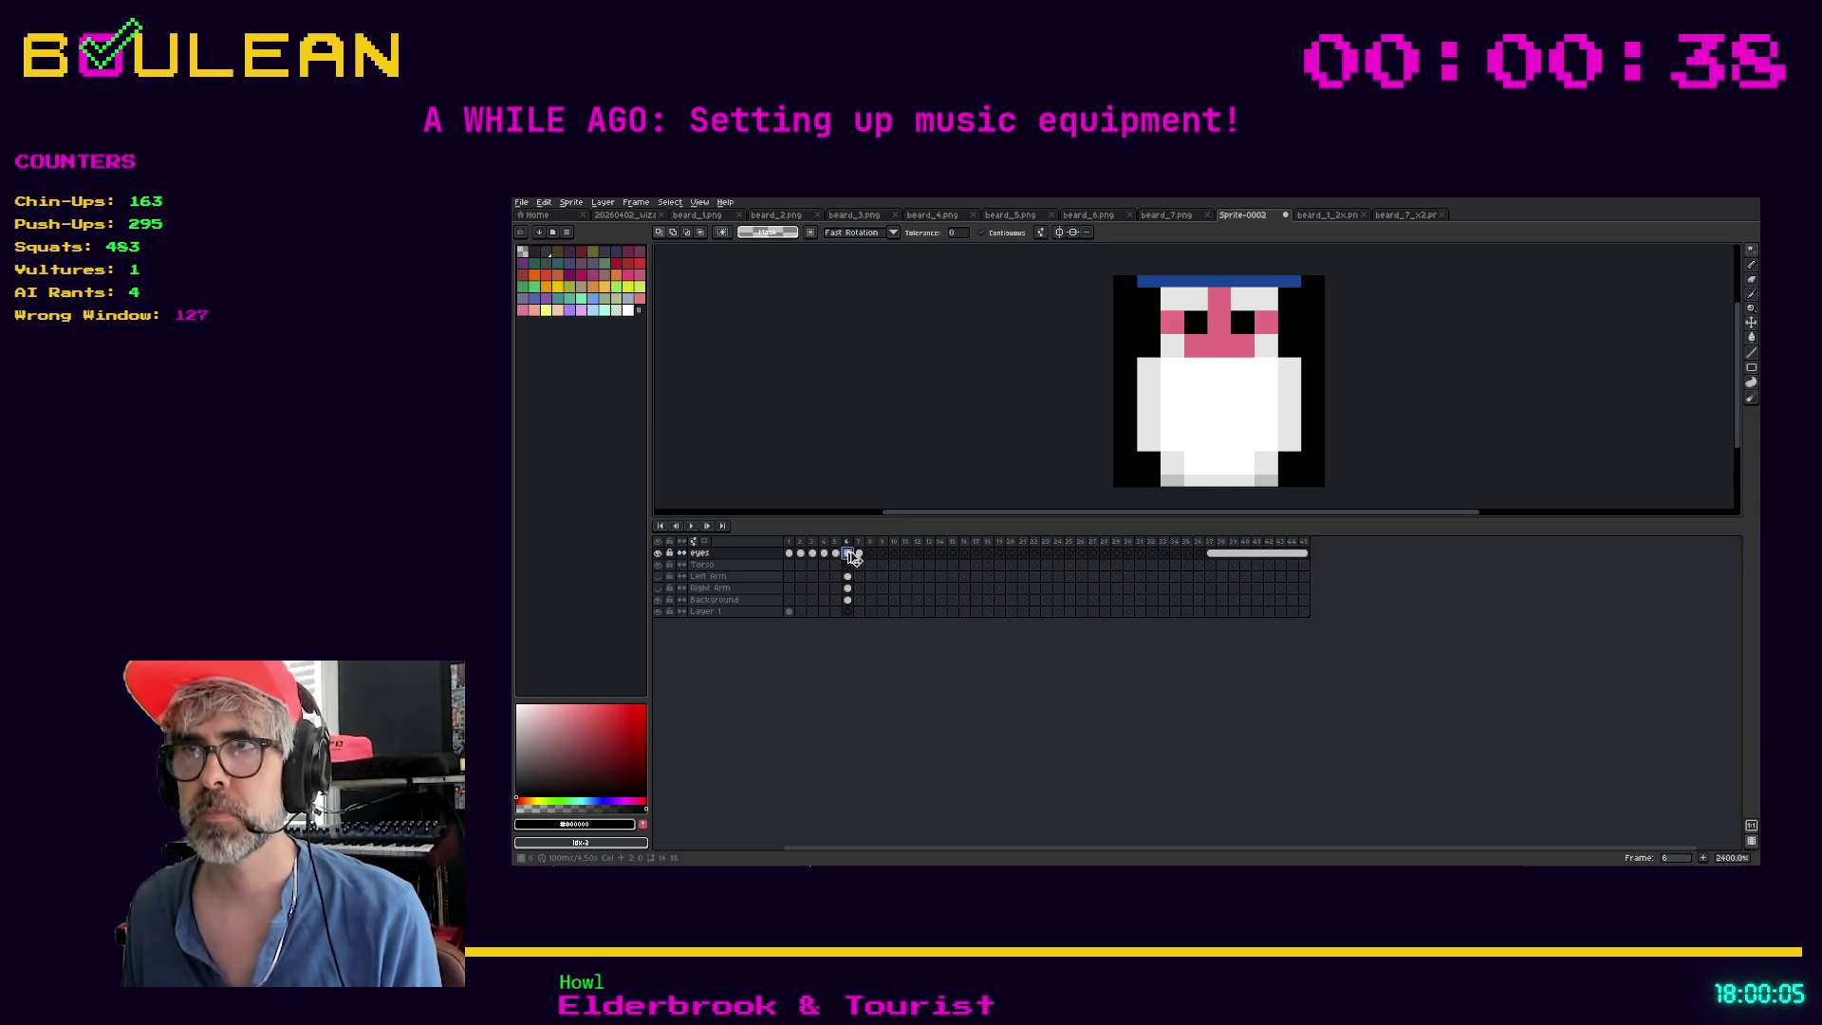
pyautogui.click(847, 565)
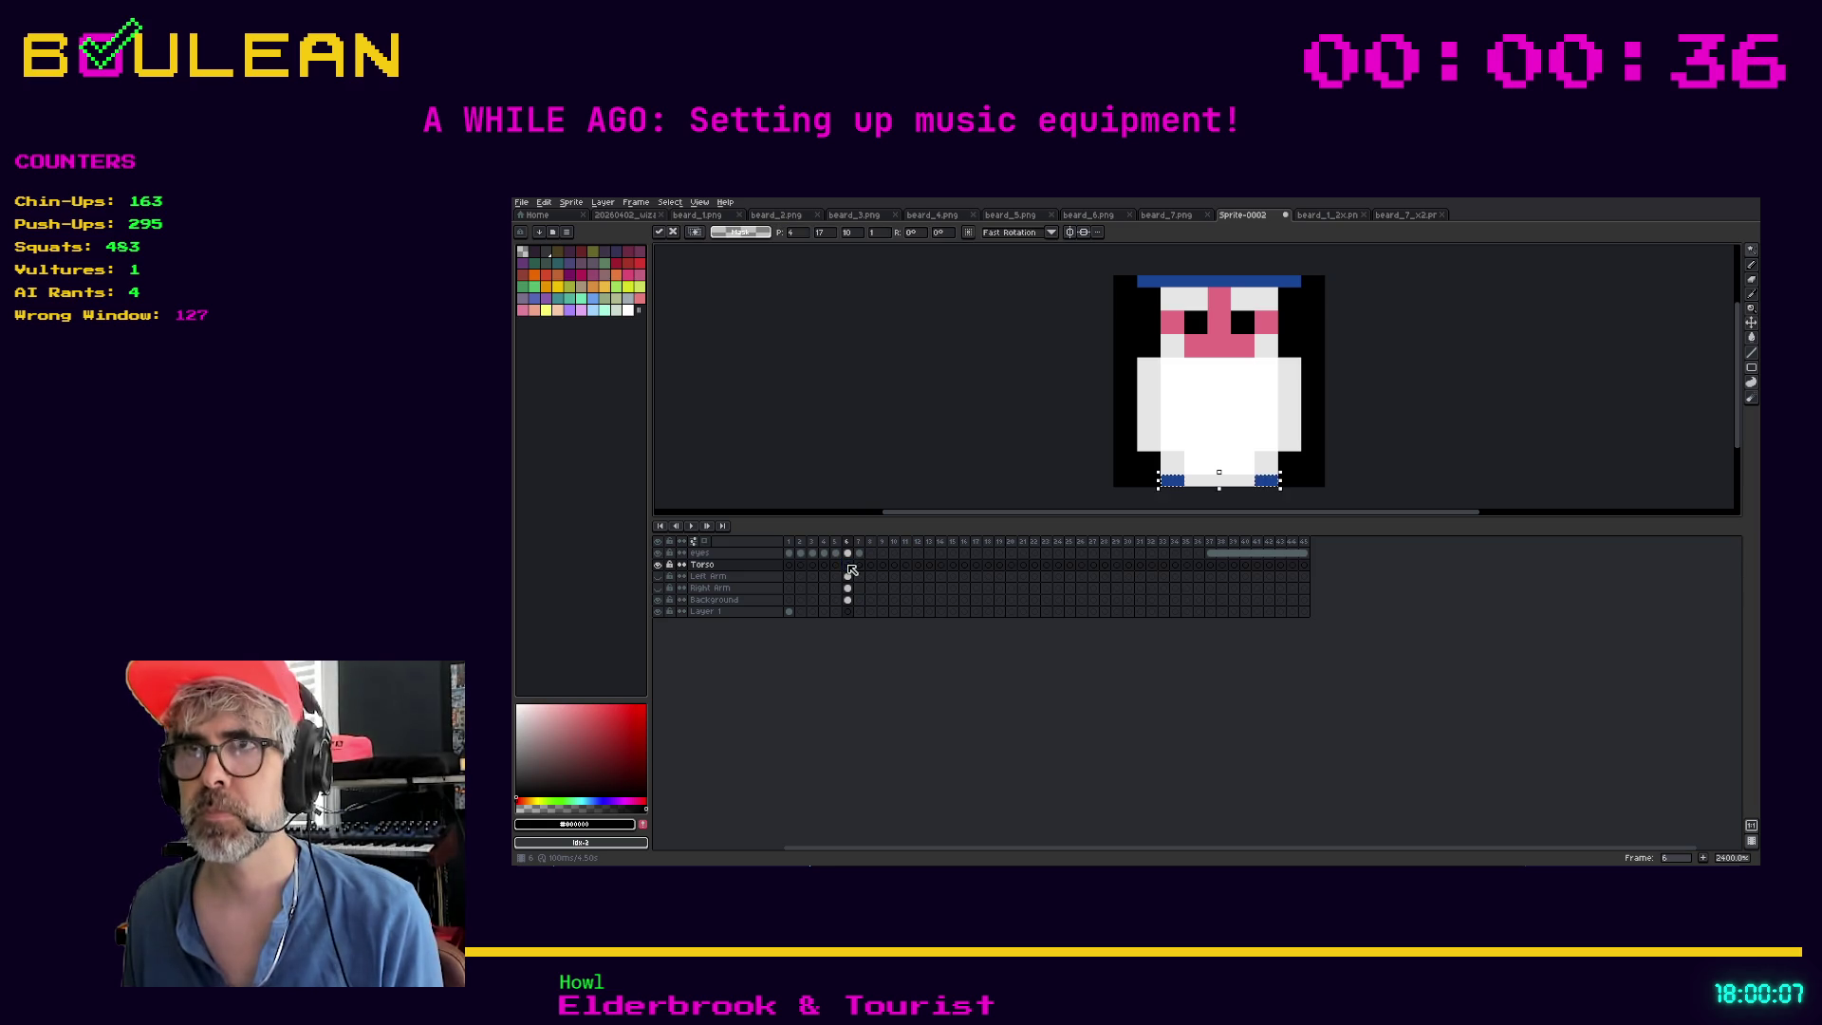
pyautogui.click(657, 565)
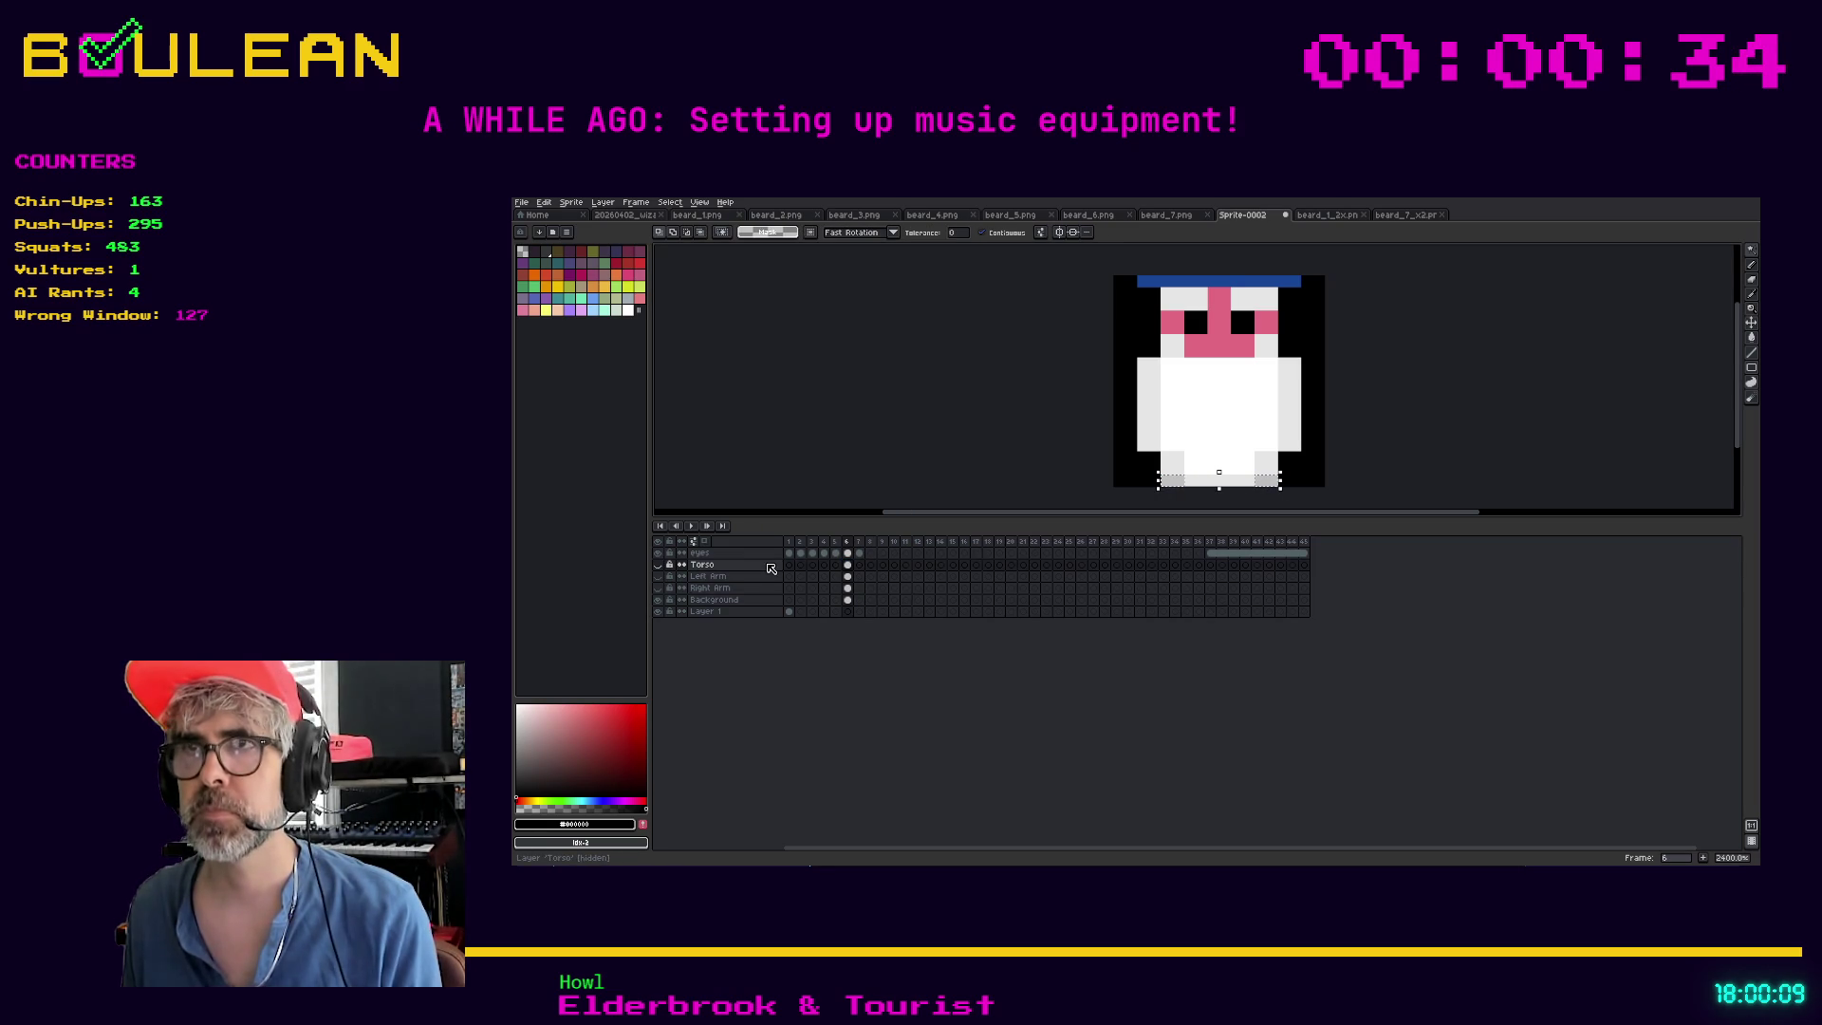
pyautogui.scroll(1, 1167, 467)
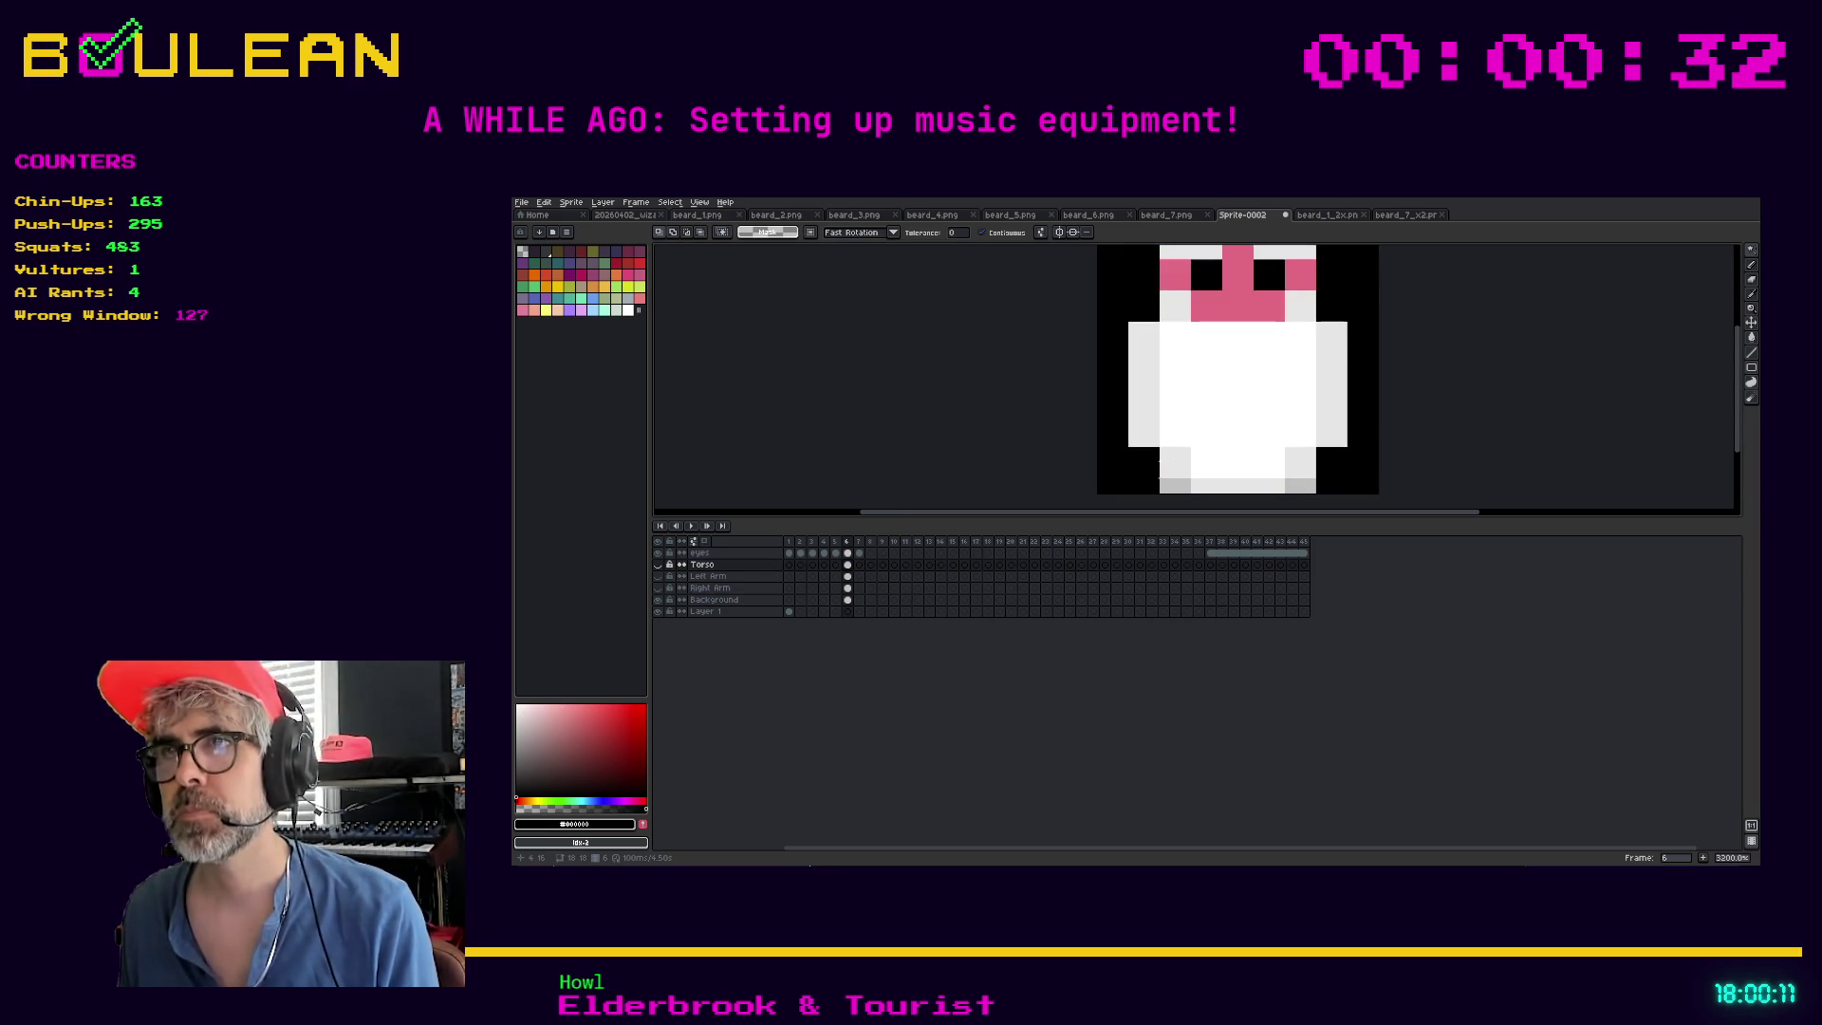
# Hide the eyes layer and bucket-fill the grey shape on Background with black
pyautogui.scroll(-1, 1120, 455)
pyautogui.click(699, 552)
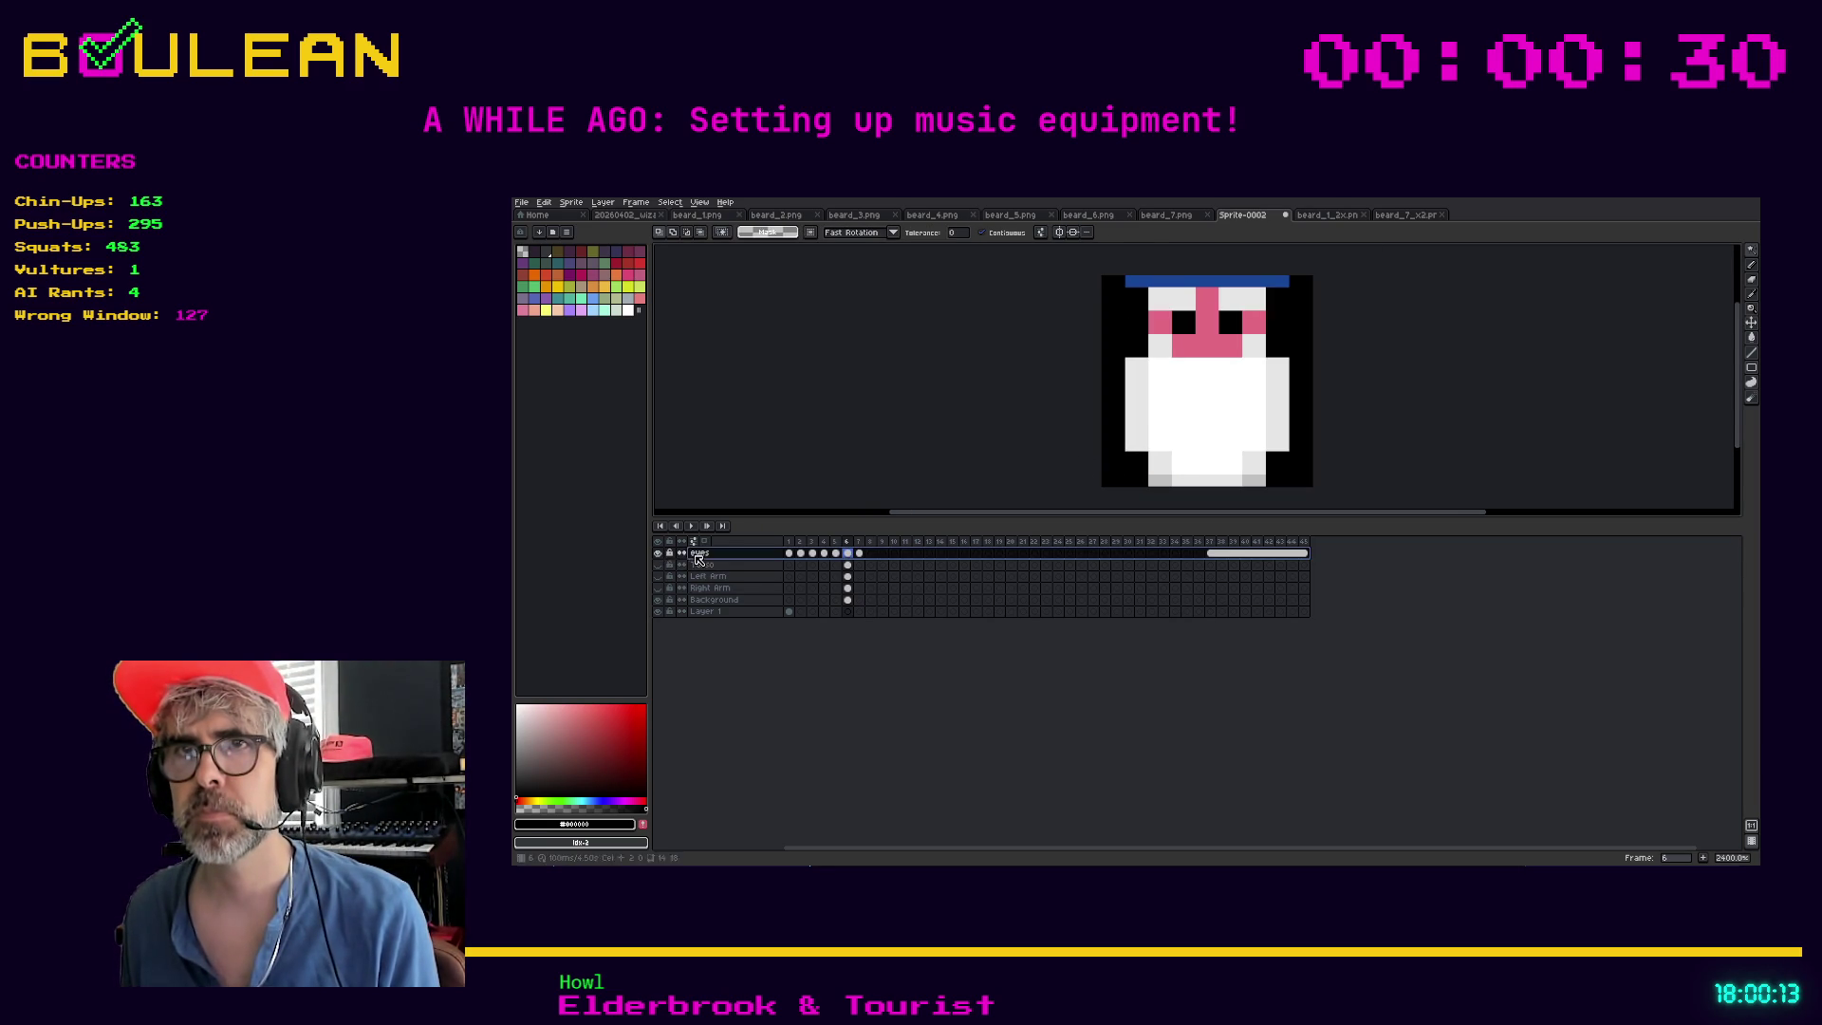
pyautogui.click(658, 552)
pyautogui.click(657, 552)
pyautogui.click(658, 552)
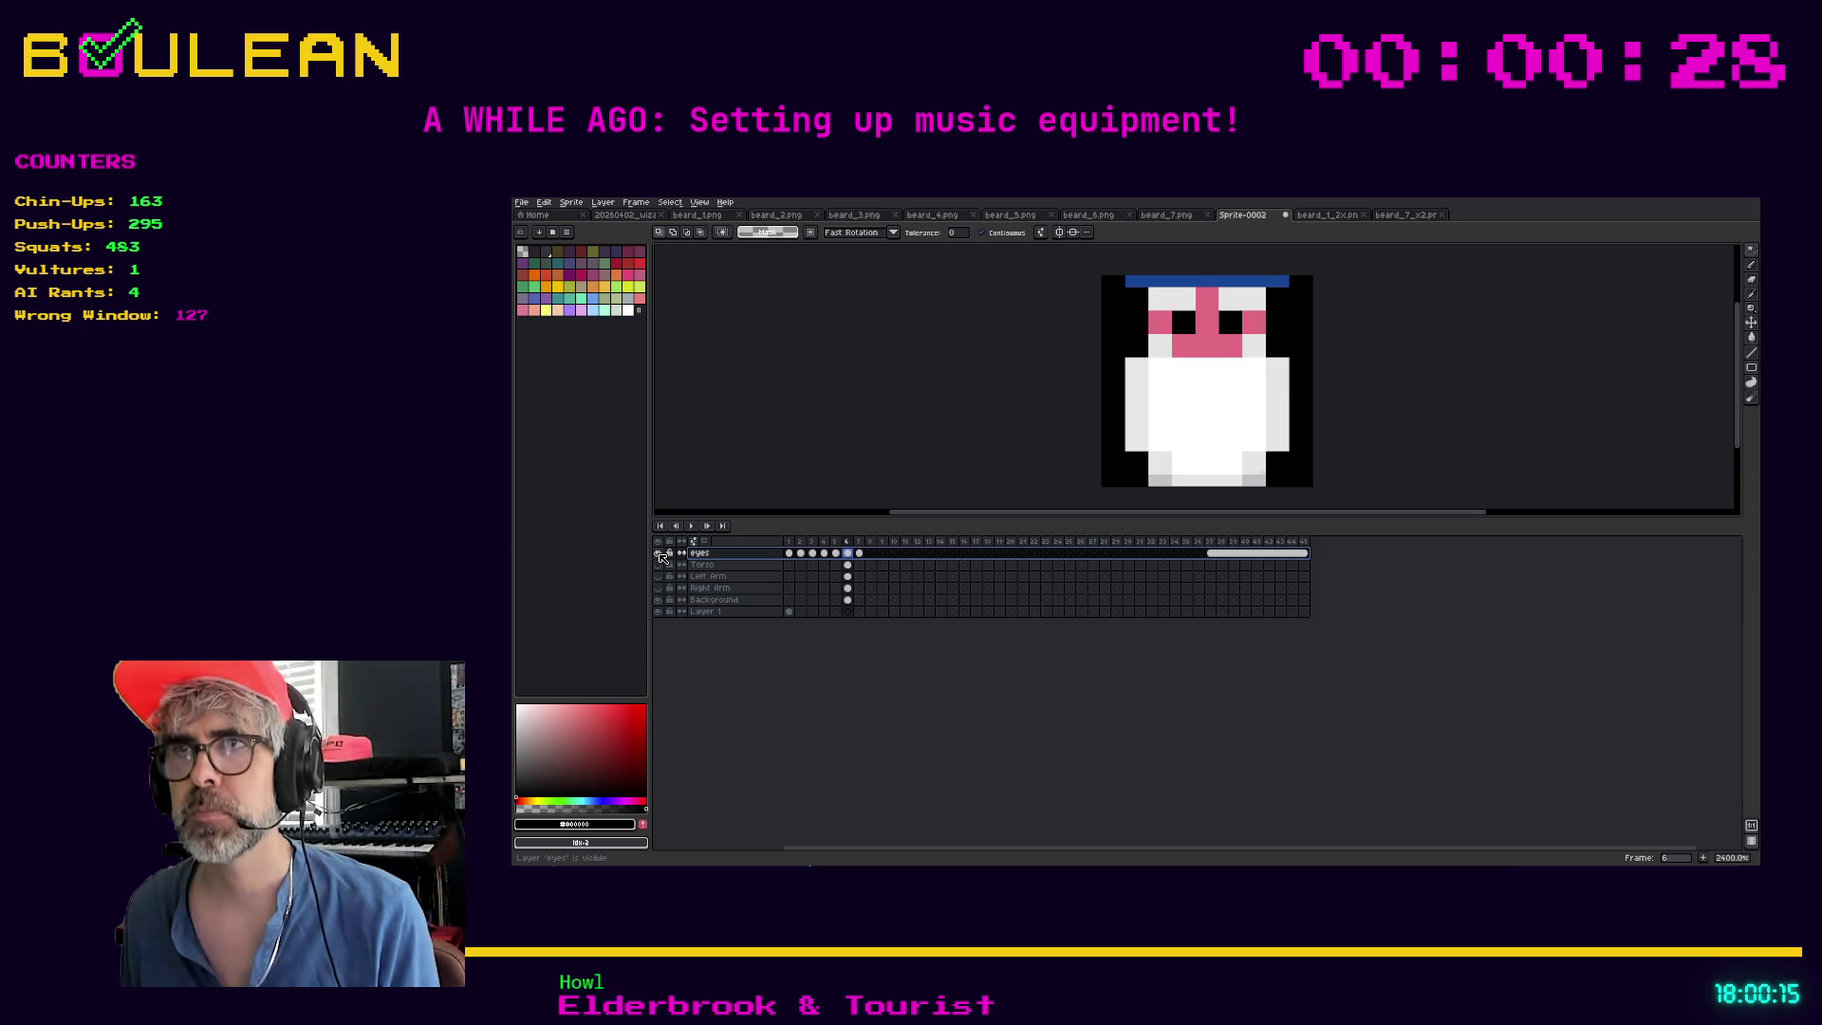
pyautogui.click(660, 554)
pyautogui.click(659, 554)
pyautogui.click(659, 554)
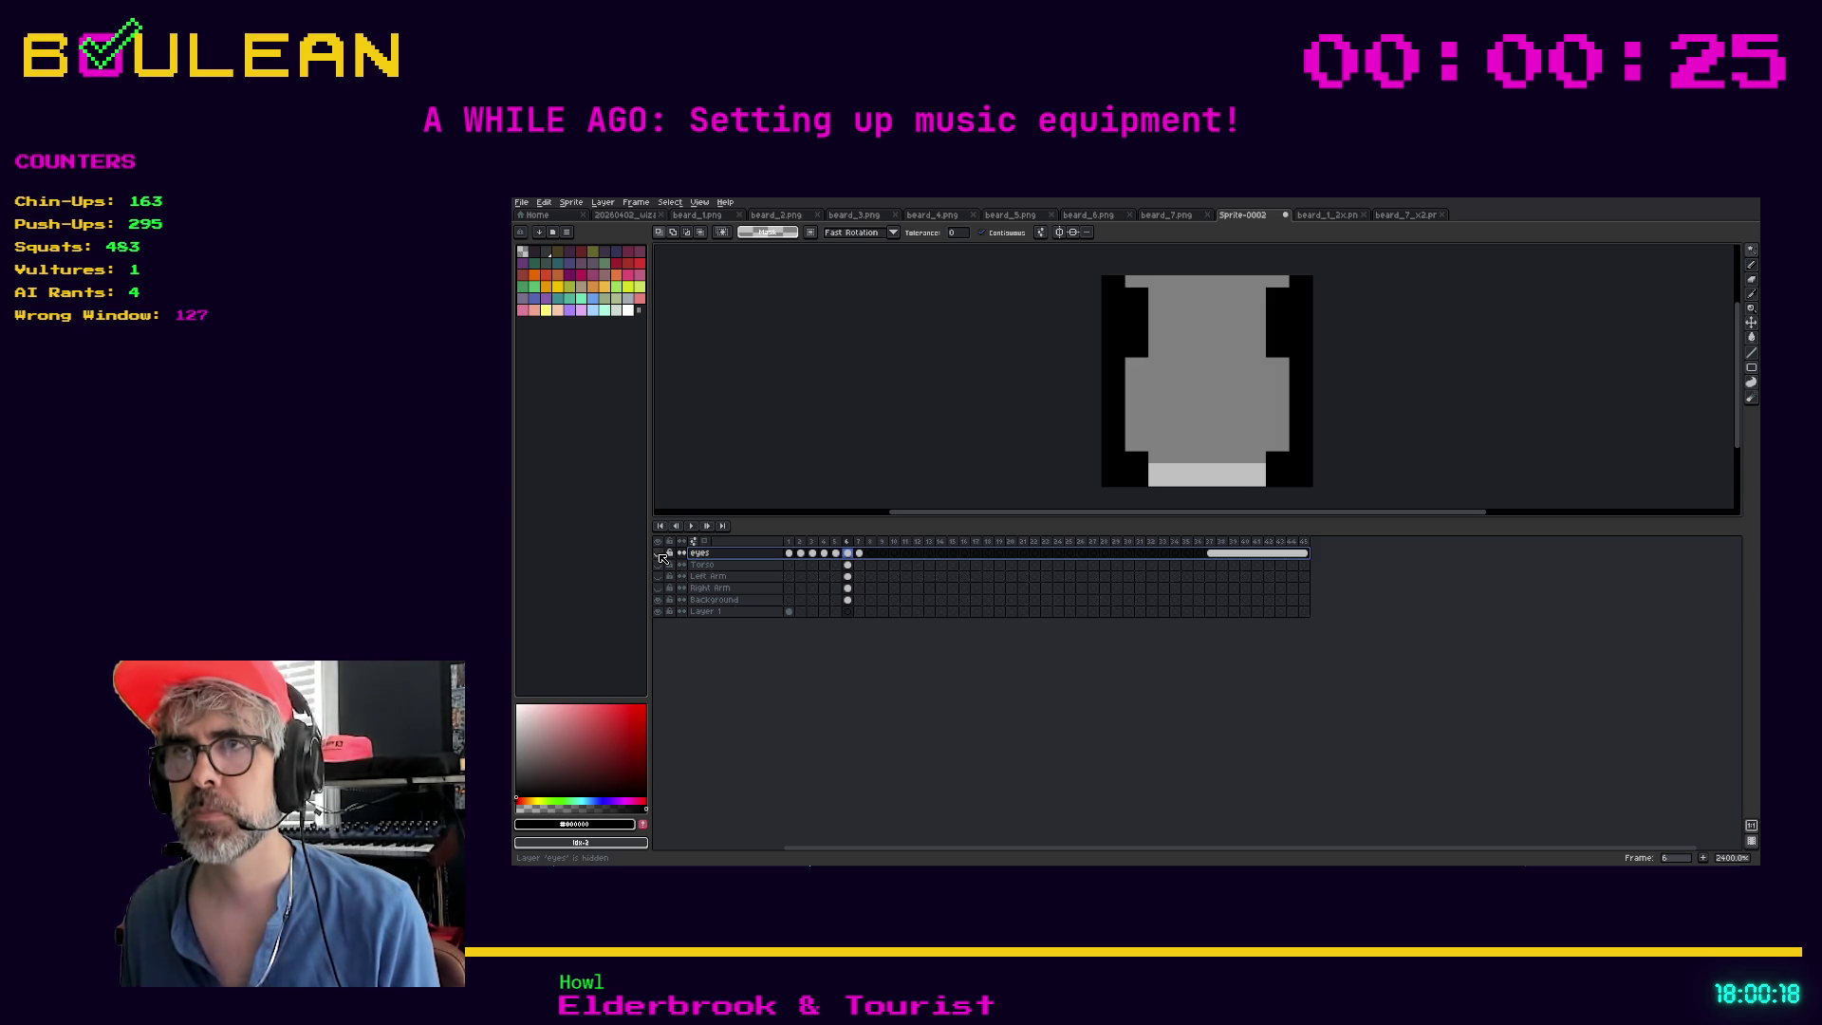
pyautogui.click(714, 600)
pyautogui.click(848, 601)
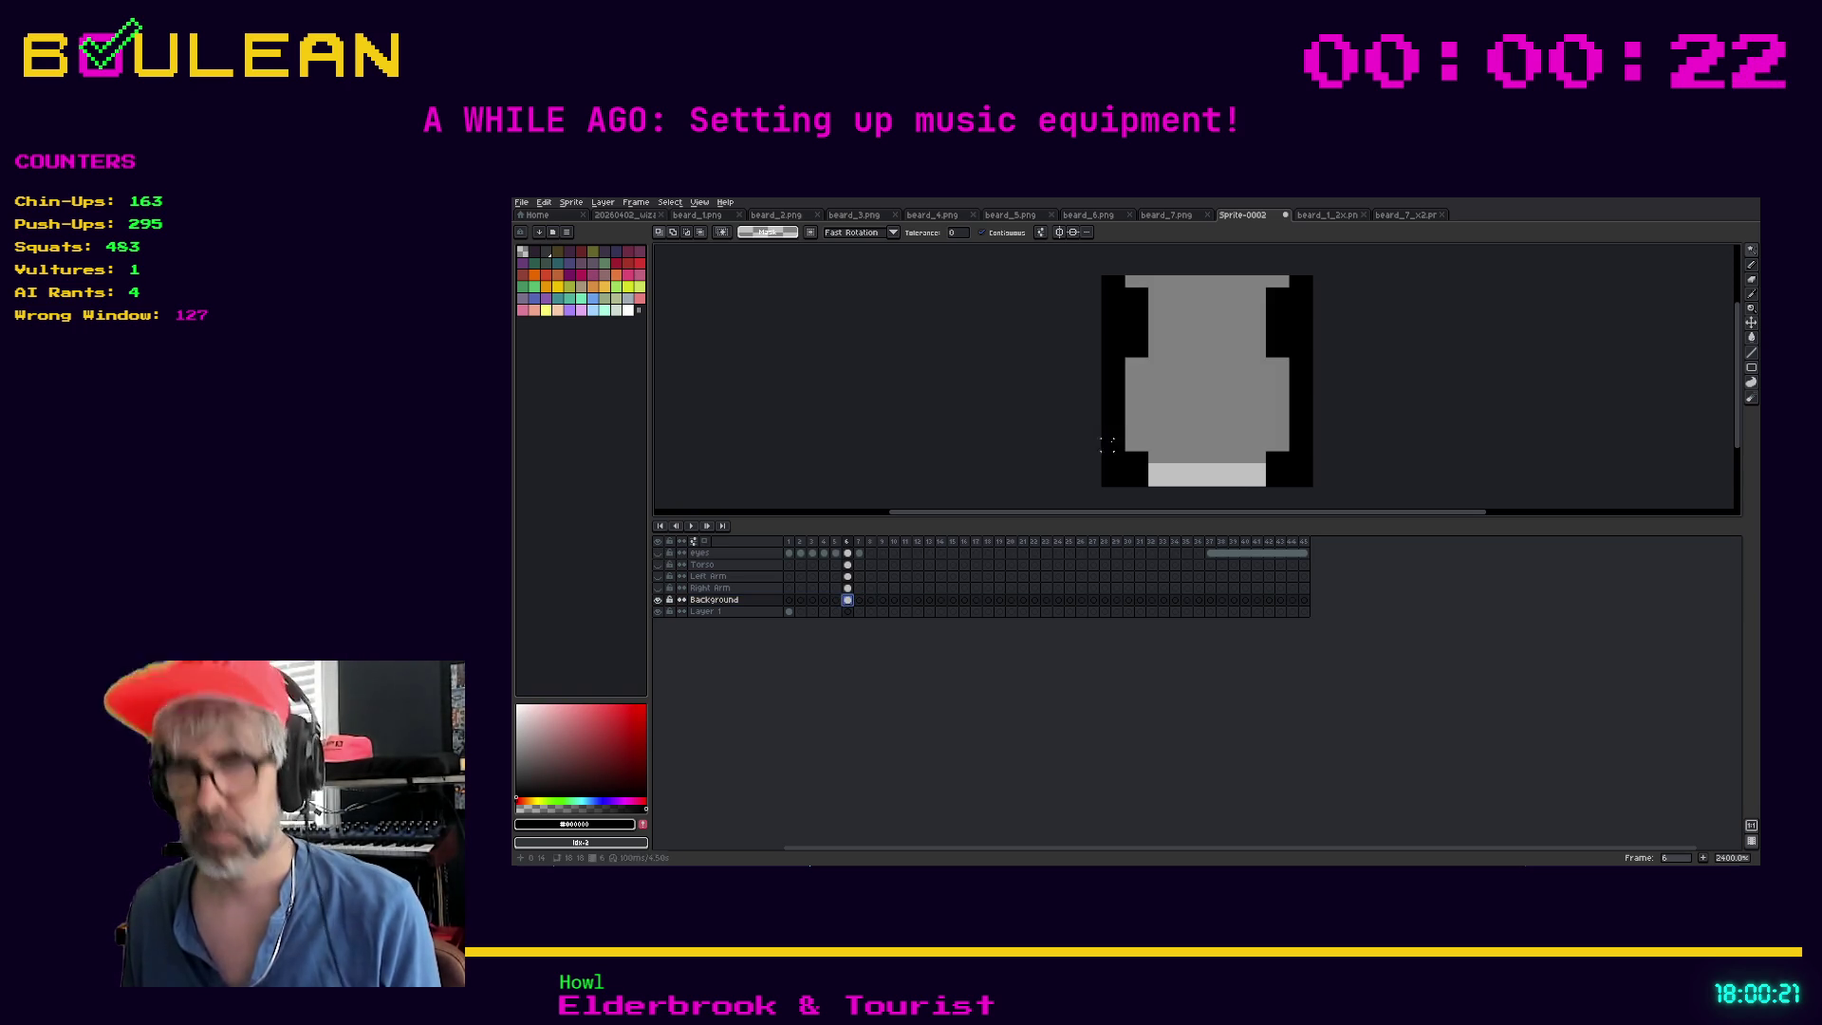
pyautogui.press('g')
pyautogui.click(1154, 422)
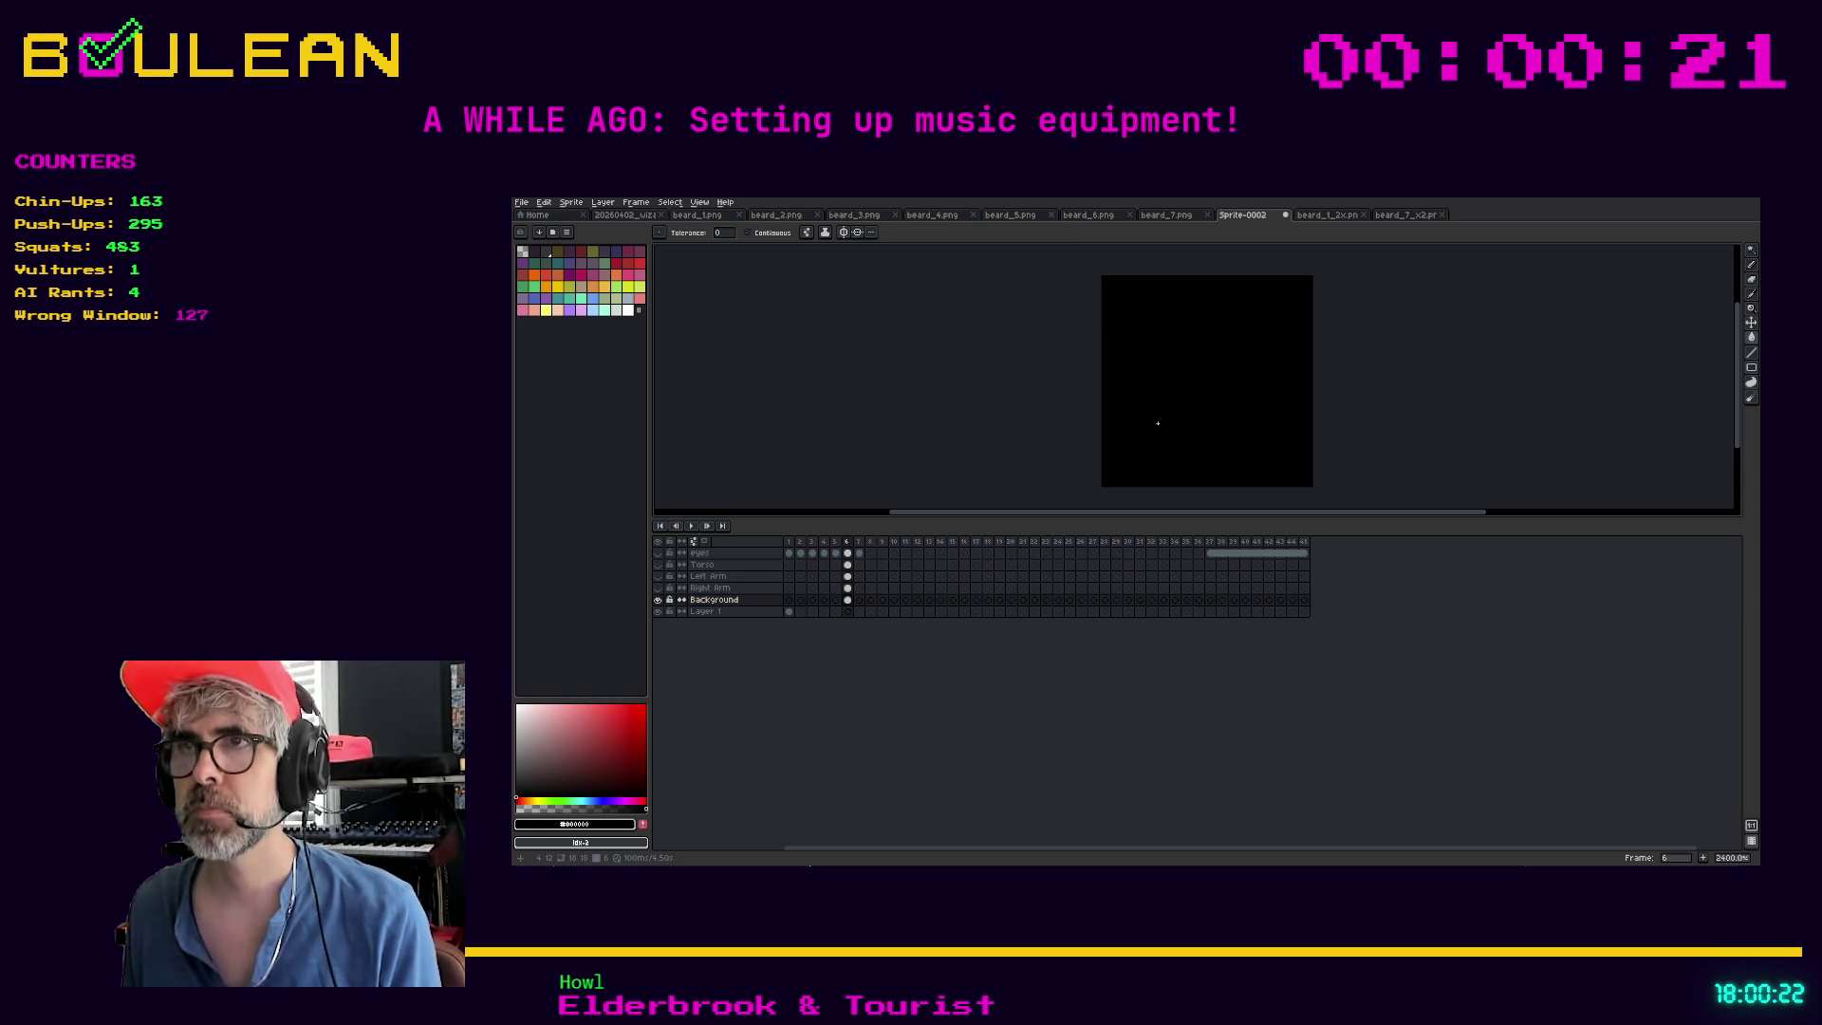
# Show the eyes layer again and rename it to Head
pyautogui.click(660, 555)
pyautogui.doubleClick(700, 555)
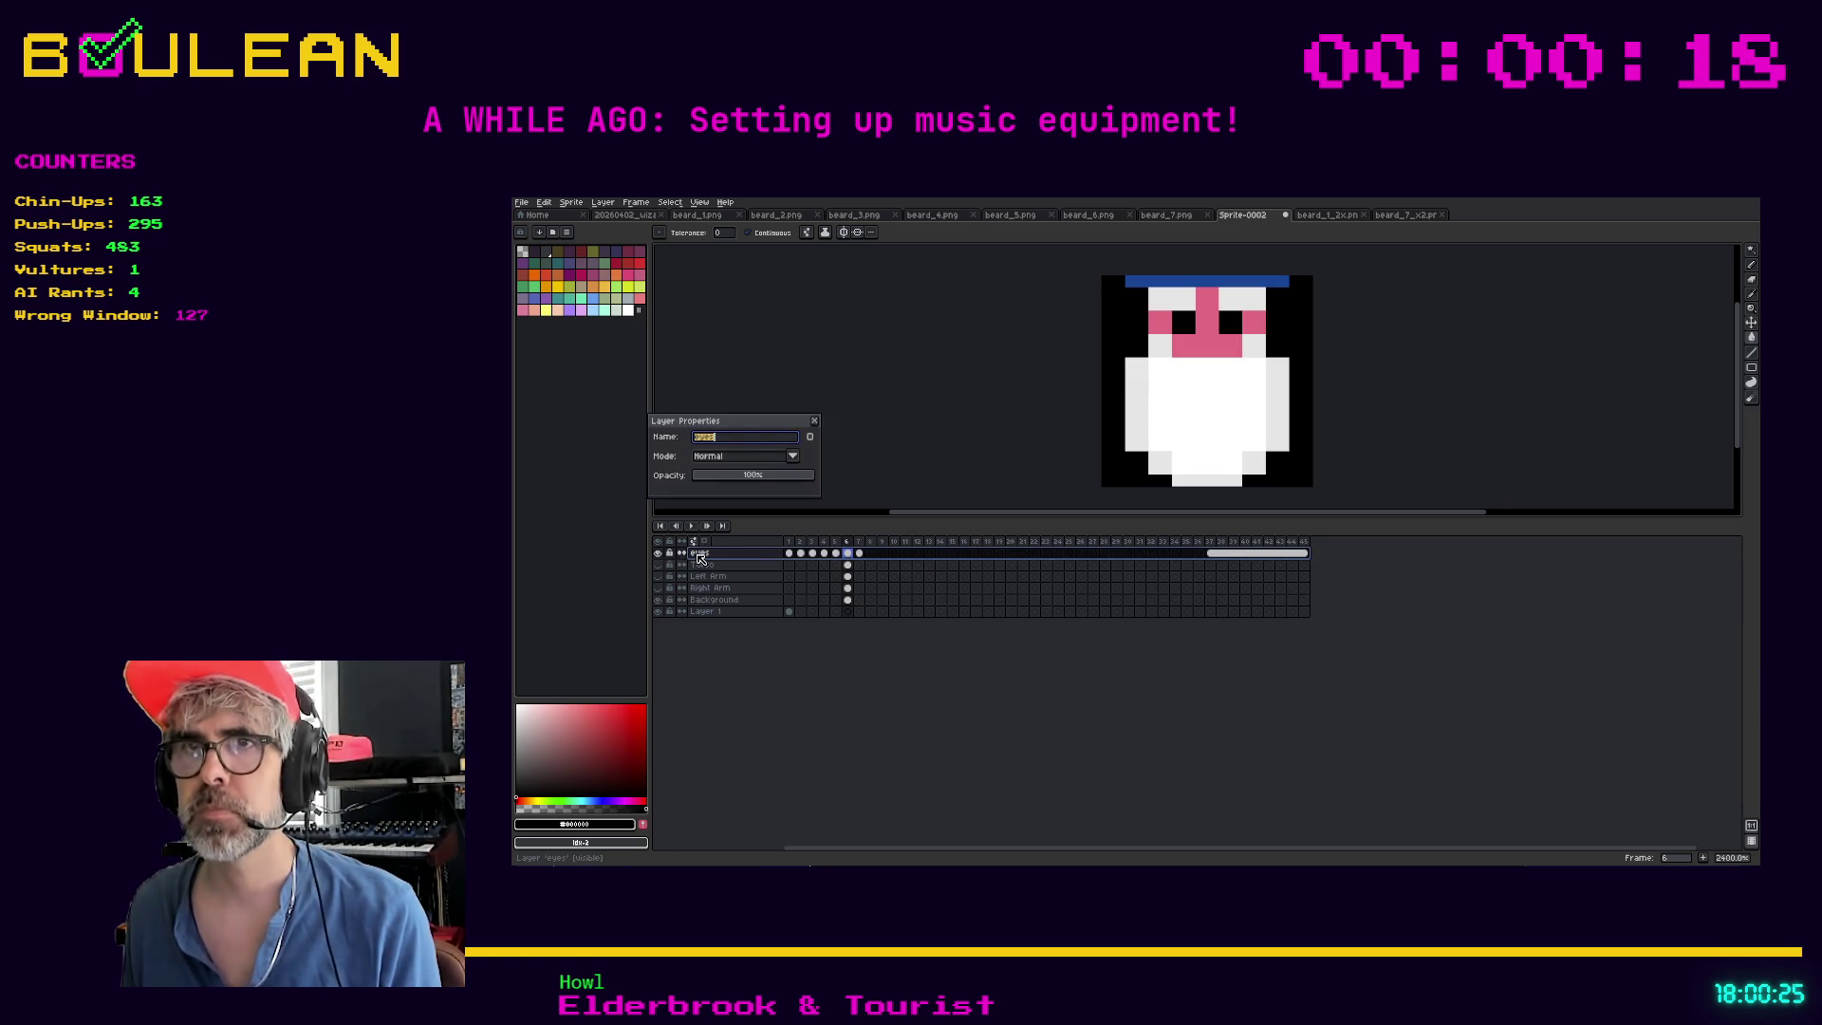
pyautogui.write('Head')
pyautogui.press('Return')
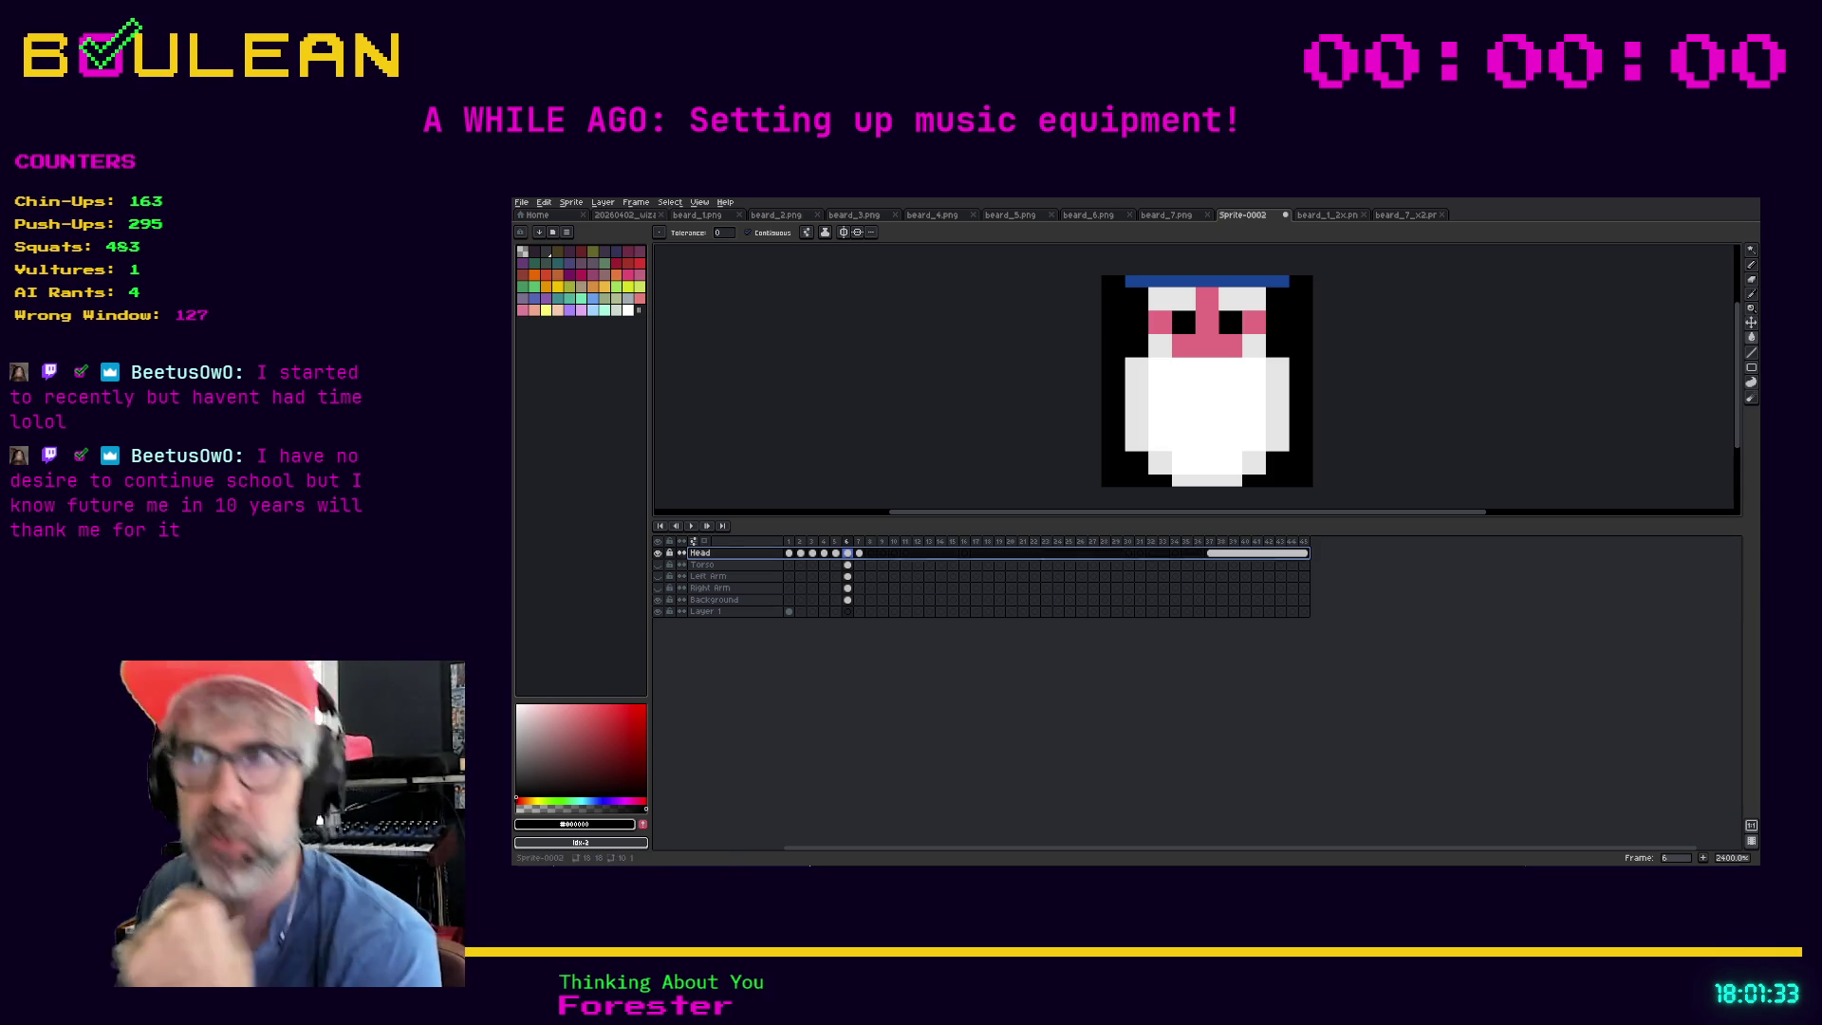
# Undo a stray black pixel on the beard, then open the Background layer's properties
pyautogui.click(1177, 456)
pyautogui.hotkey('ctrl', 'z')
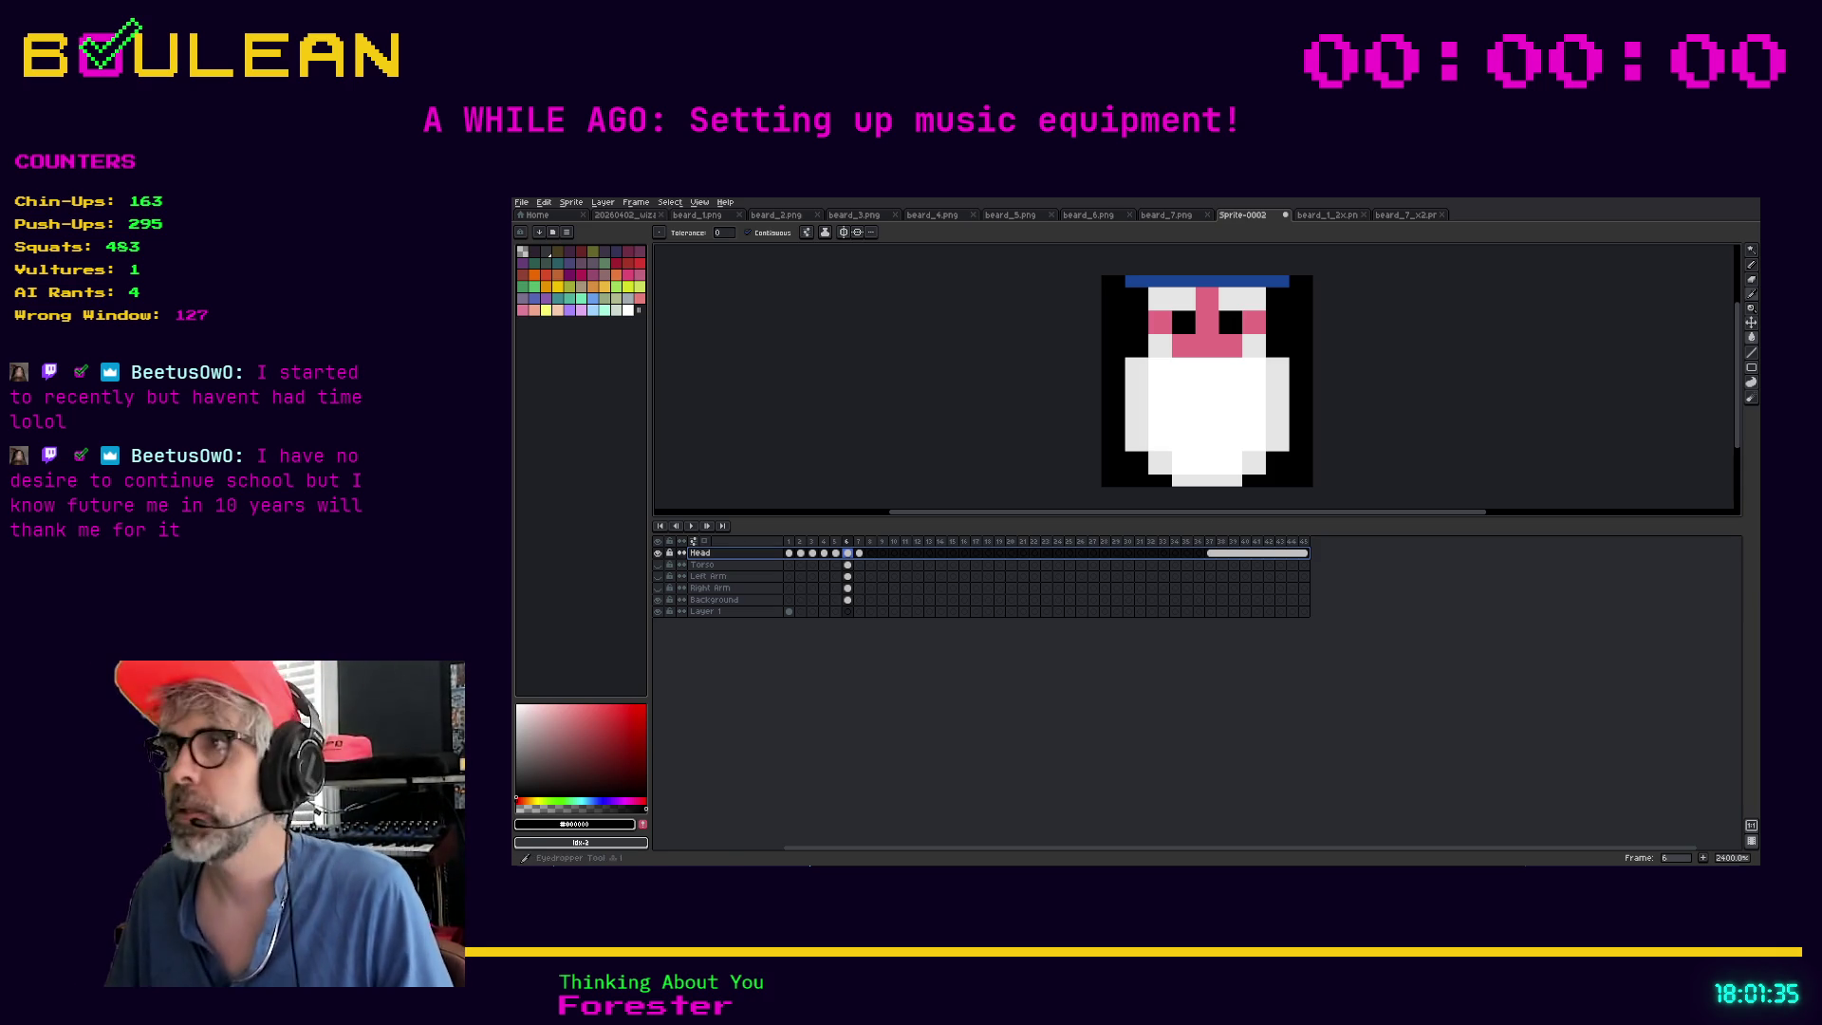
pyautogui.moveTo(1742, 345); pyautogui.dragTo(1742, 339)
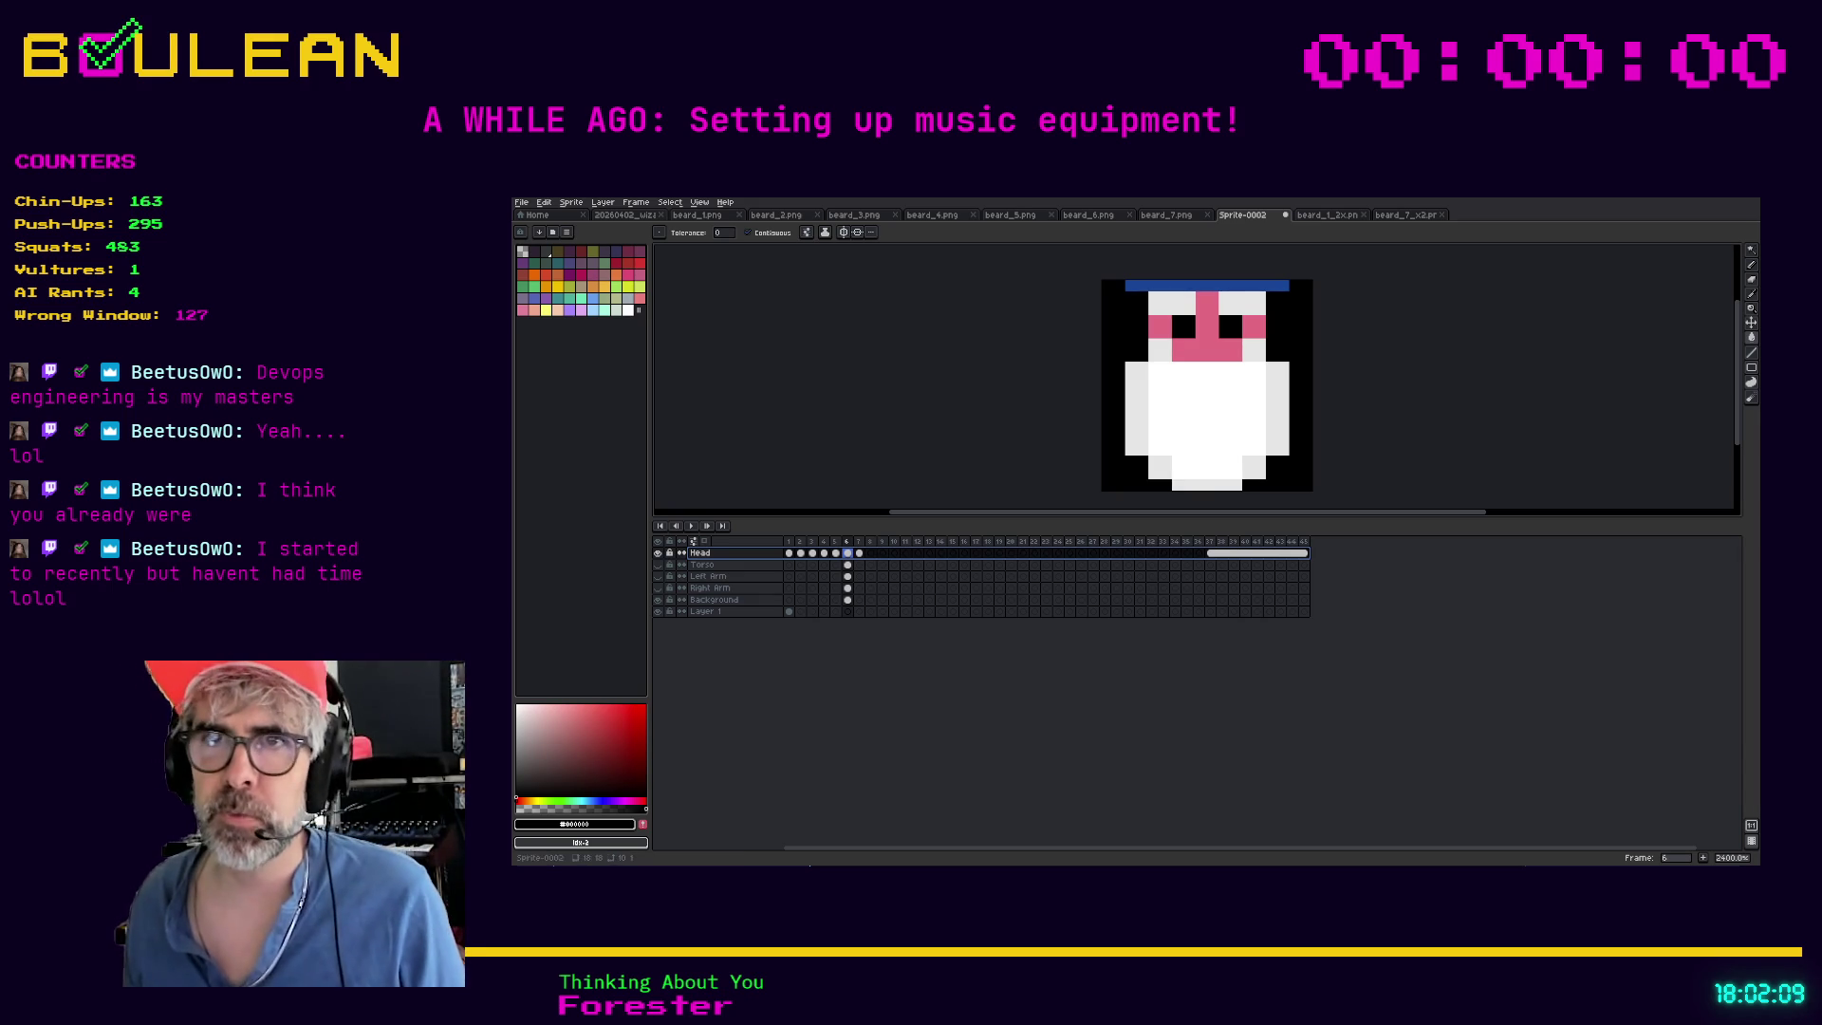
pyautogui.doubleClick(731, 599)
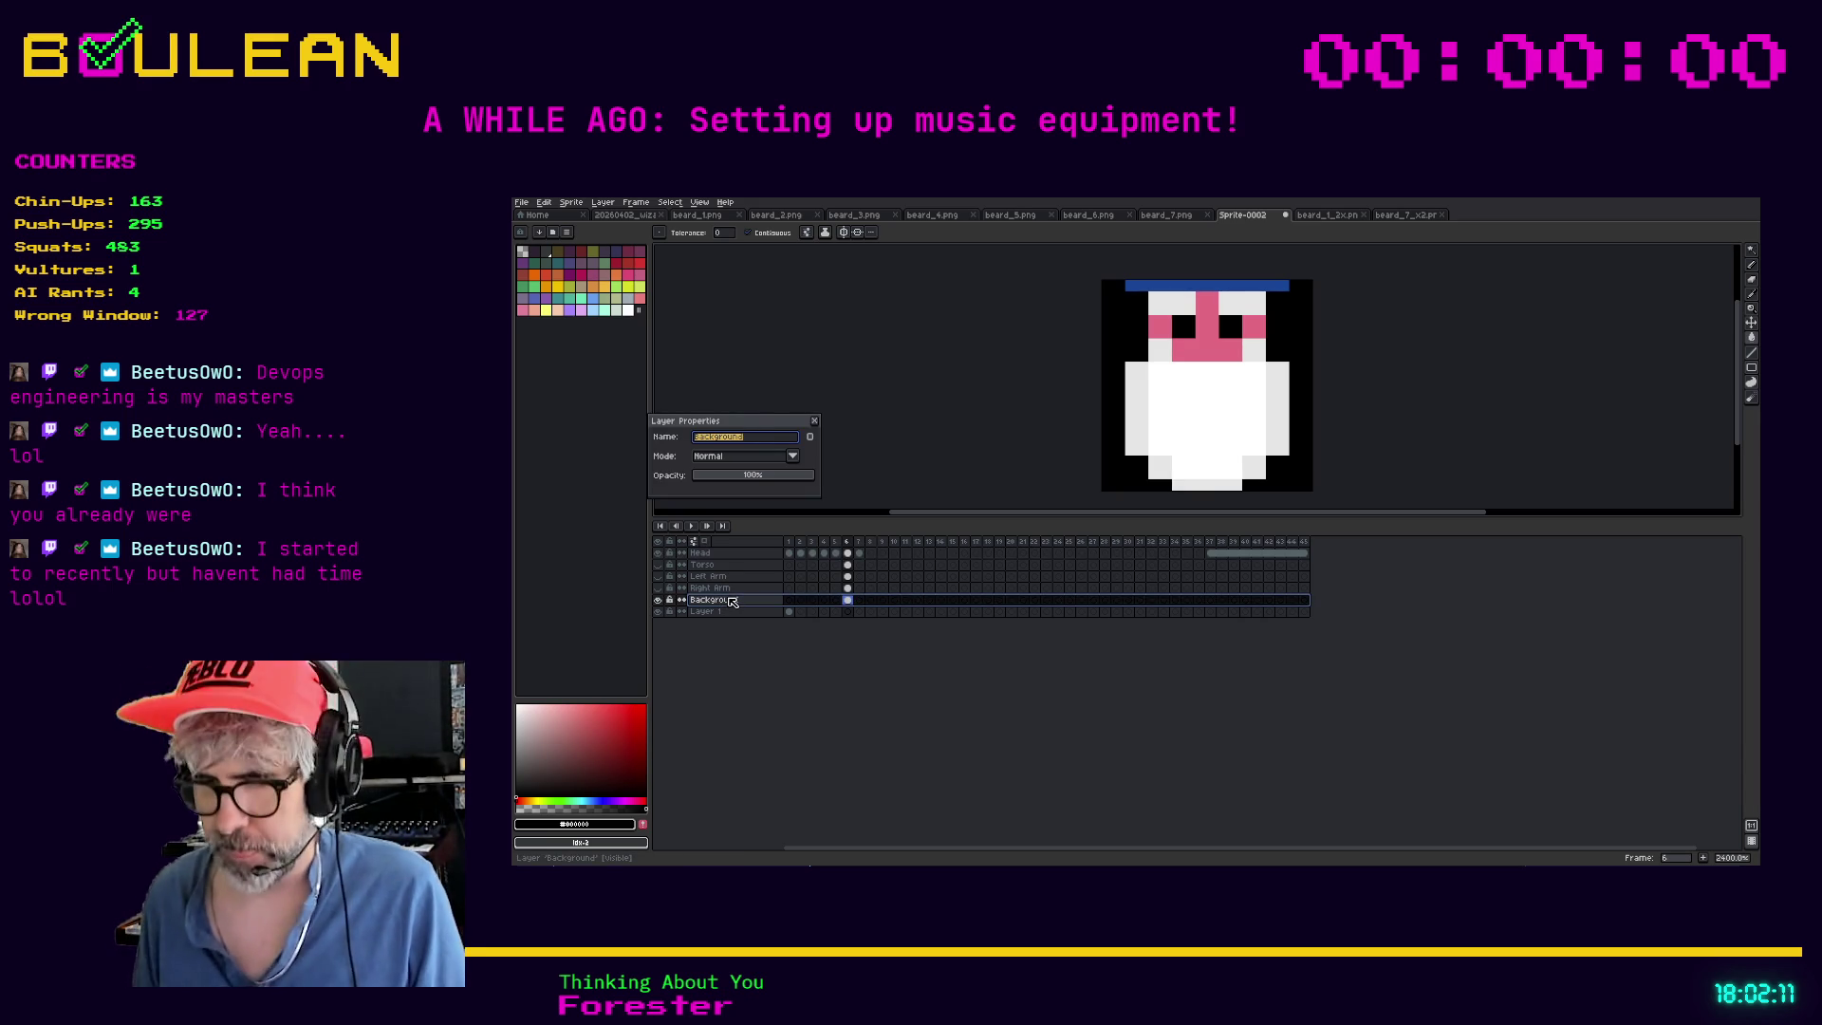
# Rename Background to BlackBackground and add a new layer above it named Pink Background
pyautogui.write('Black')
pyautogui.press('Return')
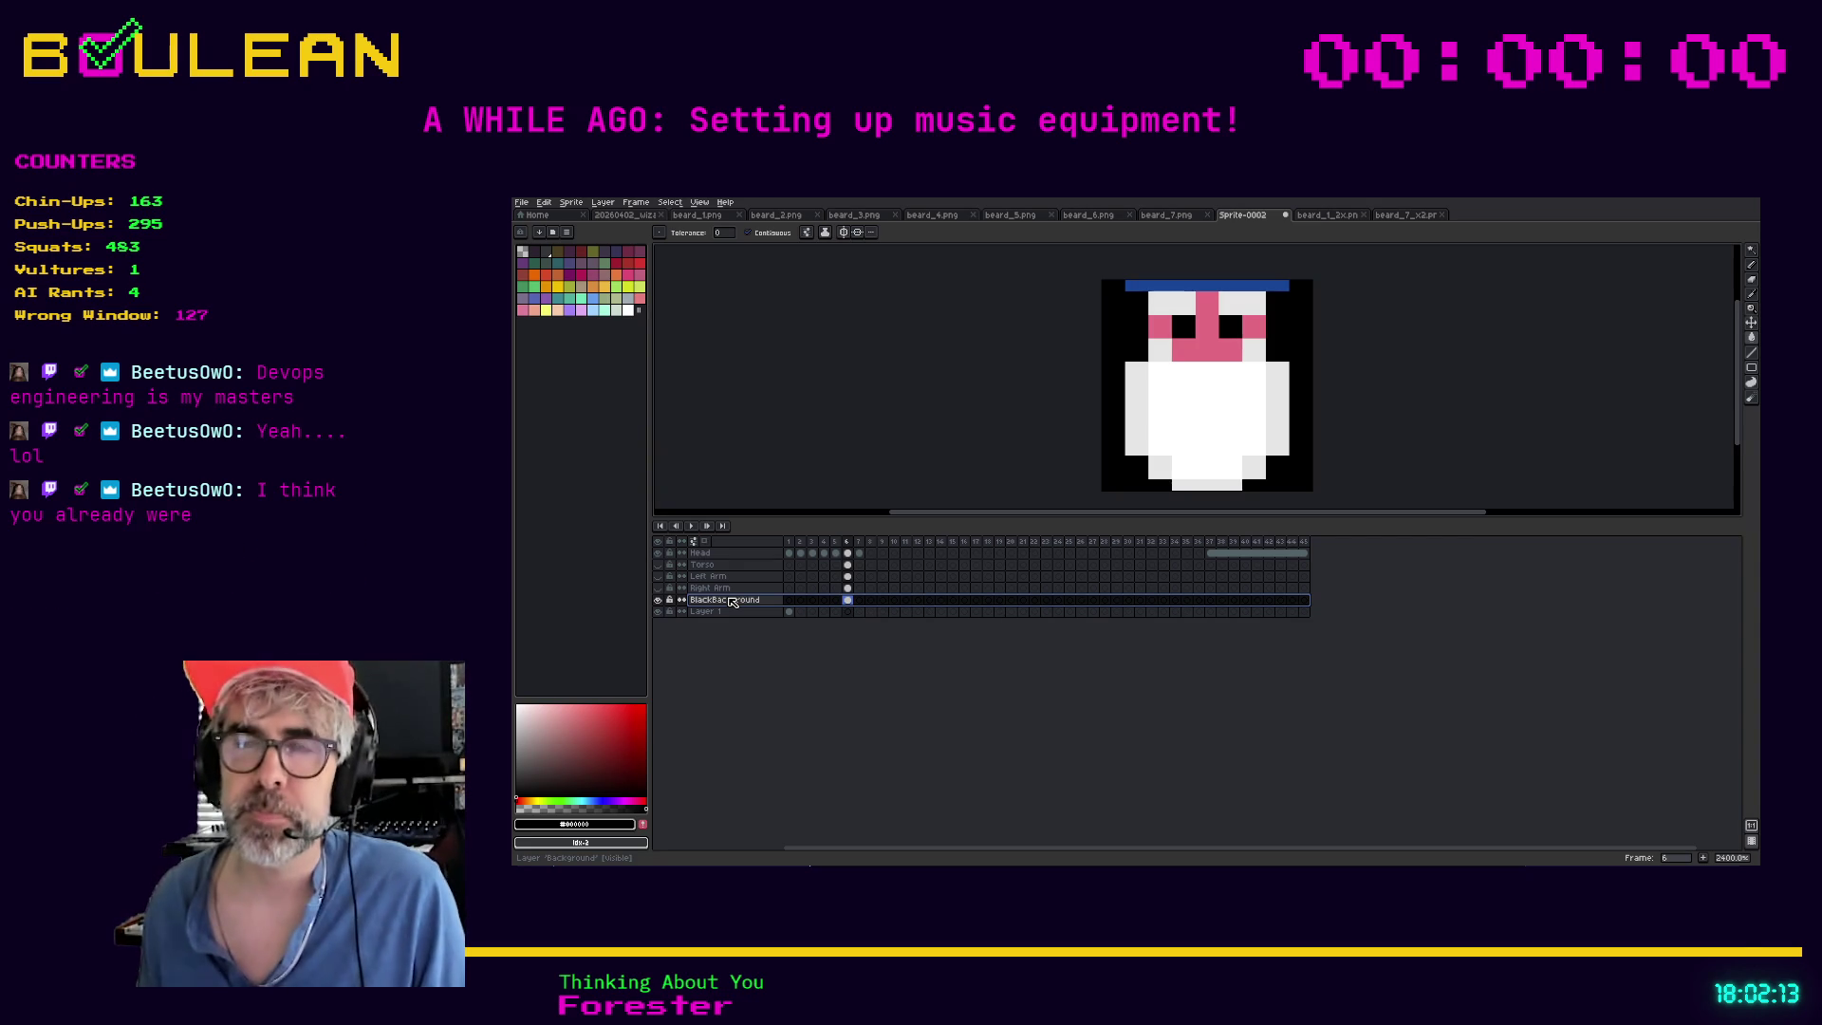
pyautogui.rightClick(732, 601)
pyautogui.moveTo(764, 620)
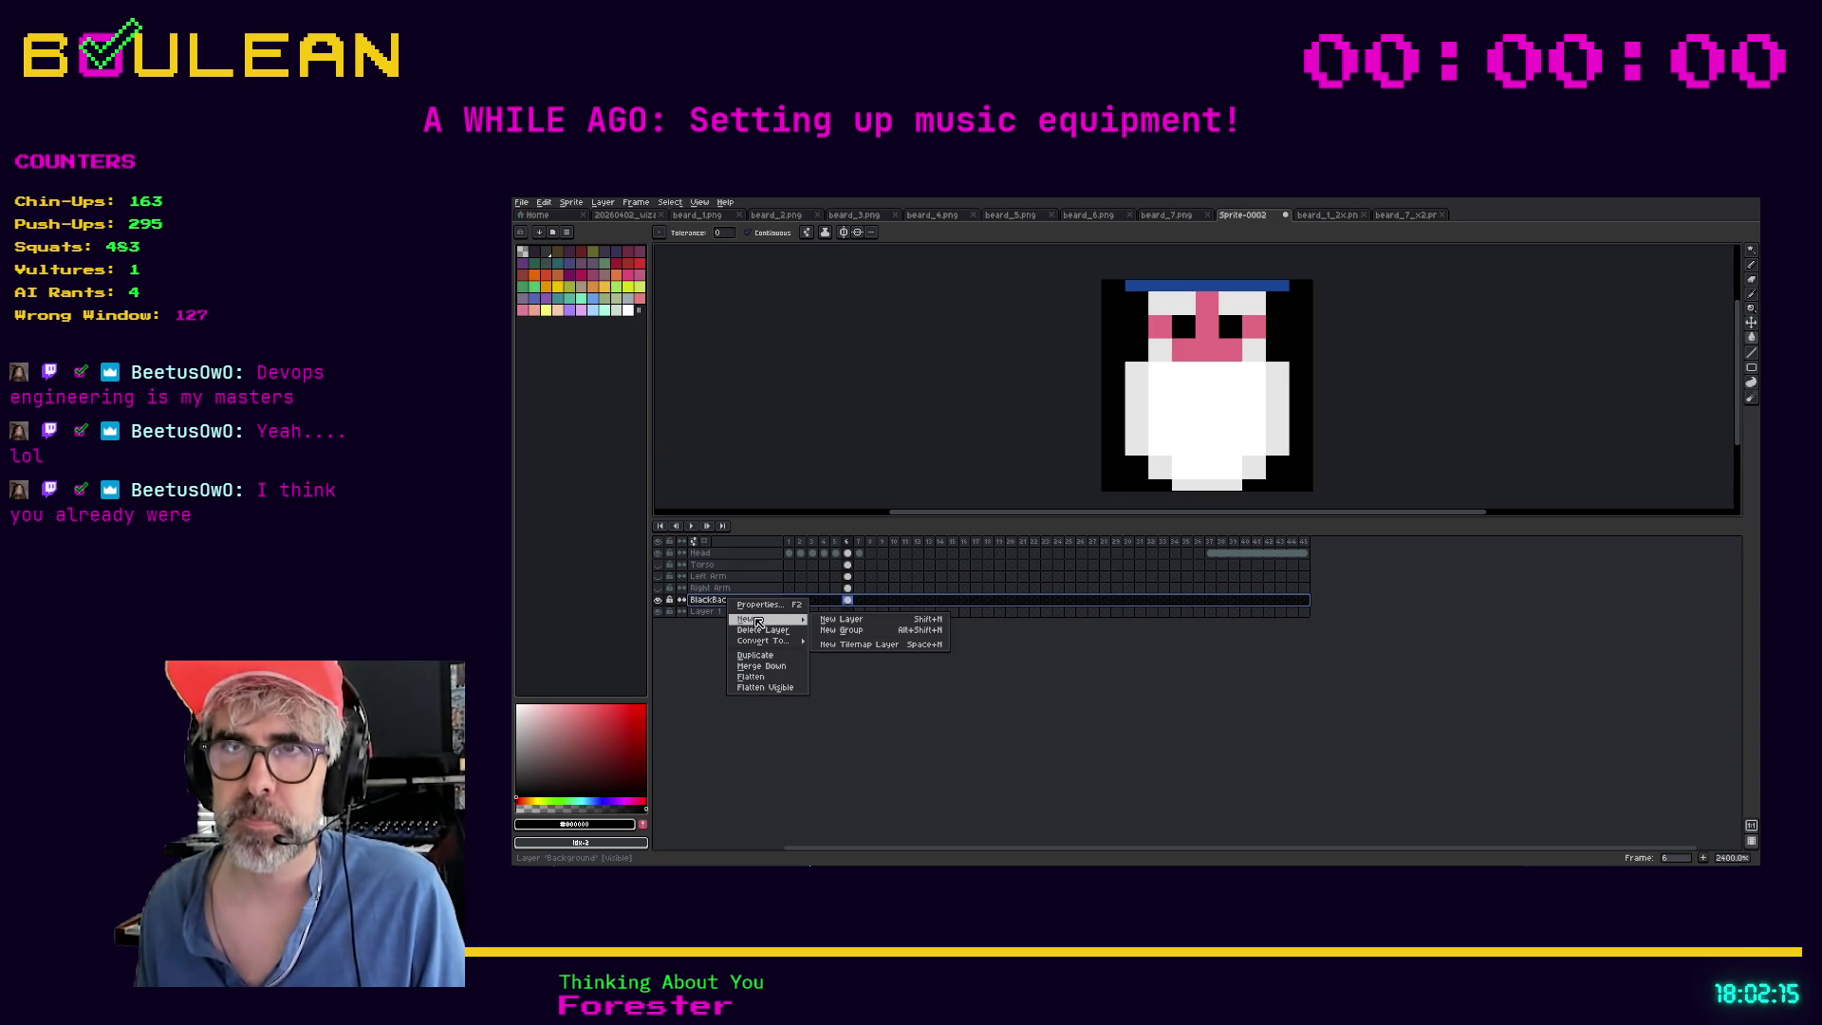
pyautogui.click(843, 619)
pyautogui.doubleClick(718, 602)
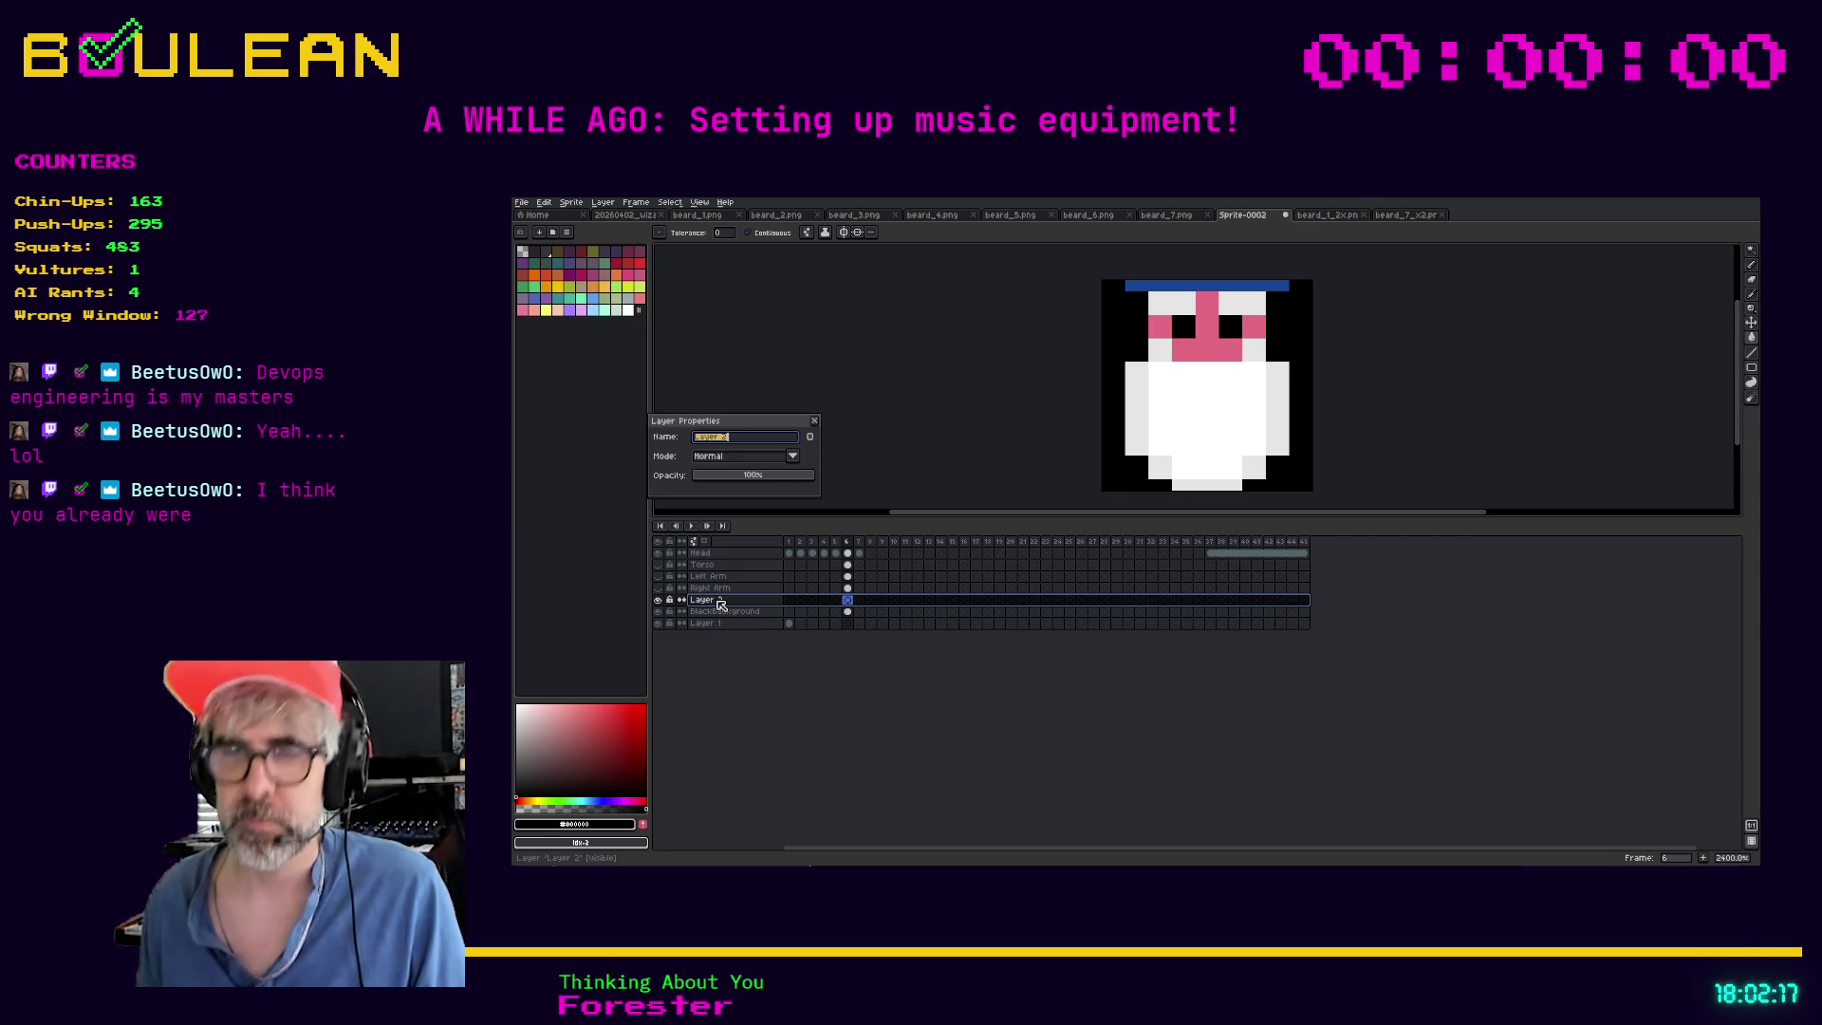
pyautogui.write('Pink Background')
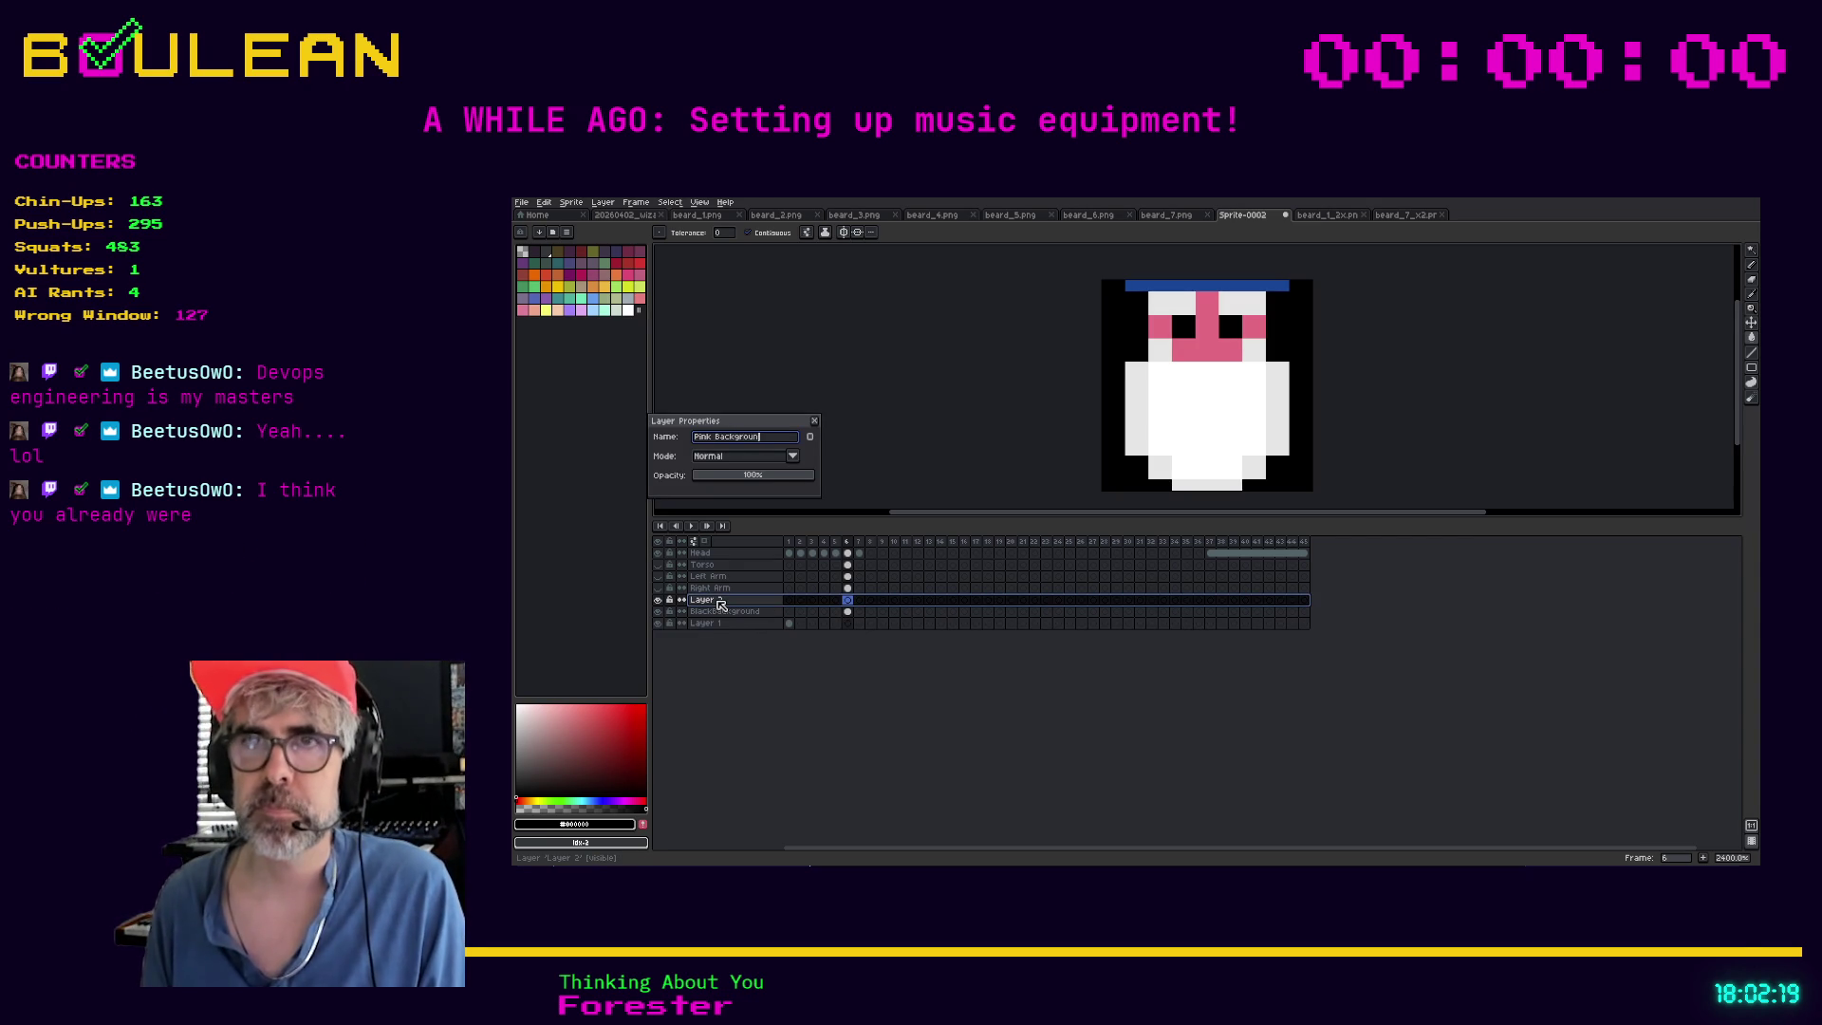
pyautogui.press('Return')
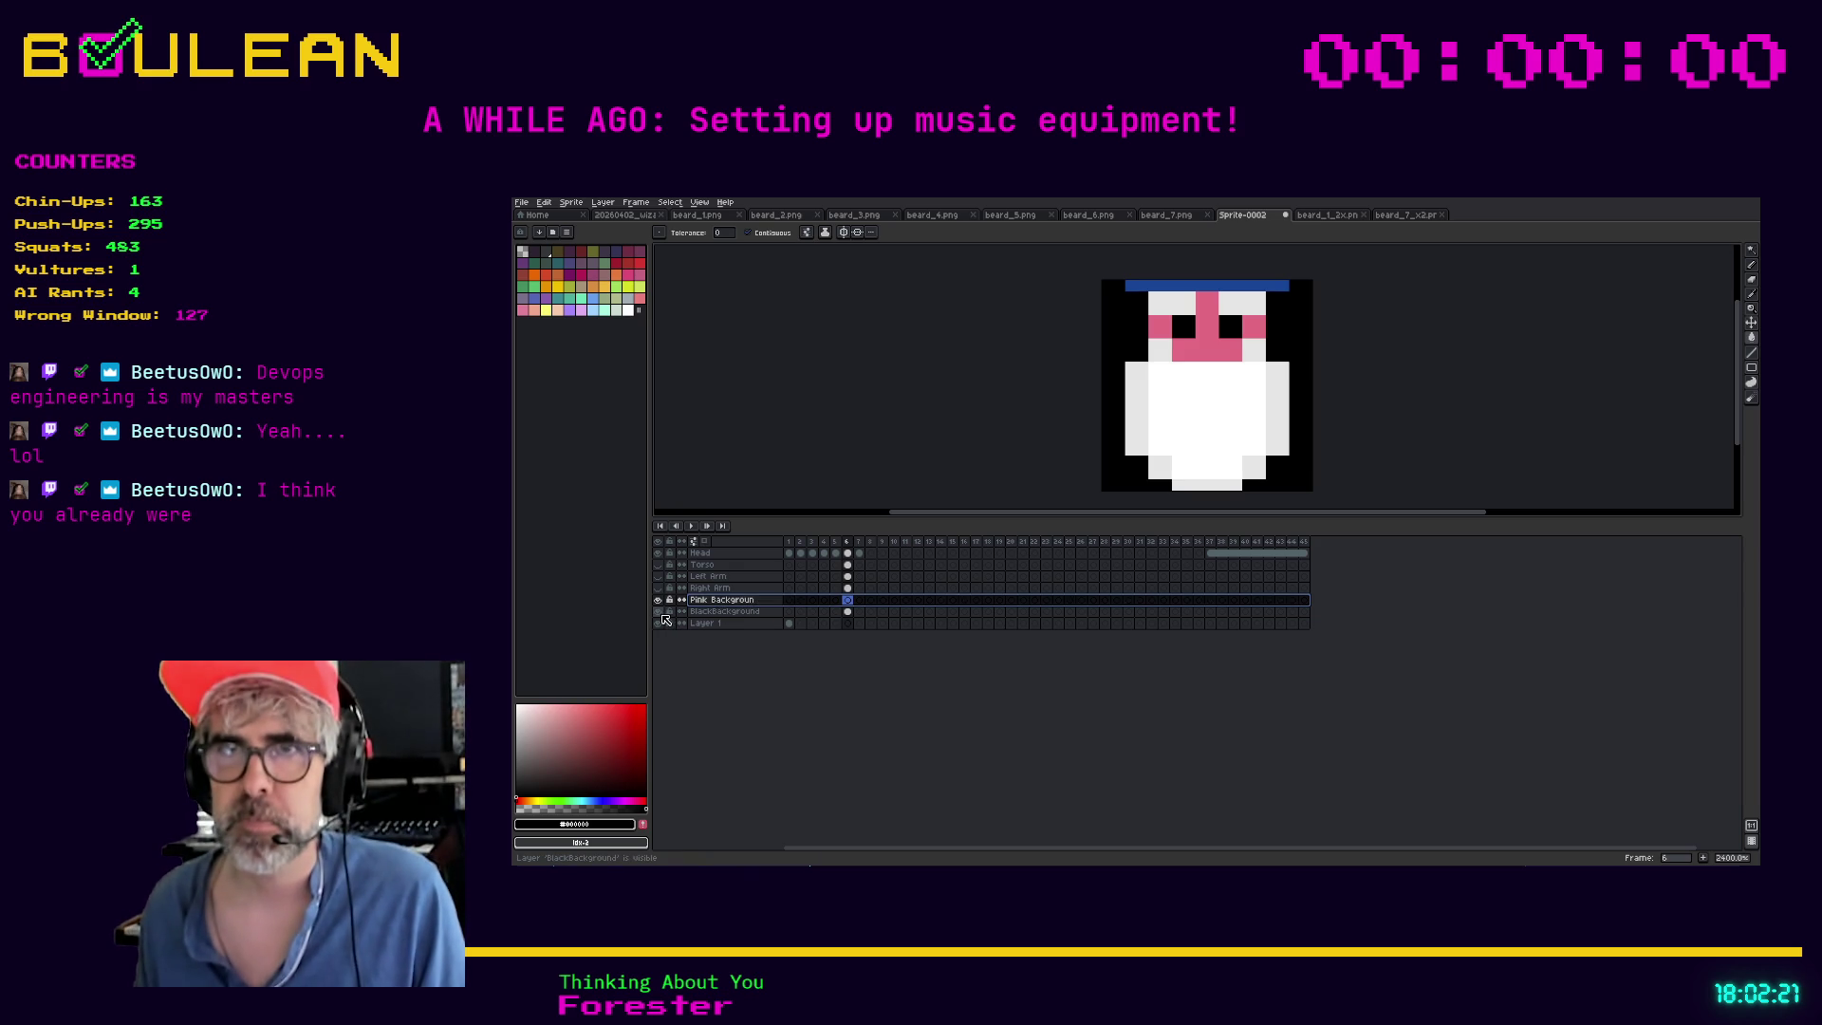
# Hide BlackBackground and fill the empty area with magenta F605CF
pyautogui.click(657, 611)
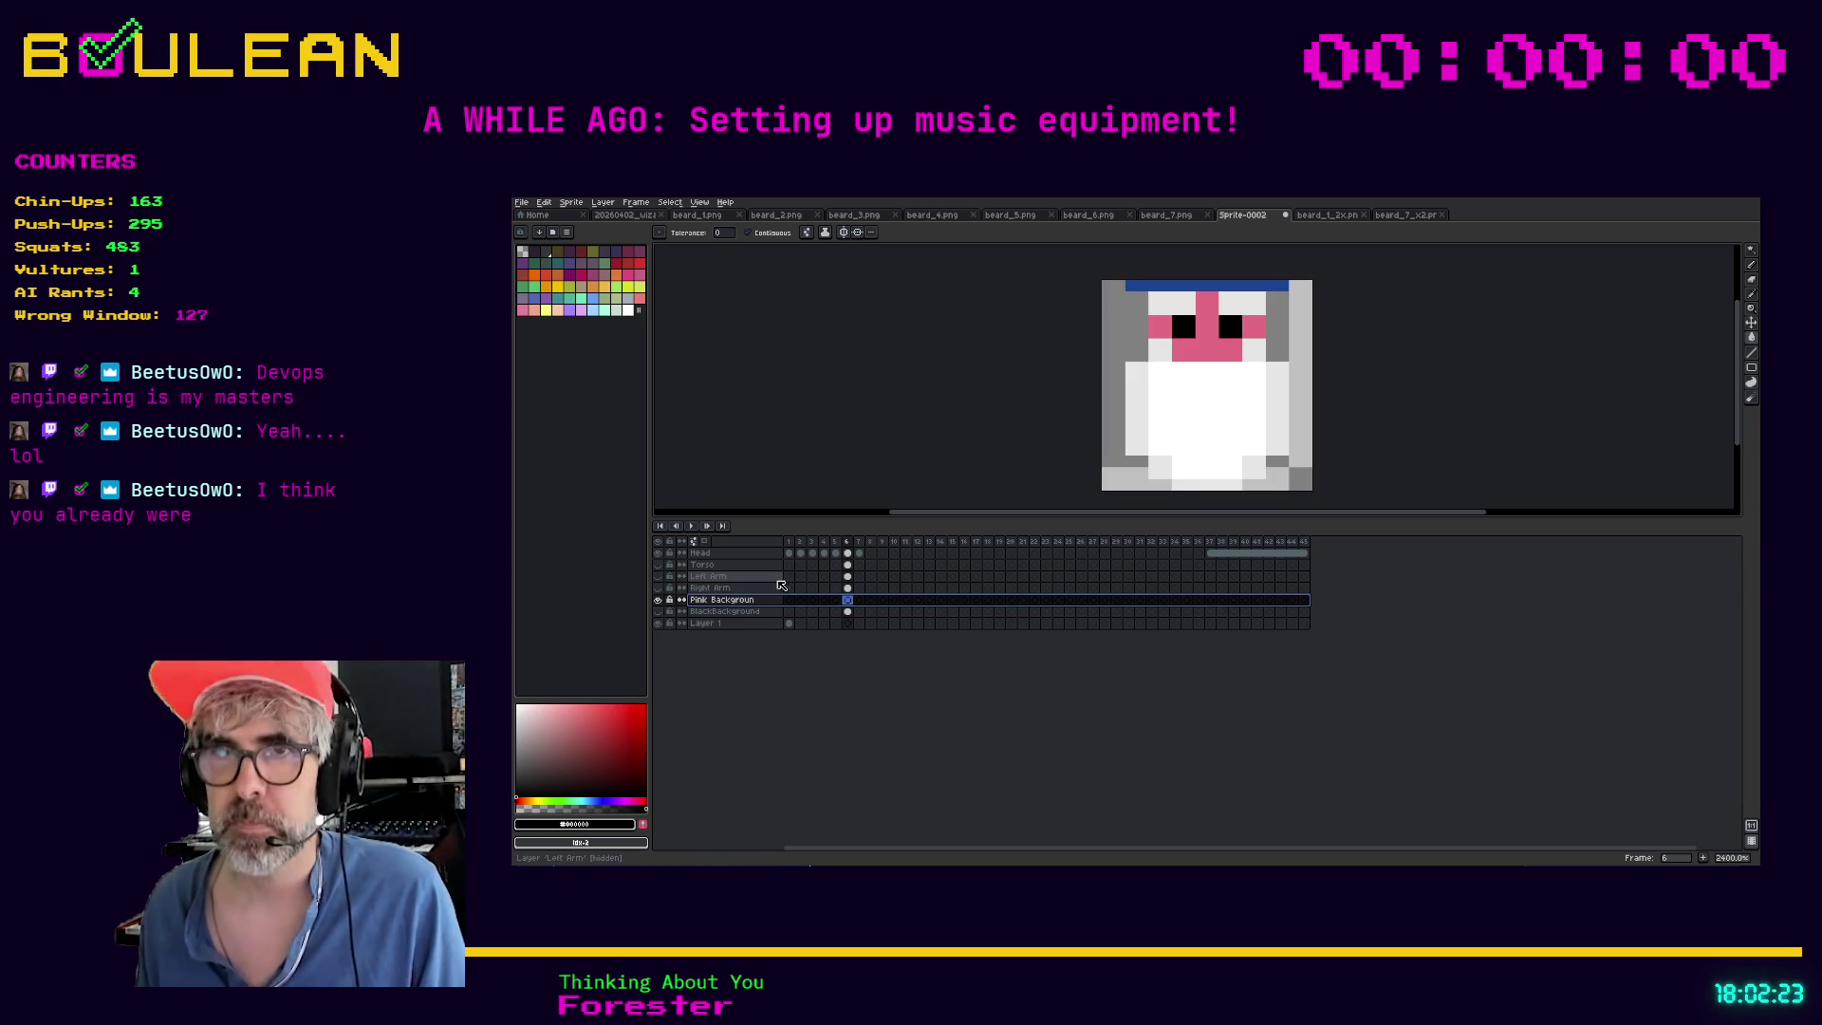
pyautogui.click(574, 823)
pyautogui.click(664, 746)
pyautogui.write('f605cf')
pyautogui.press('Return')
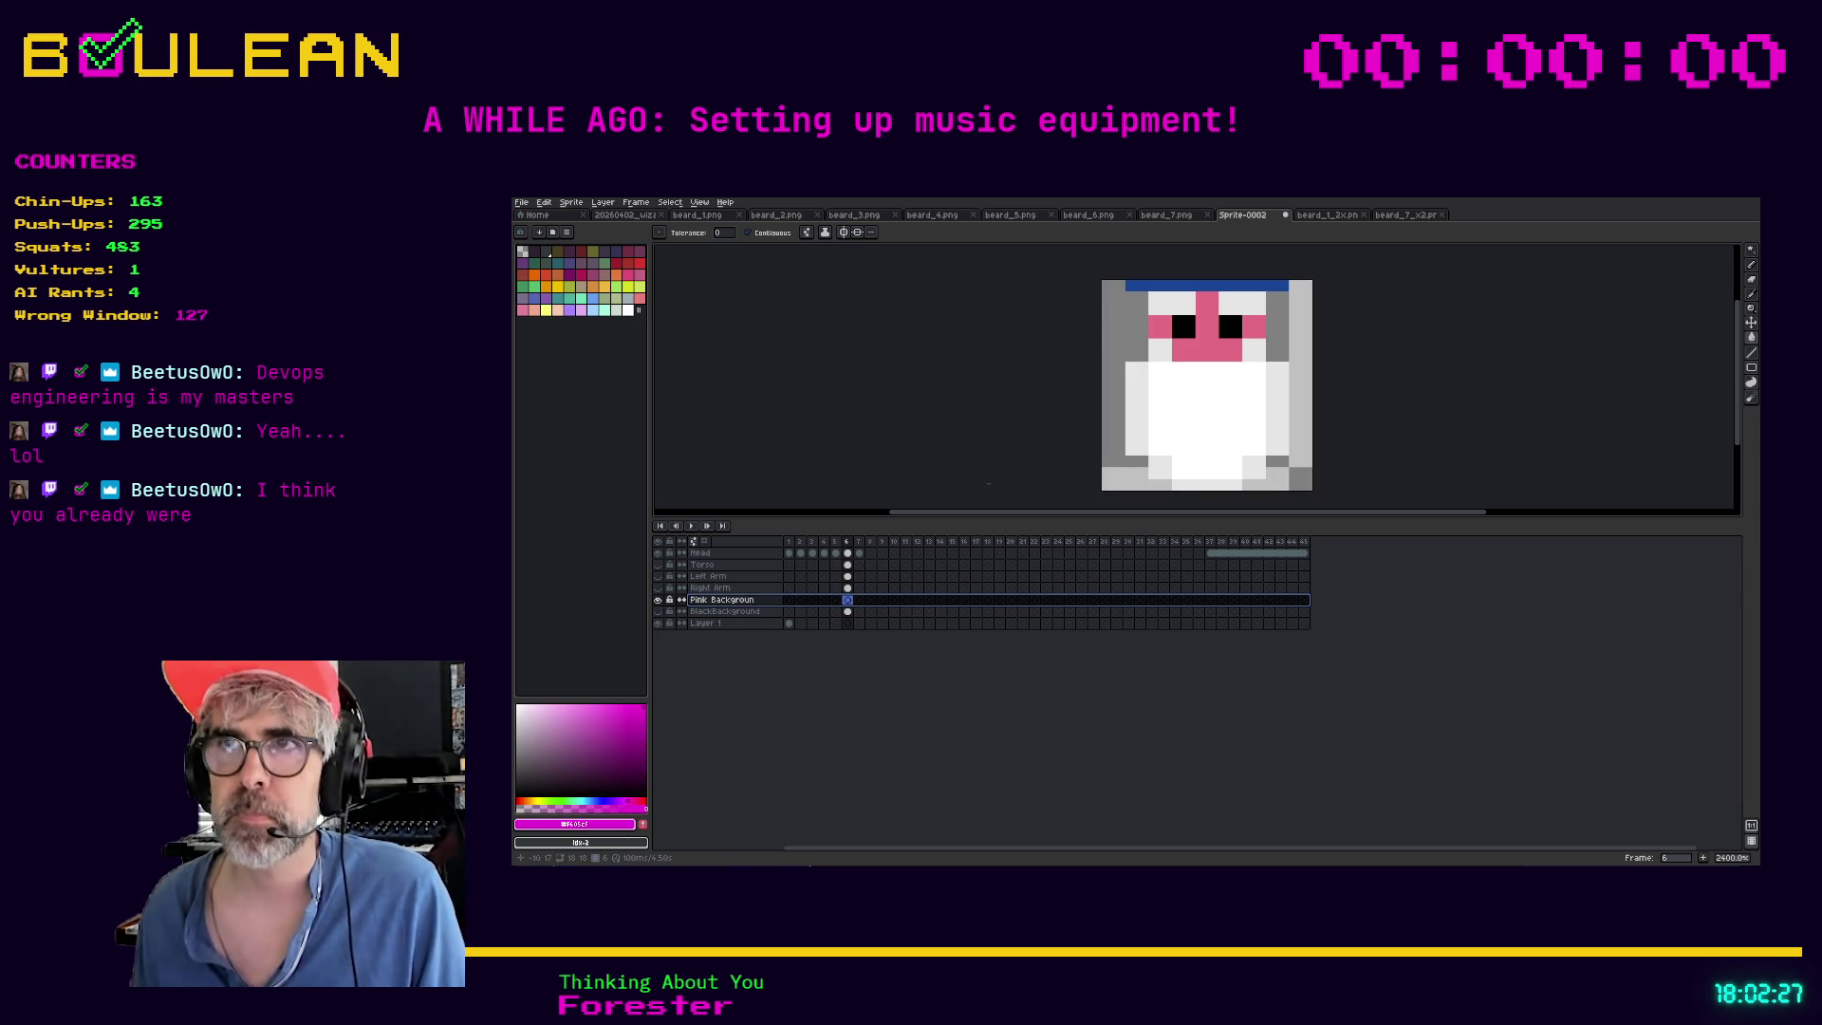
pyautogui.click(1121, 473)
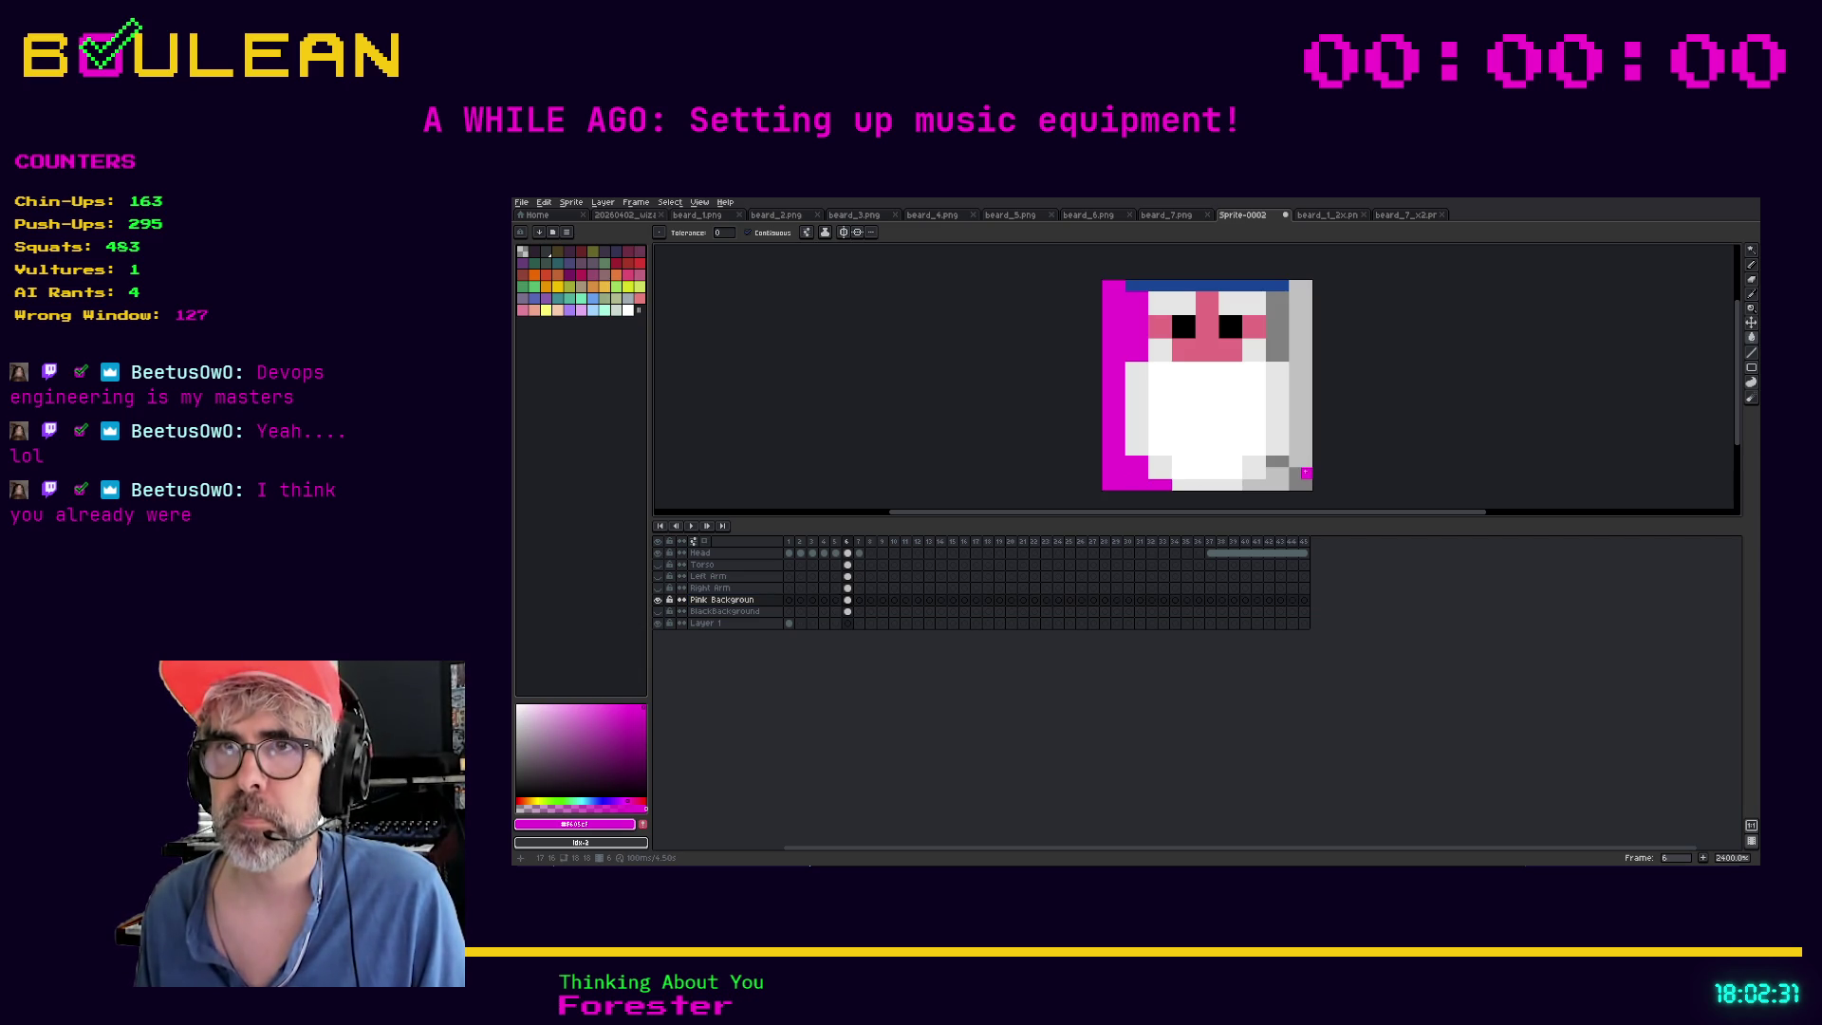
# Toggle the character layers to check the fill, then hide Pink Background
pyautogui.click(657, 552)
pyautogui.click(659, 563)
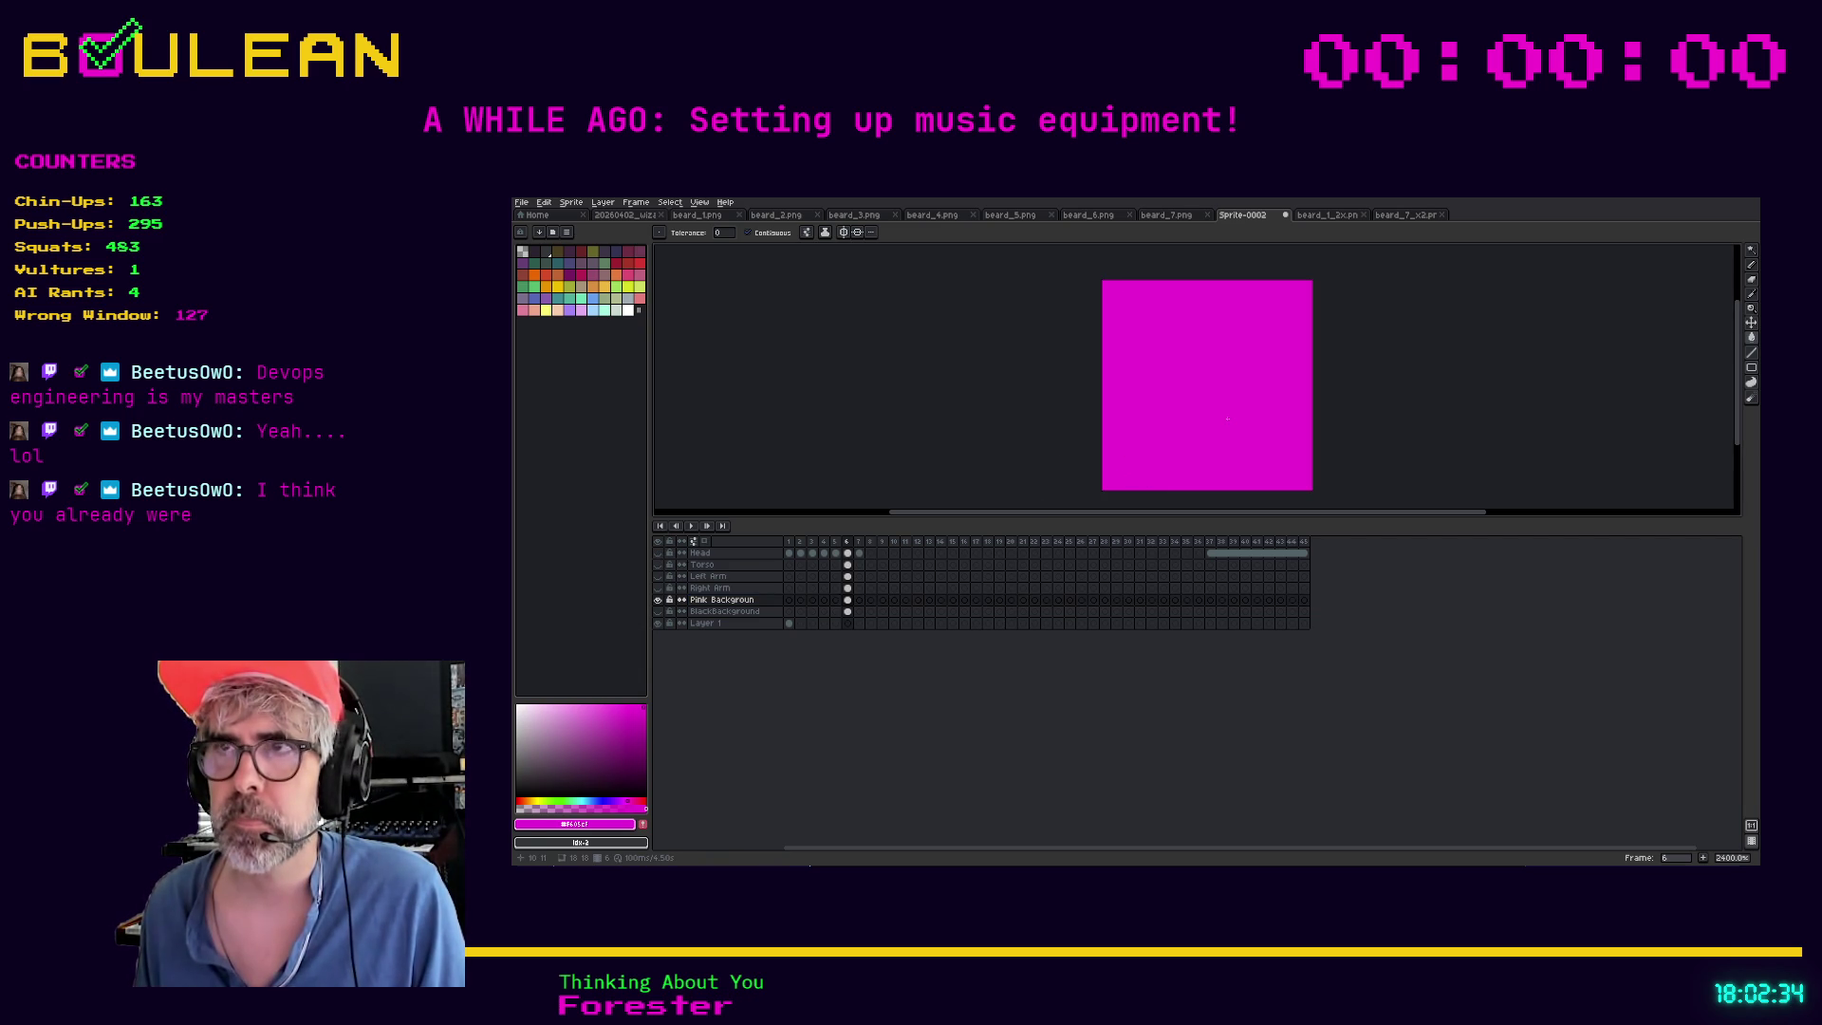
pyautogui.click(660, 560)
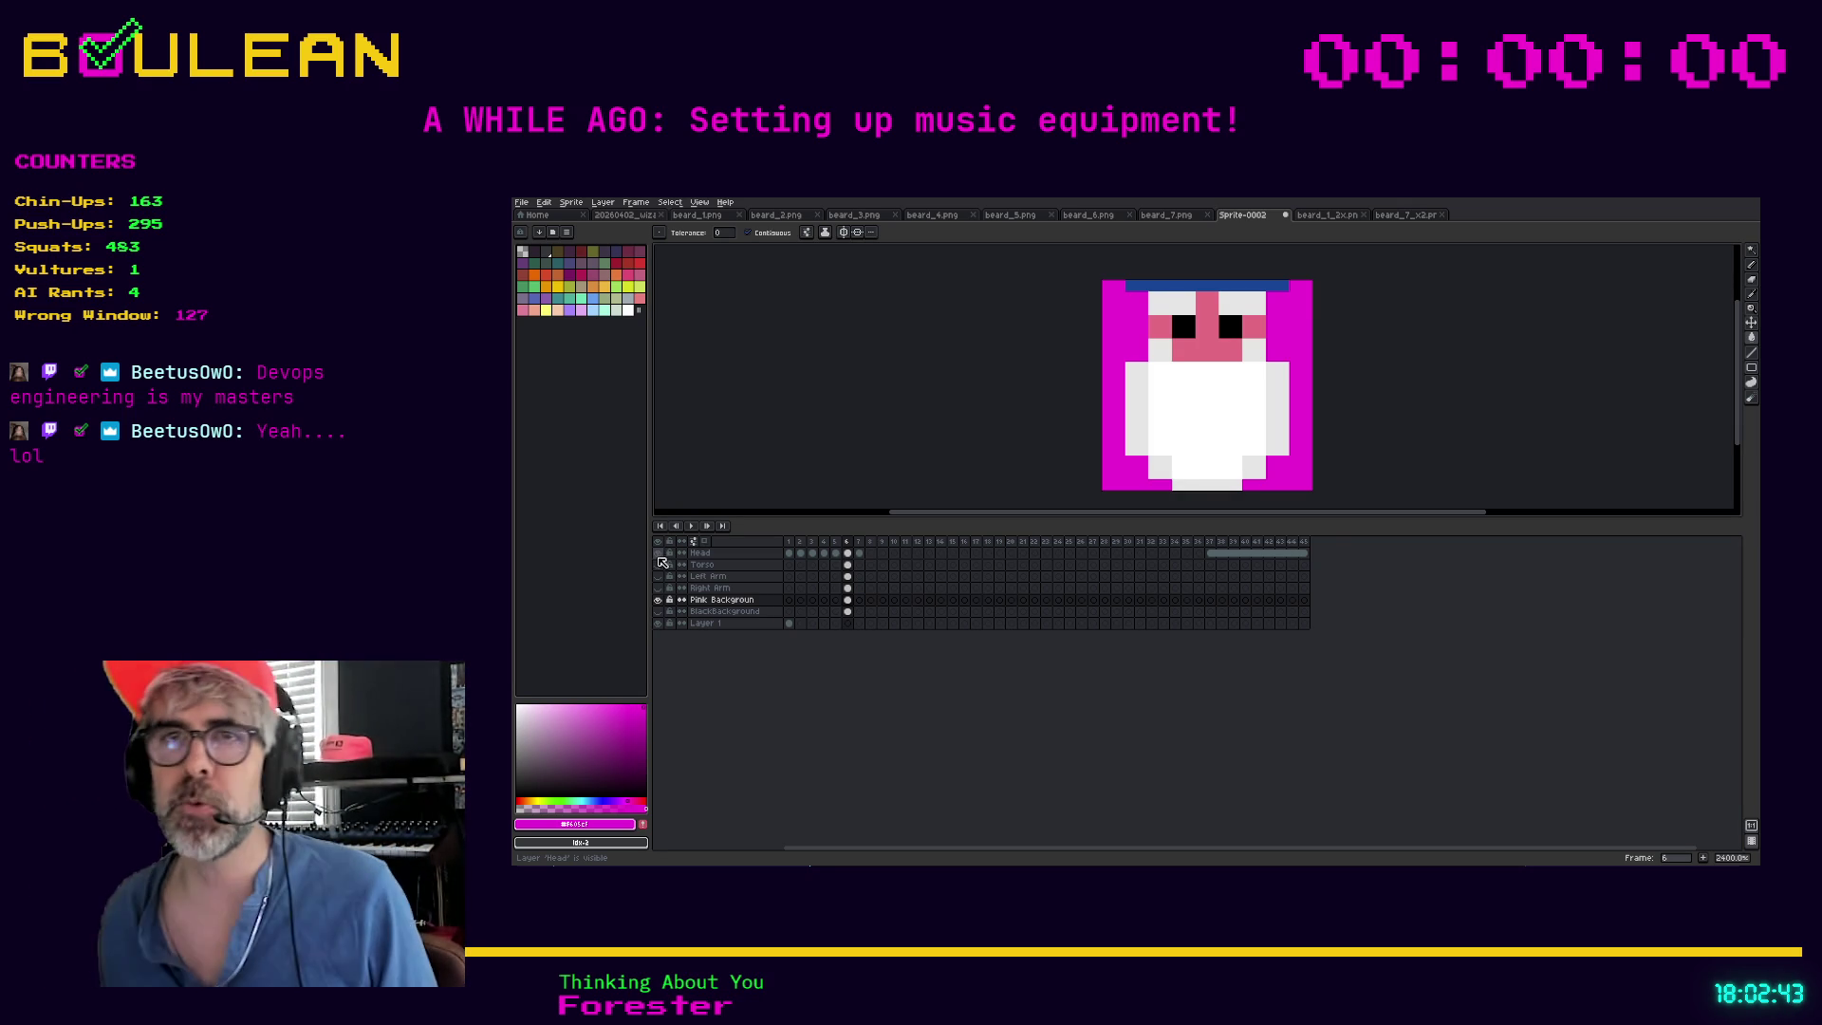
pyautogui.click(659, 600)
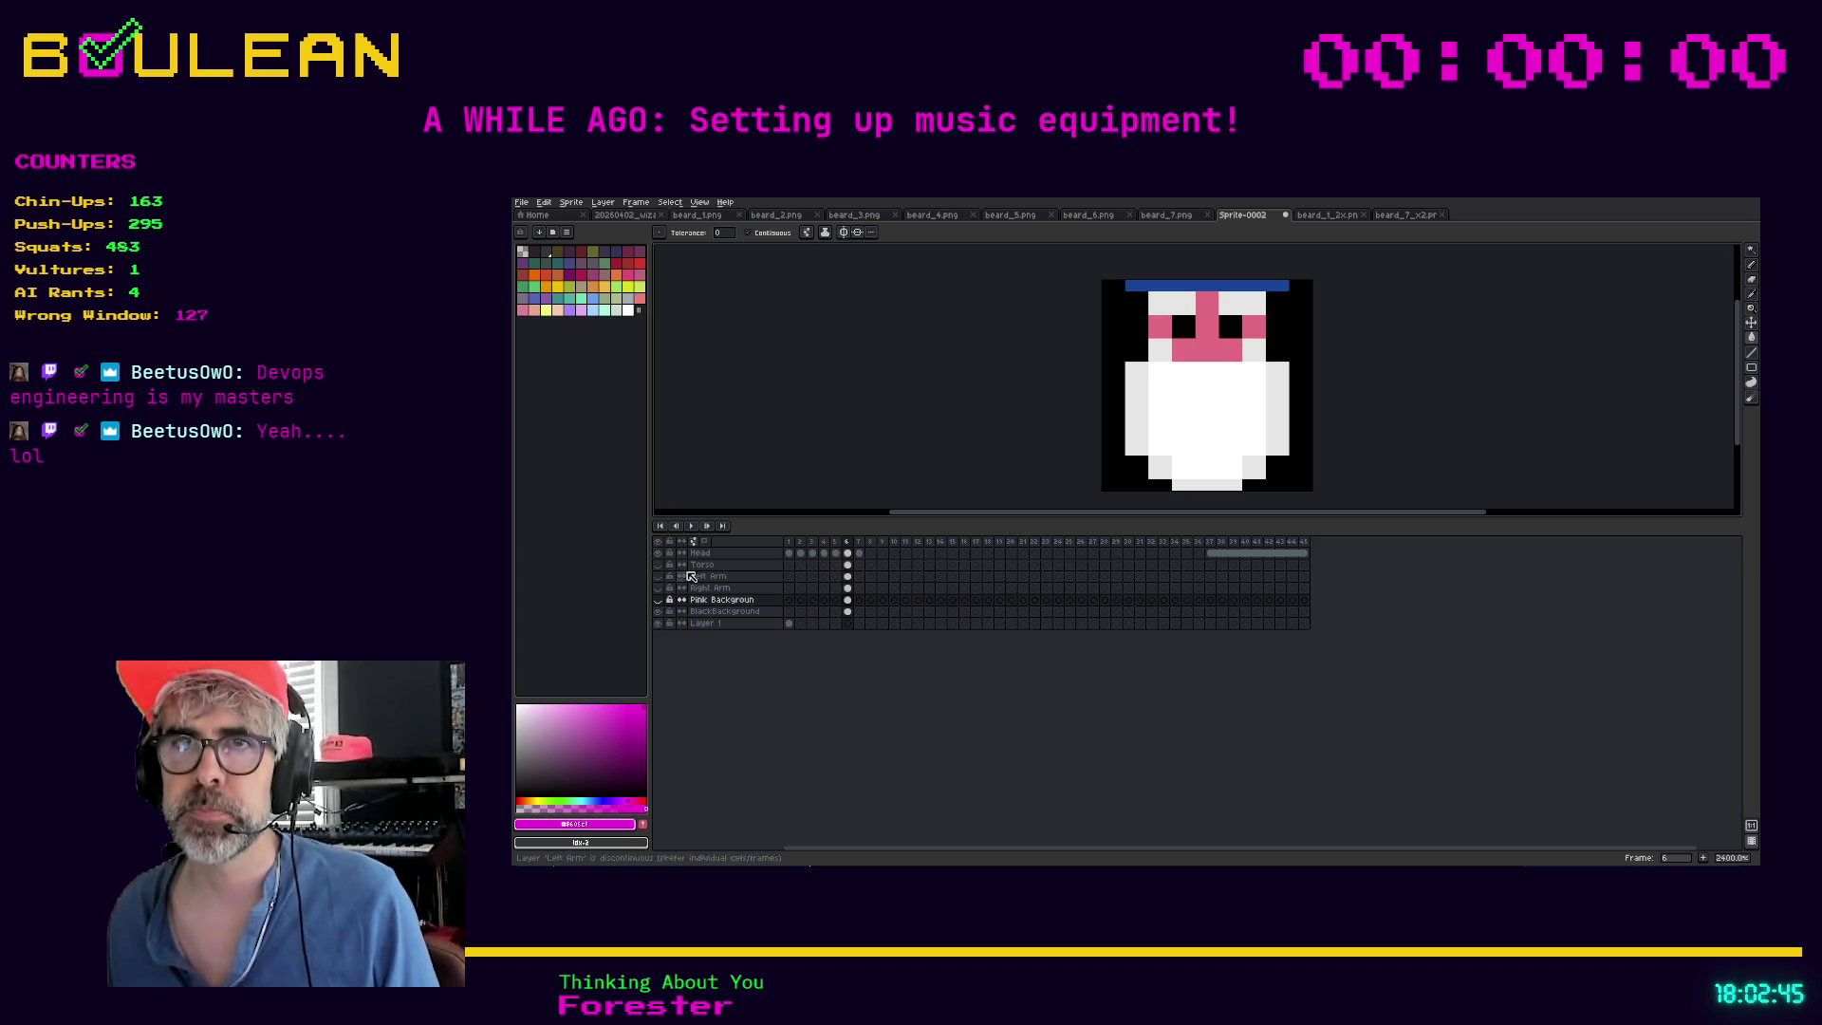
# Add a new layer named Hat at the top of the layer stack
pyautogui.click(661, 555)
pyautogui.click(662, 555)
pyautogui.click(661, 555)
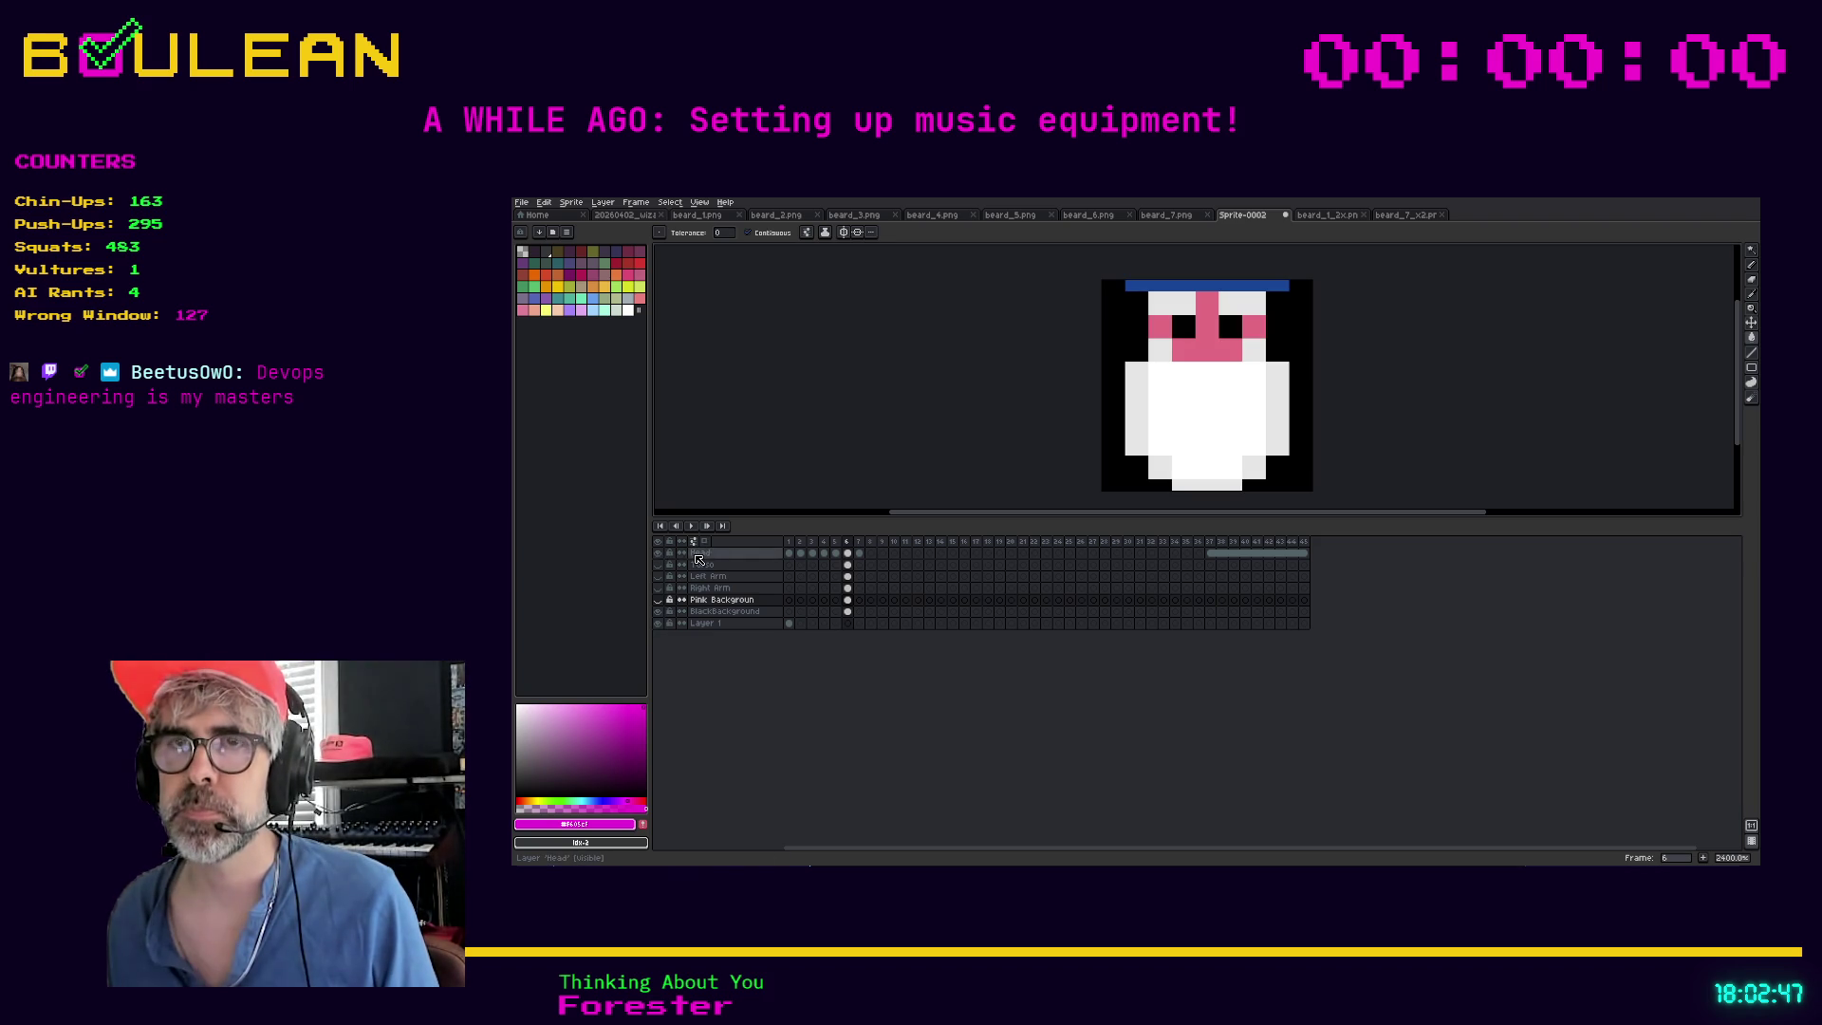
pyautogui.click(701, 552)
pyautogui.rightClick(695, 555)
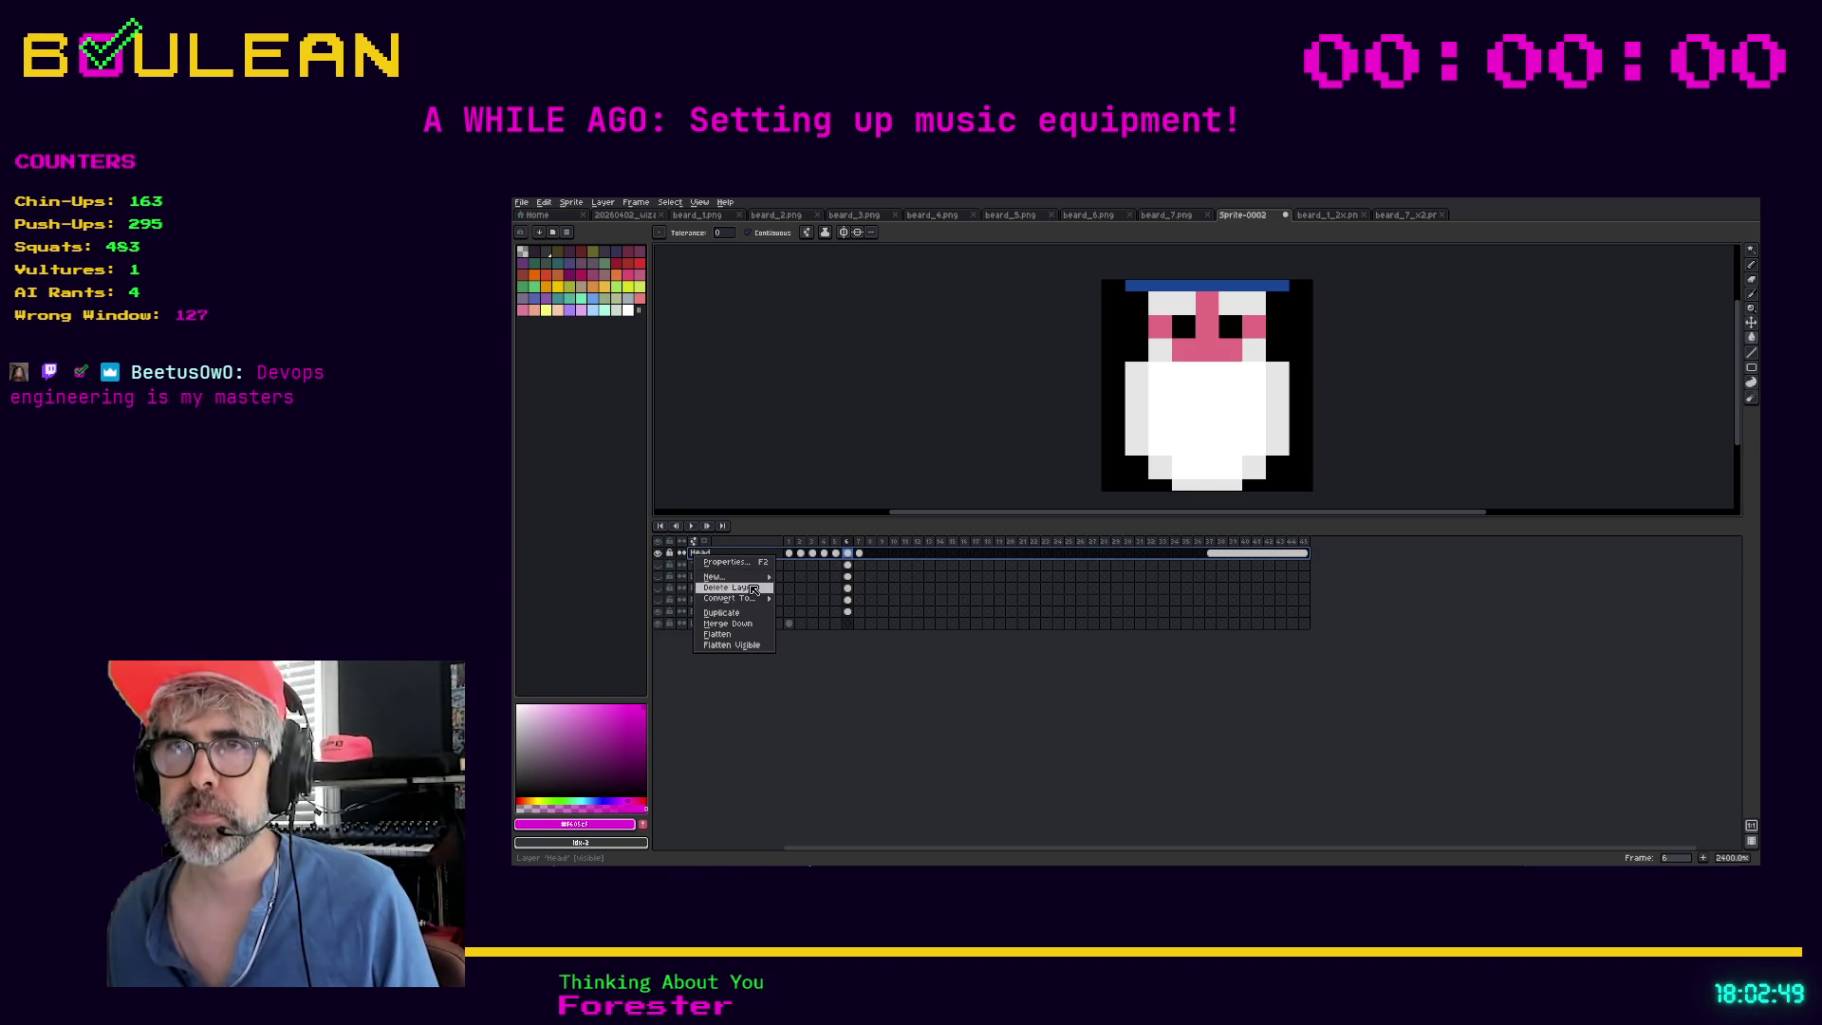
pyautogui.click(797, 577)
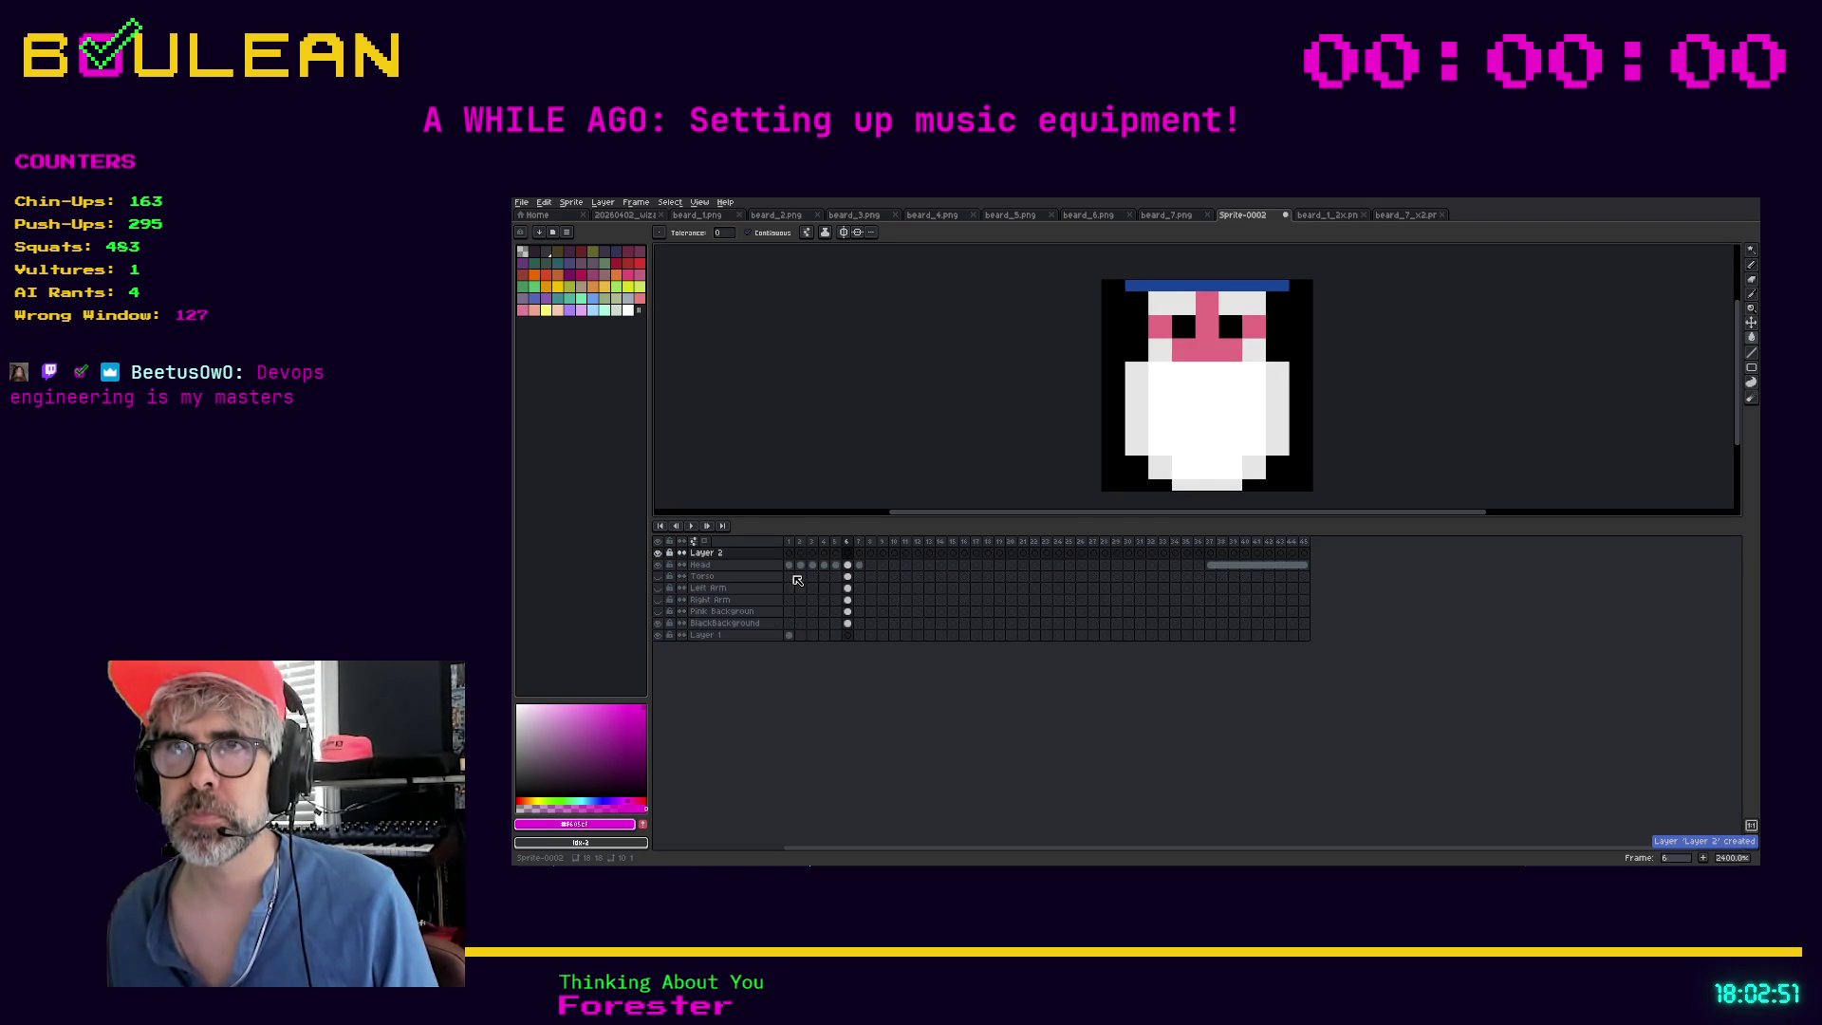
pyautogui.doubleClick(728, 558)
pyautogui.write('Hat')
pyautogui.press('Return')
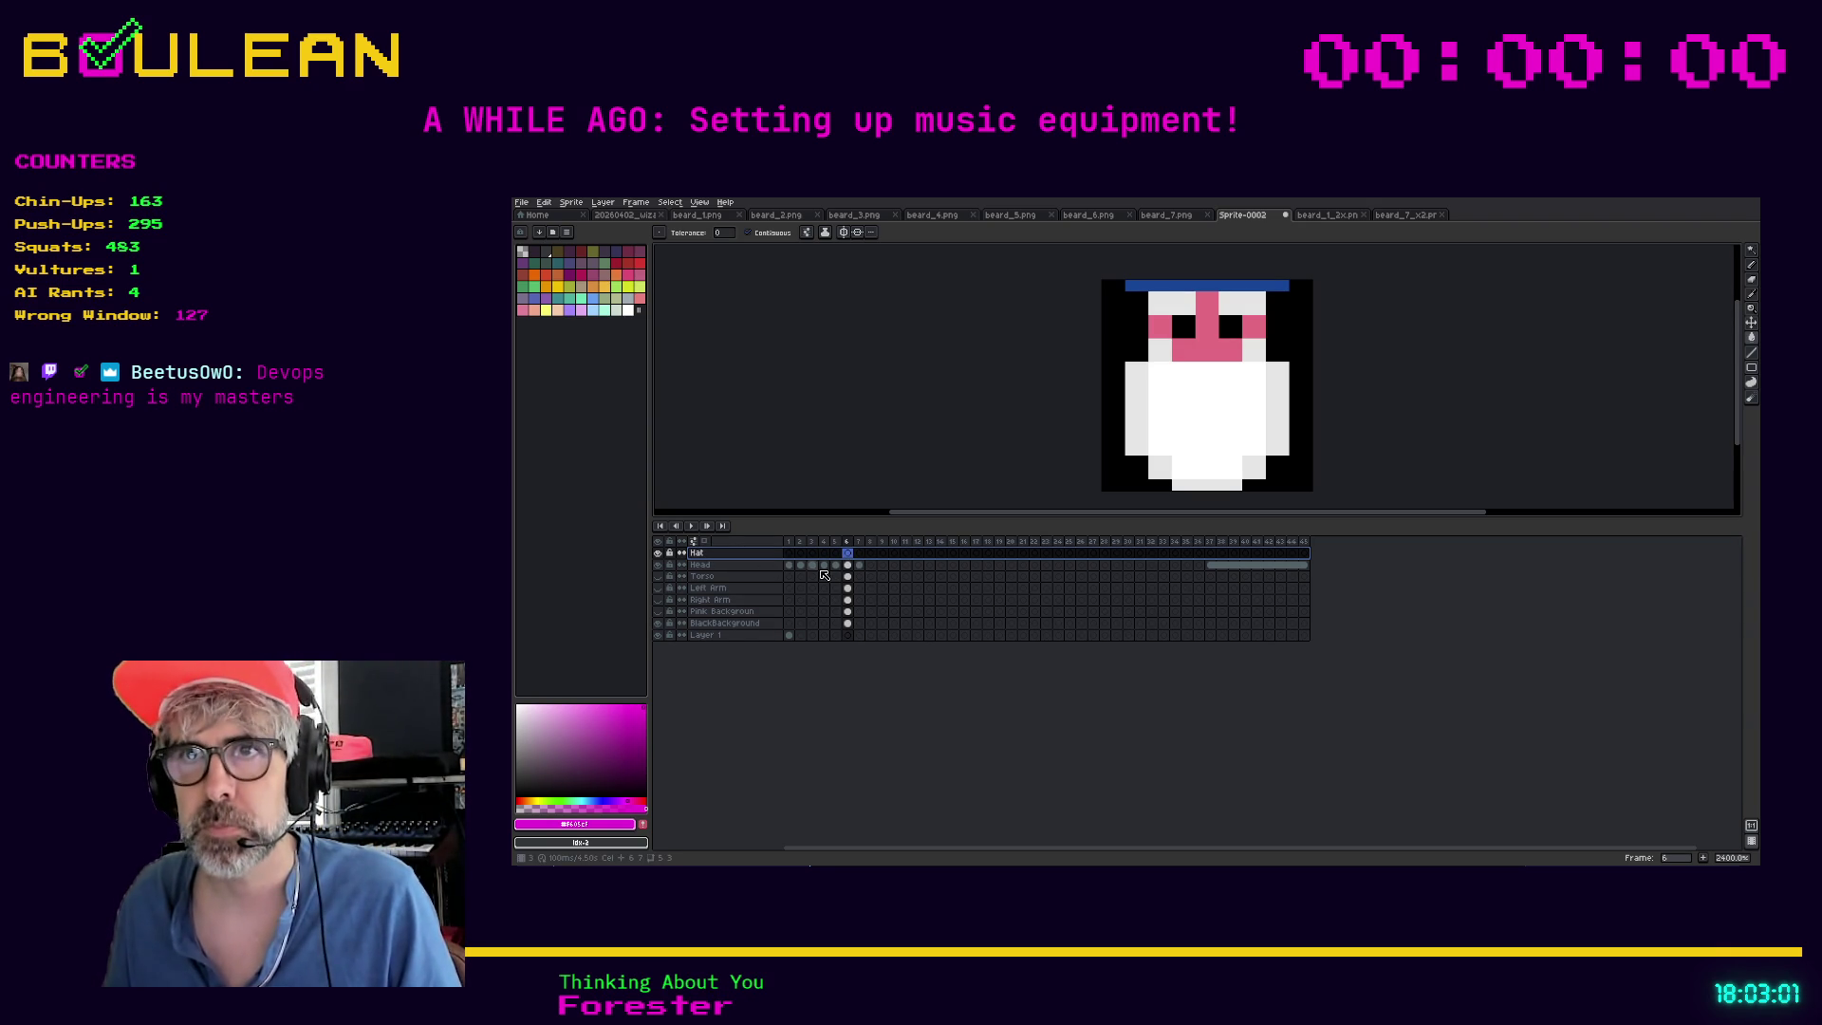
# Cut the blue hat band from the Head layer and paste it onto the Hat layer
pyautogui.click(854, 571)
pyautogui.press('w')
pyautogui.click(1166, 287)
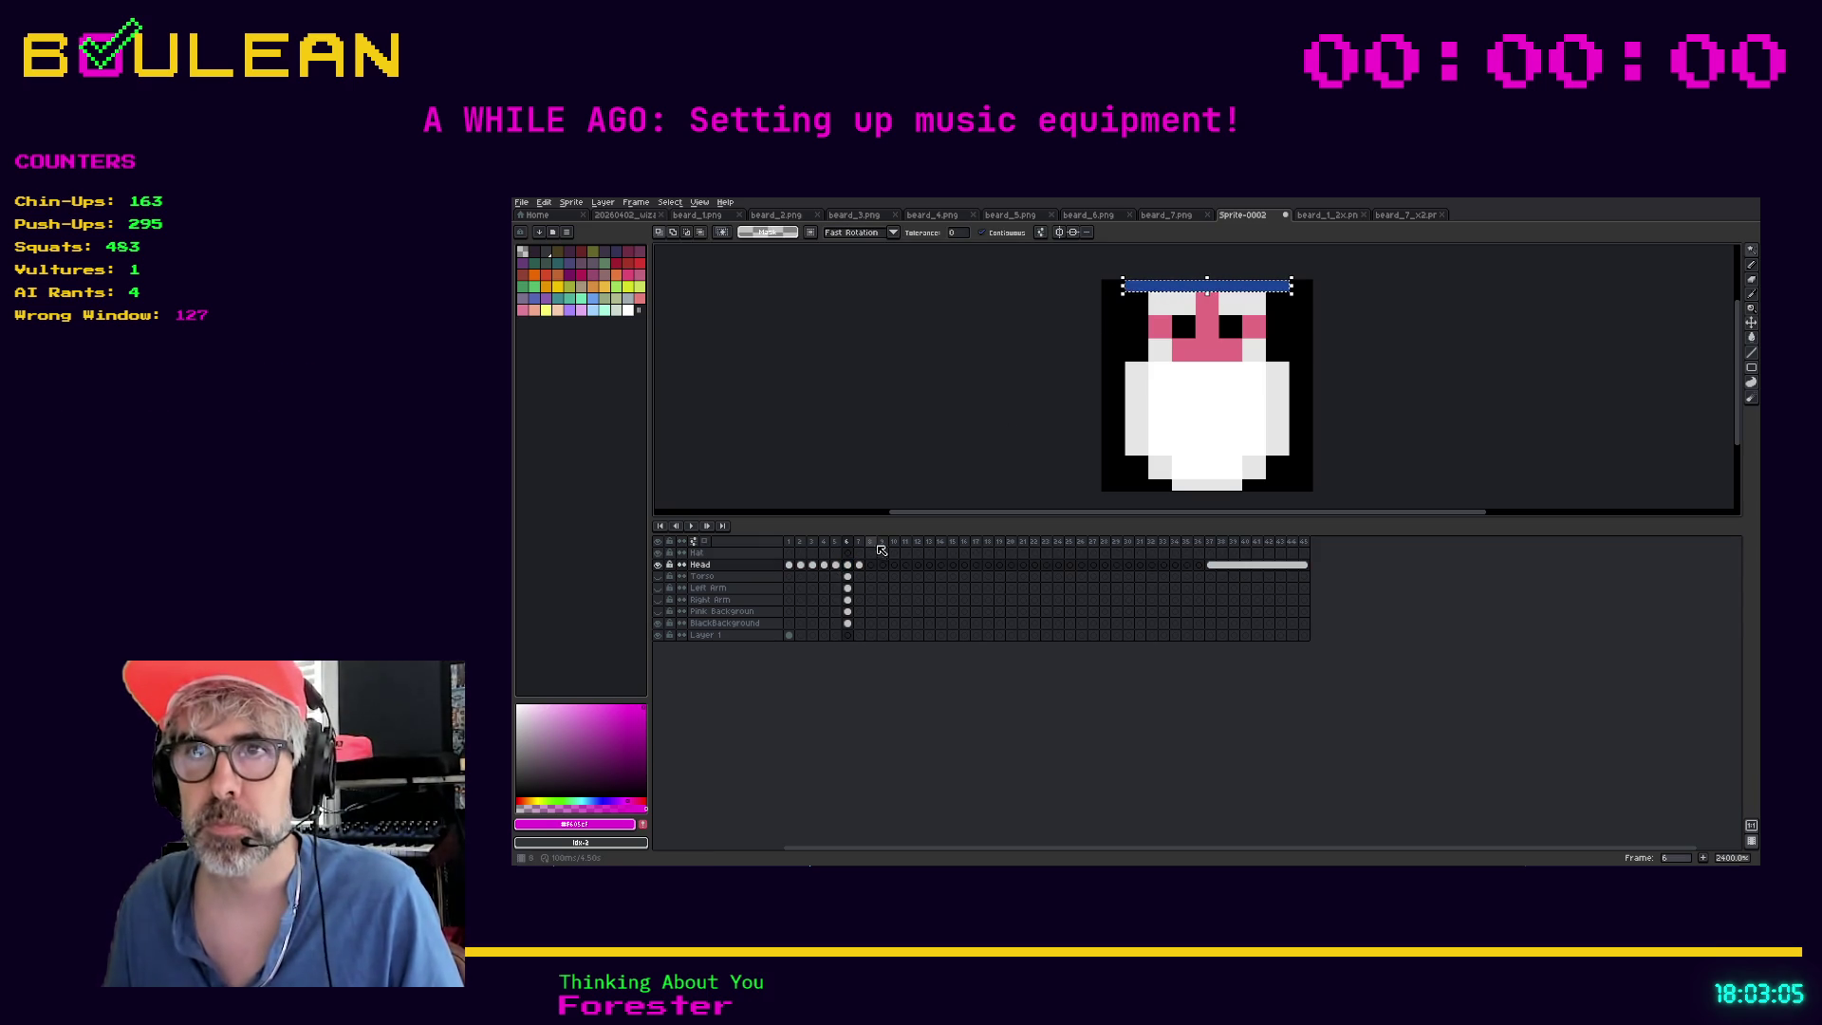
pyautogui.hotkey('ctrl', 'd')
pyautogui.click(848, 553)
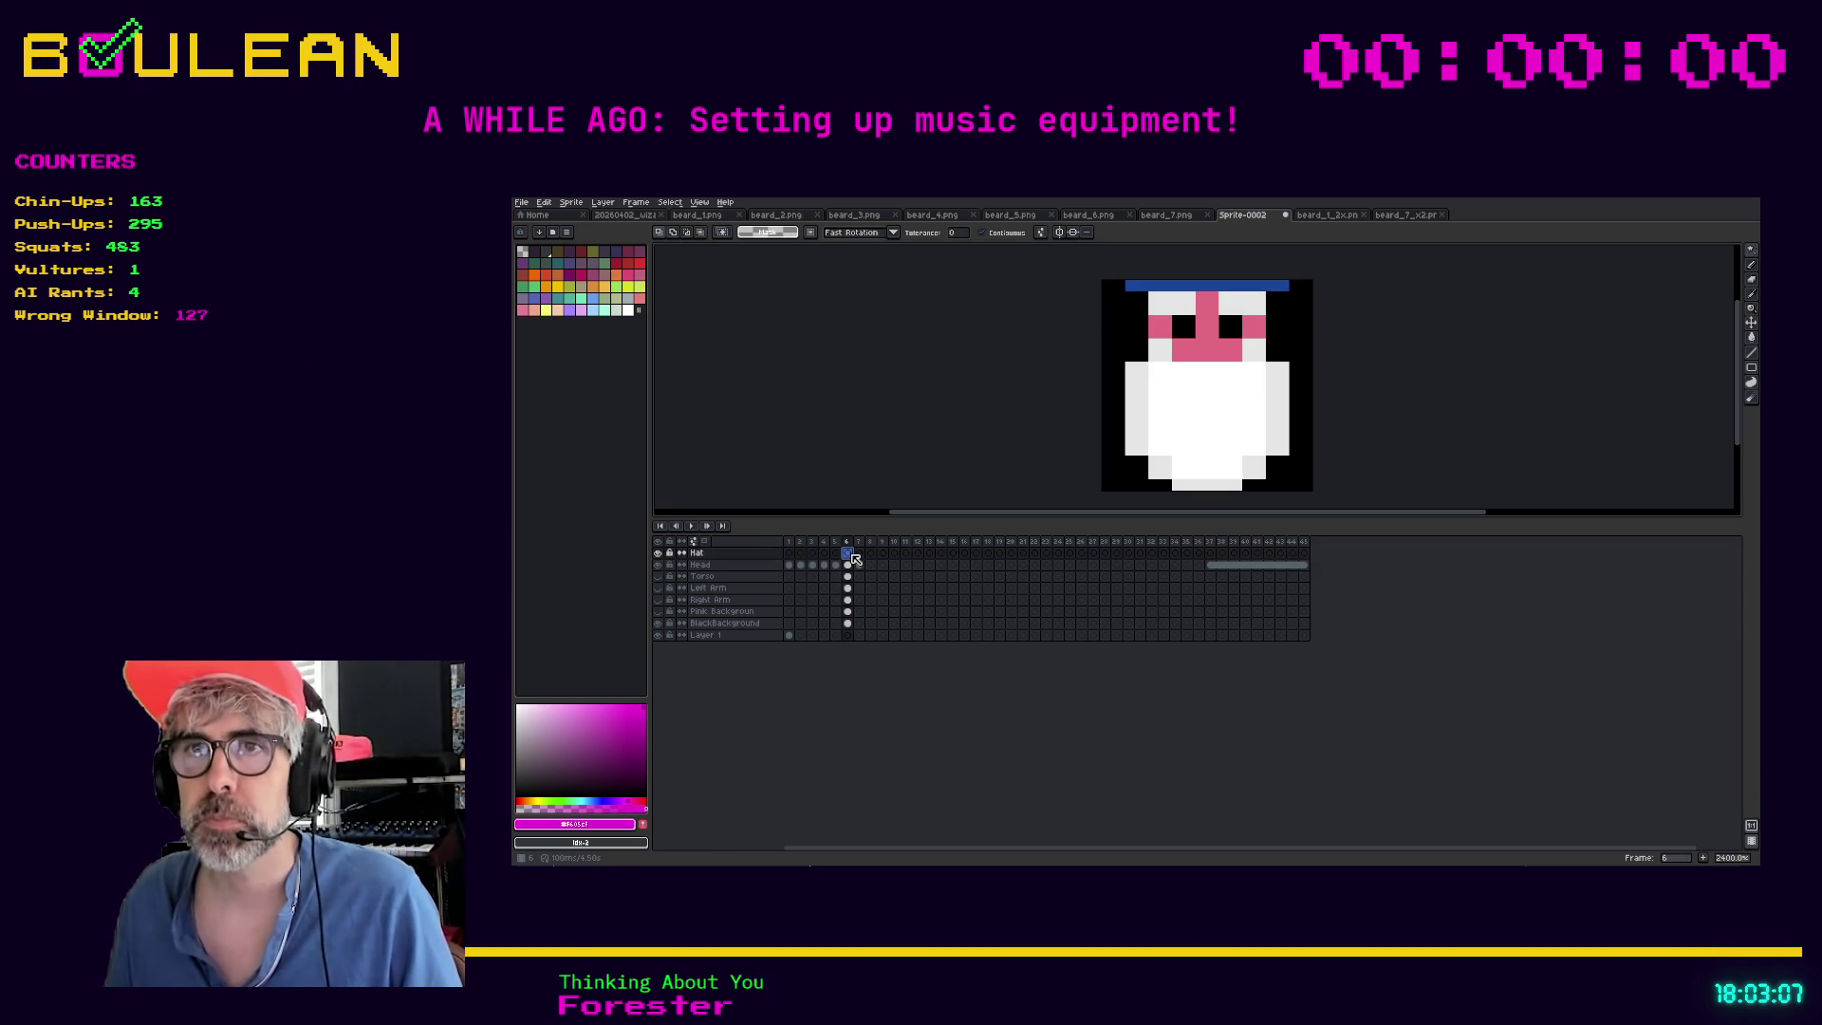
pyautogui.click(849, 565)
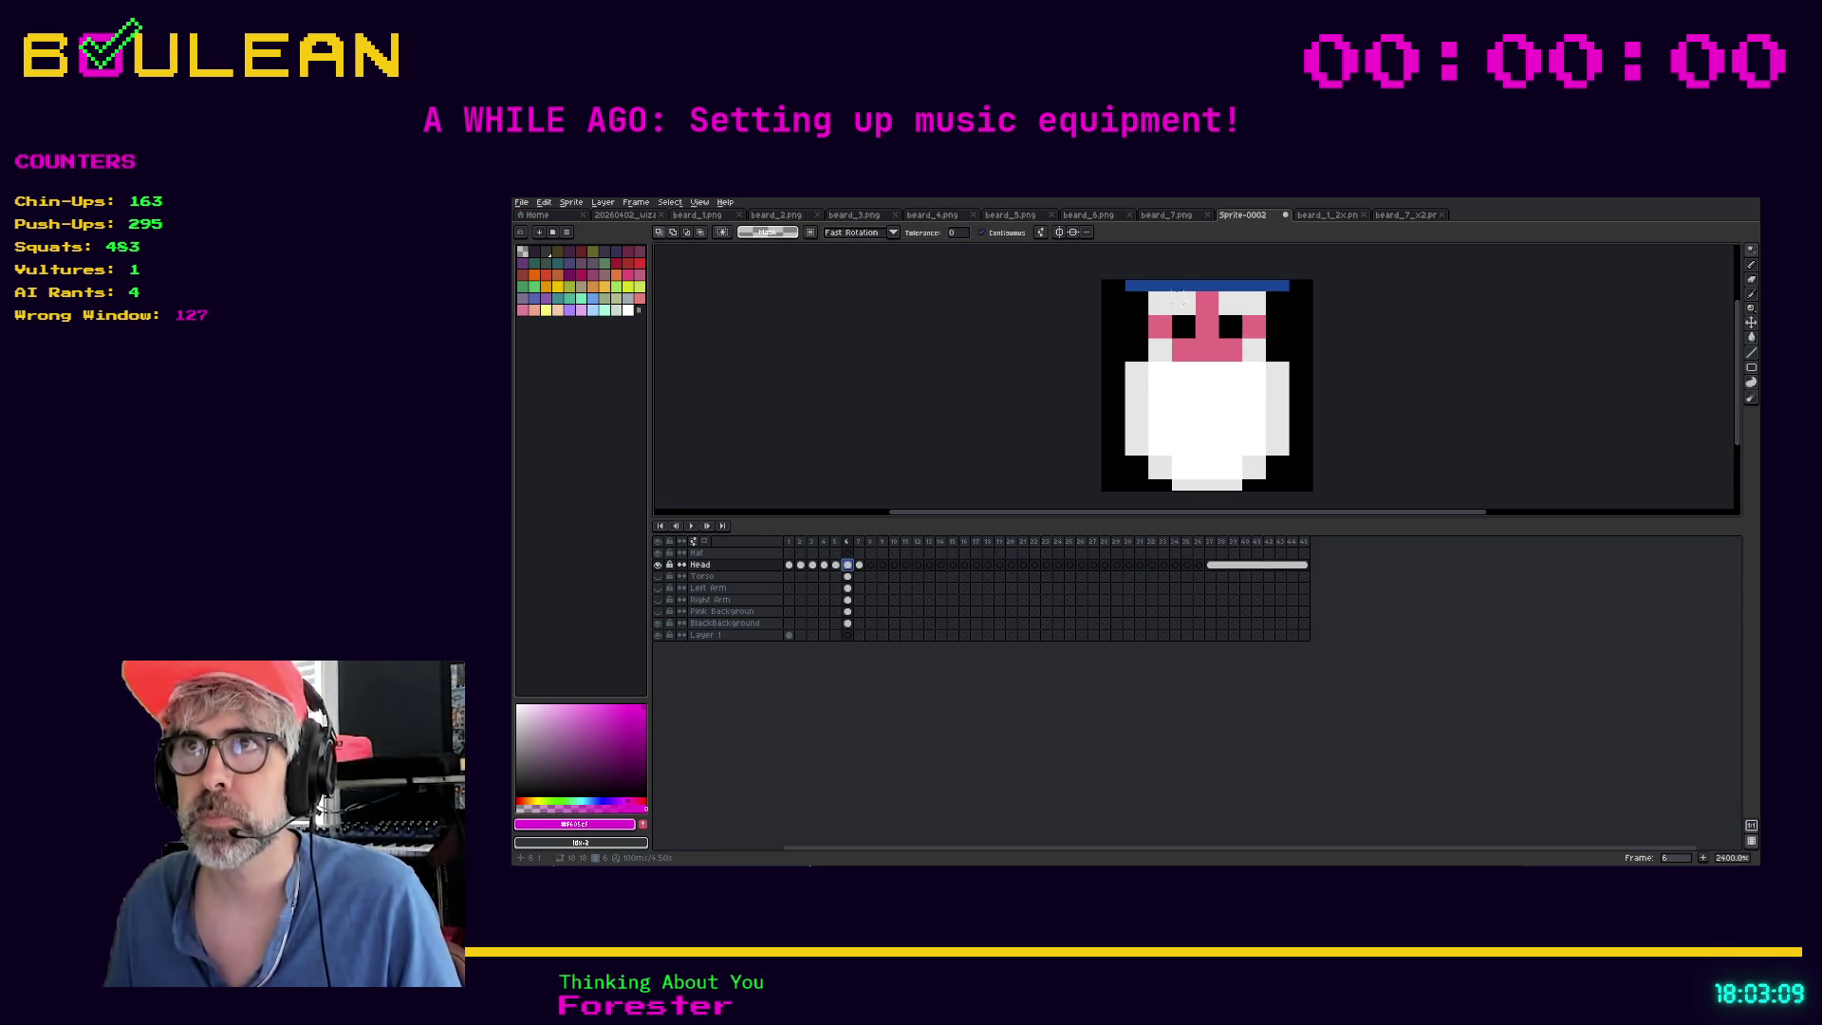
pyautogui.hotkey('ctrl', 'z')
pyautogui.click(848, 552)
pyautogui.hotkey('ctrl', 'y')
pyautogui.click(848, 552)
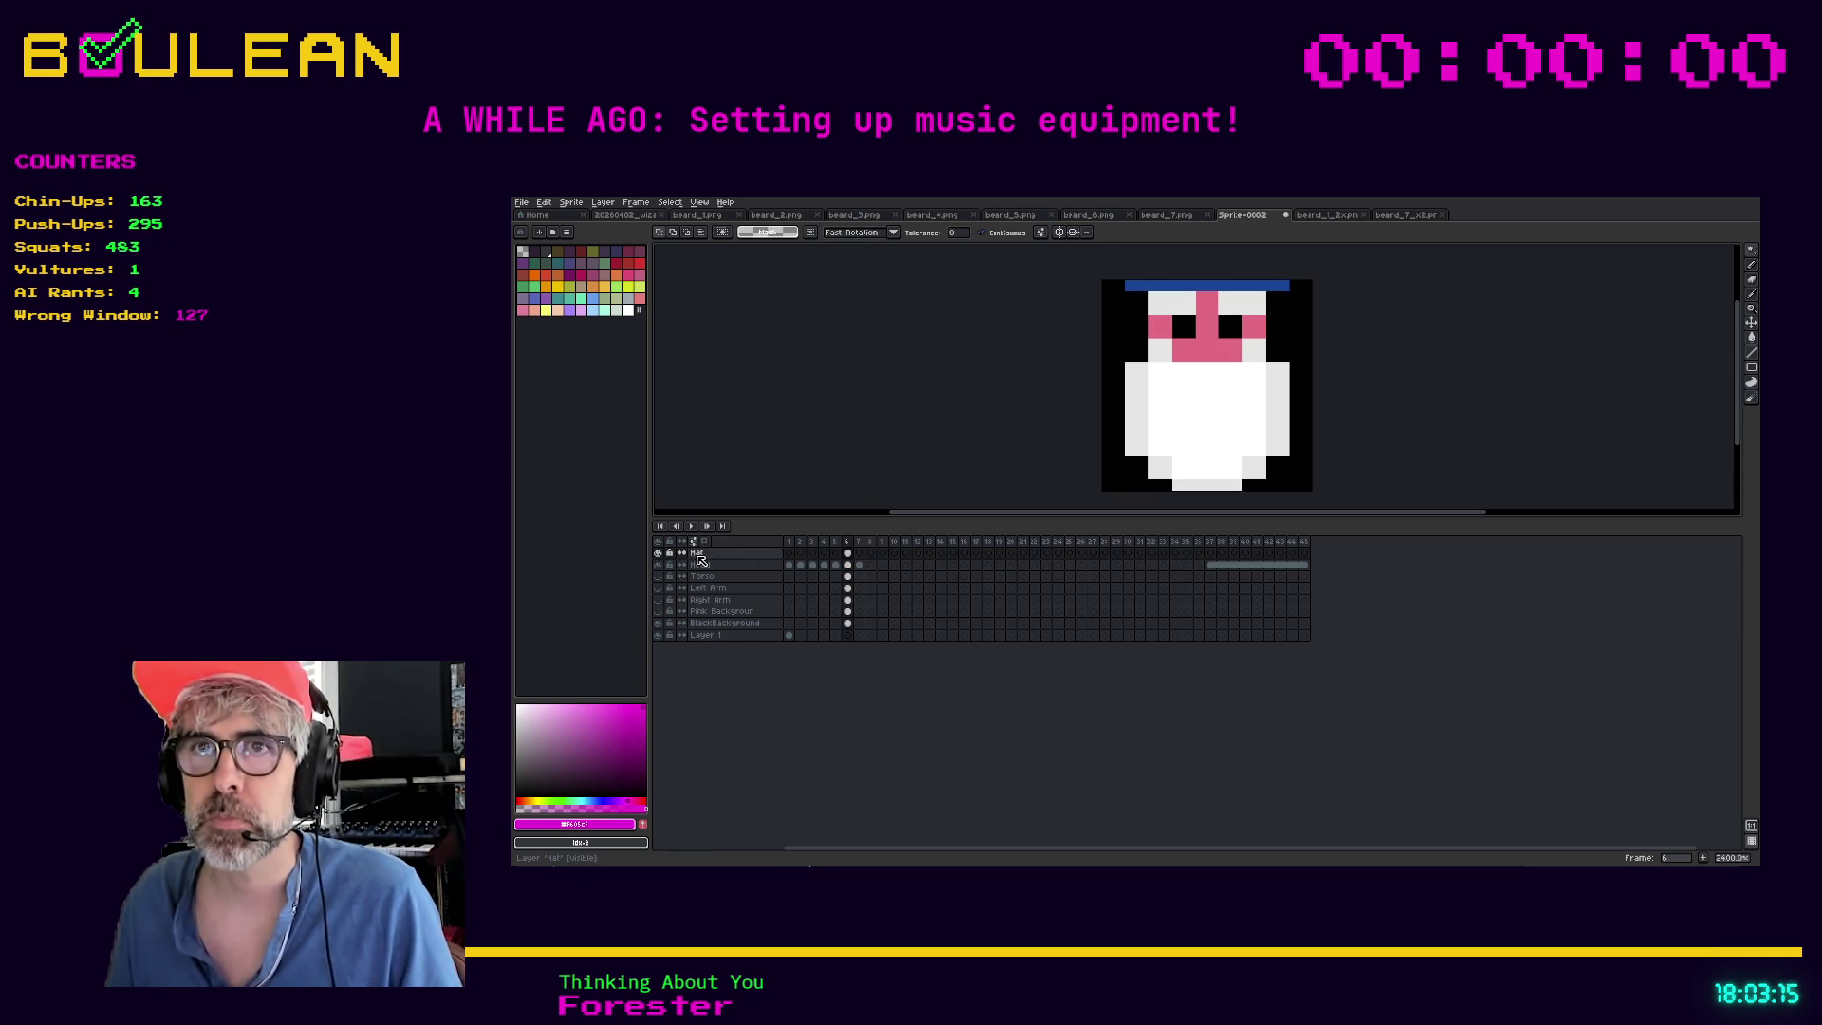
# Rename the Hat layer to BlueHat
pyautogui.doubleClick(698, 555)
pyautogui.write('lue')
pyautogui.press('Return')
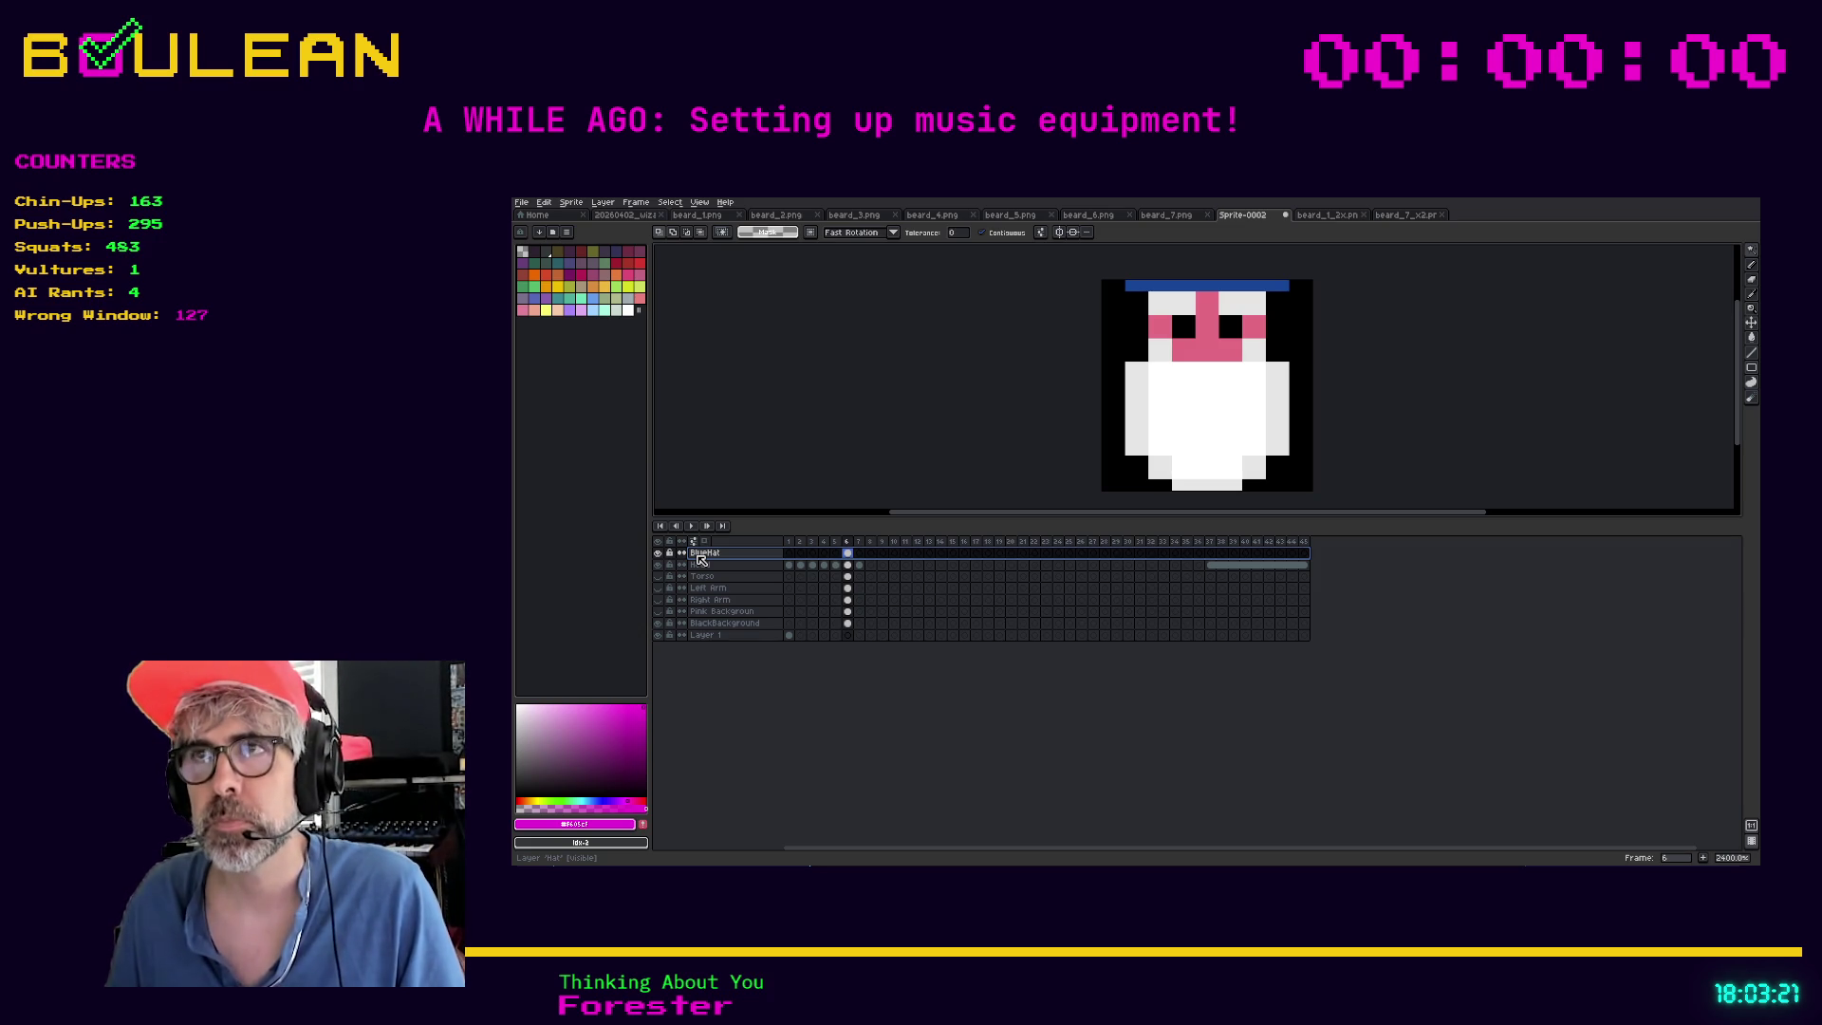
# Duplicate the BlueHat layer and name the copy Pink Hat
pyautogui.rightClick(700, 559)
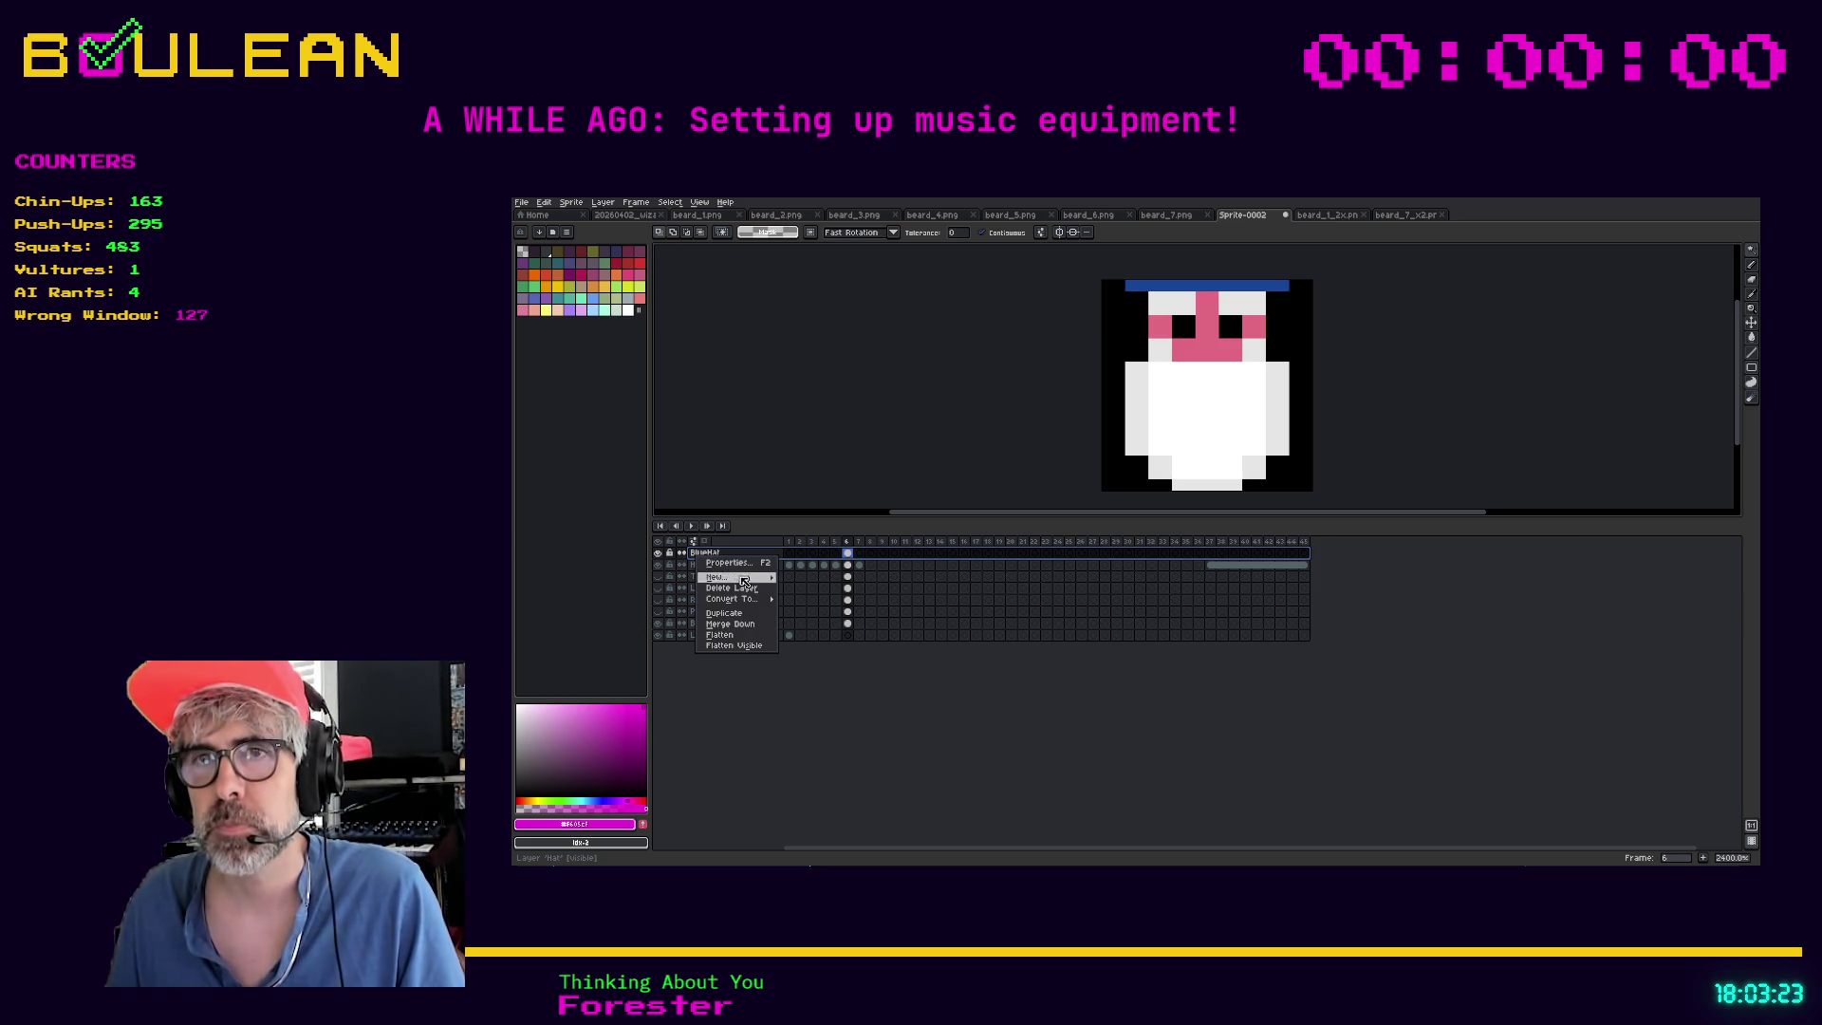
pyautogui.moveTo(750, 577)
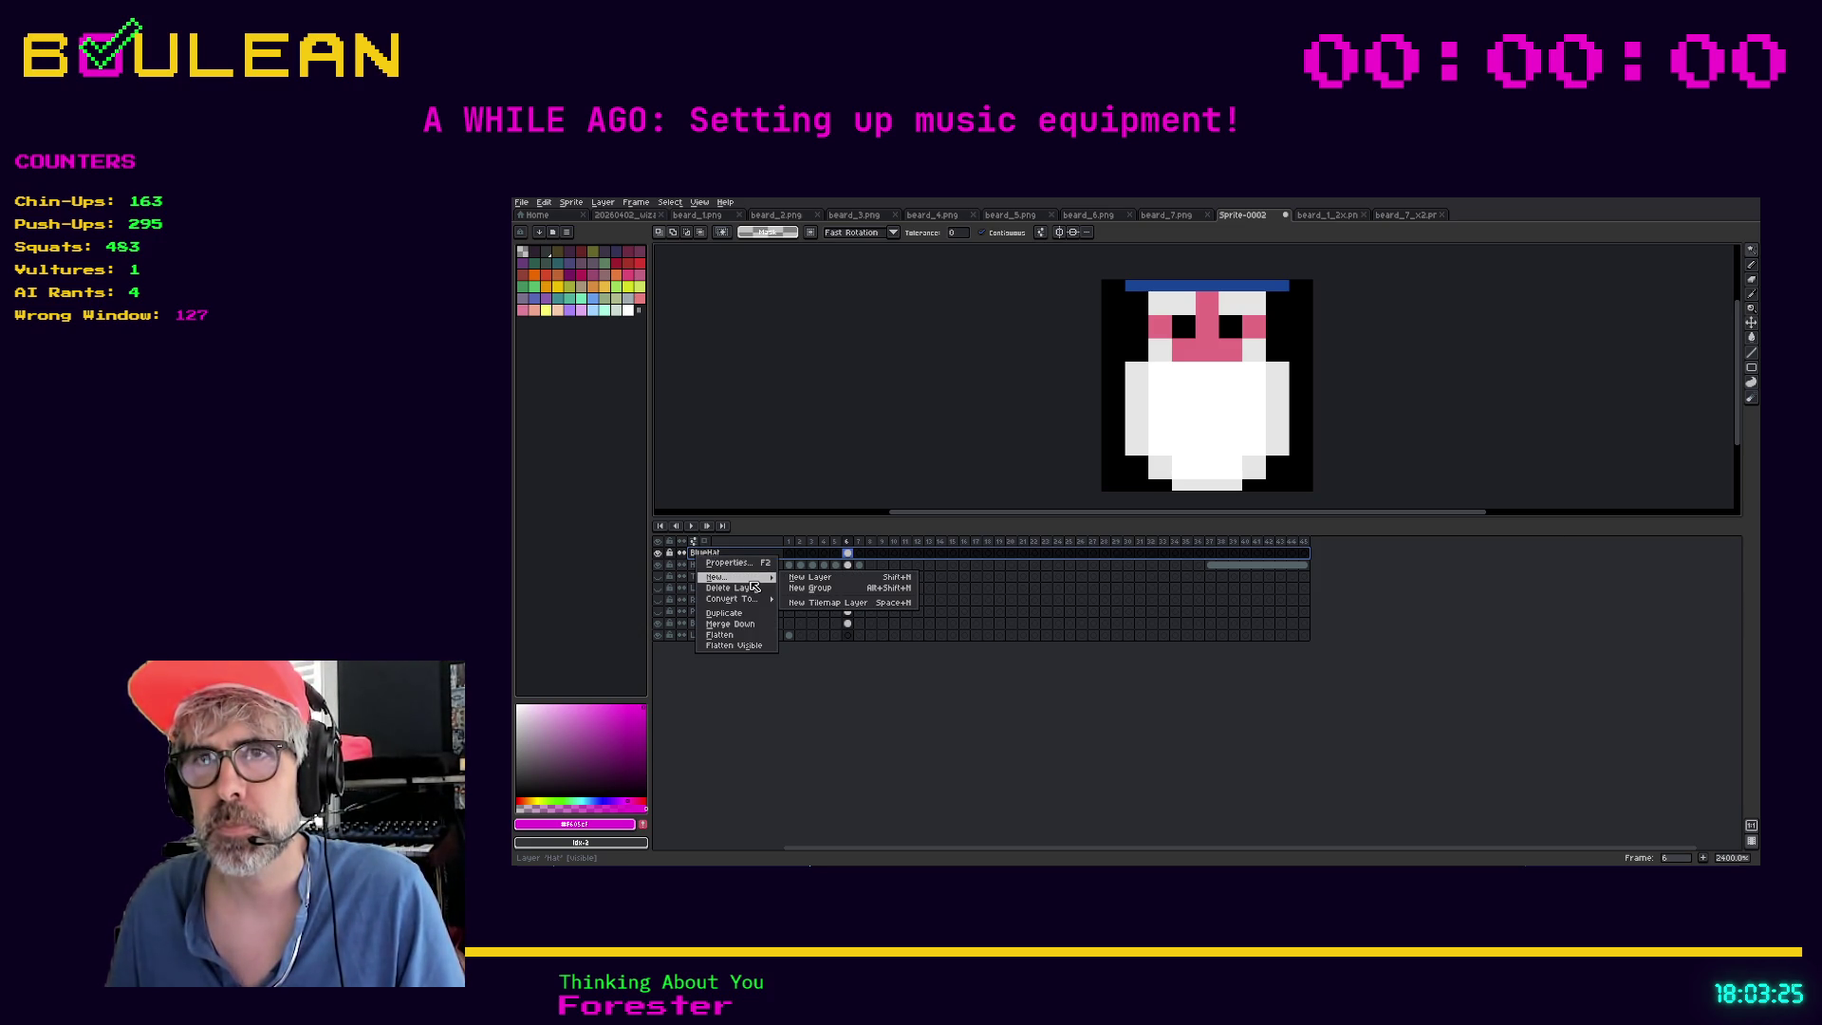
pyautogui.click(724, 613)
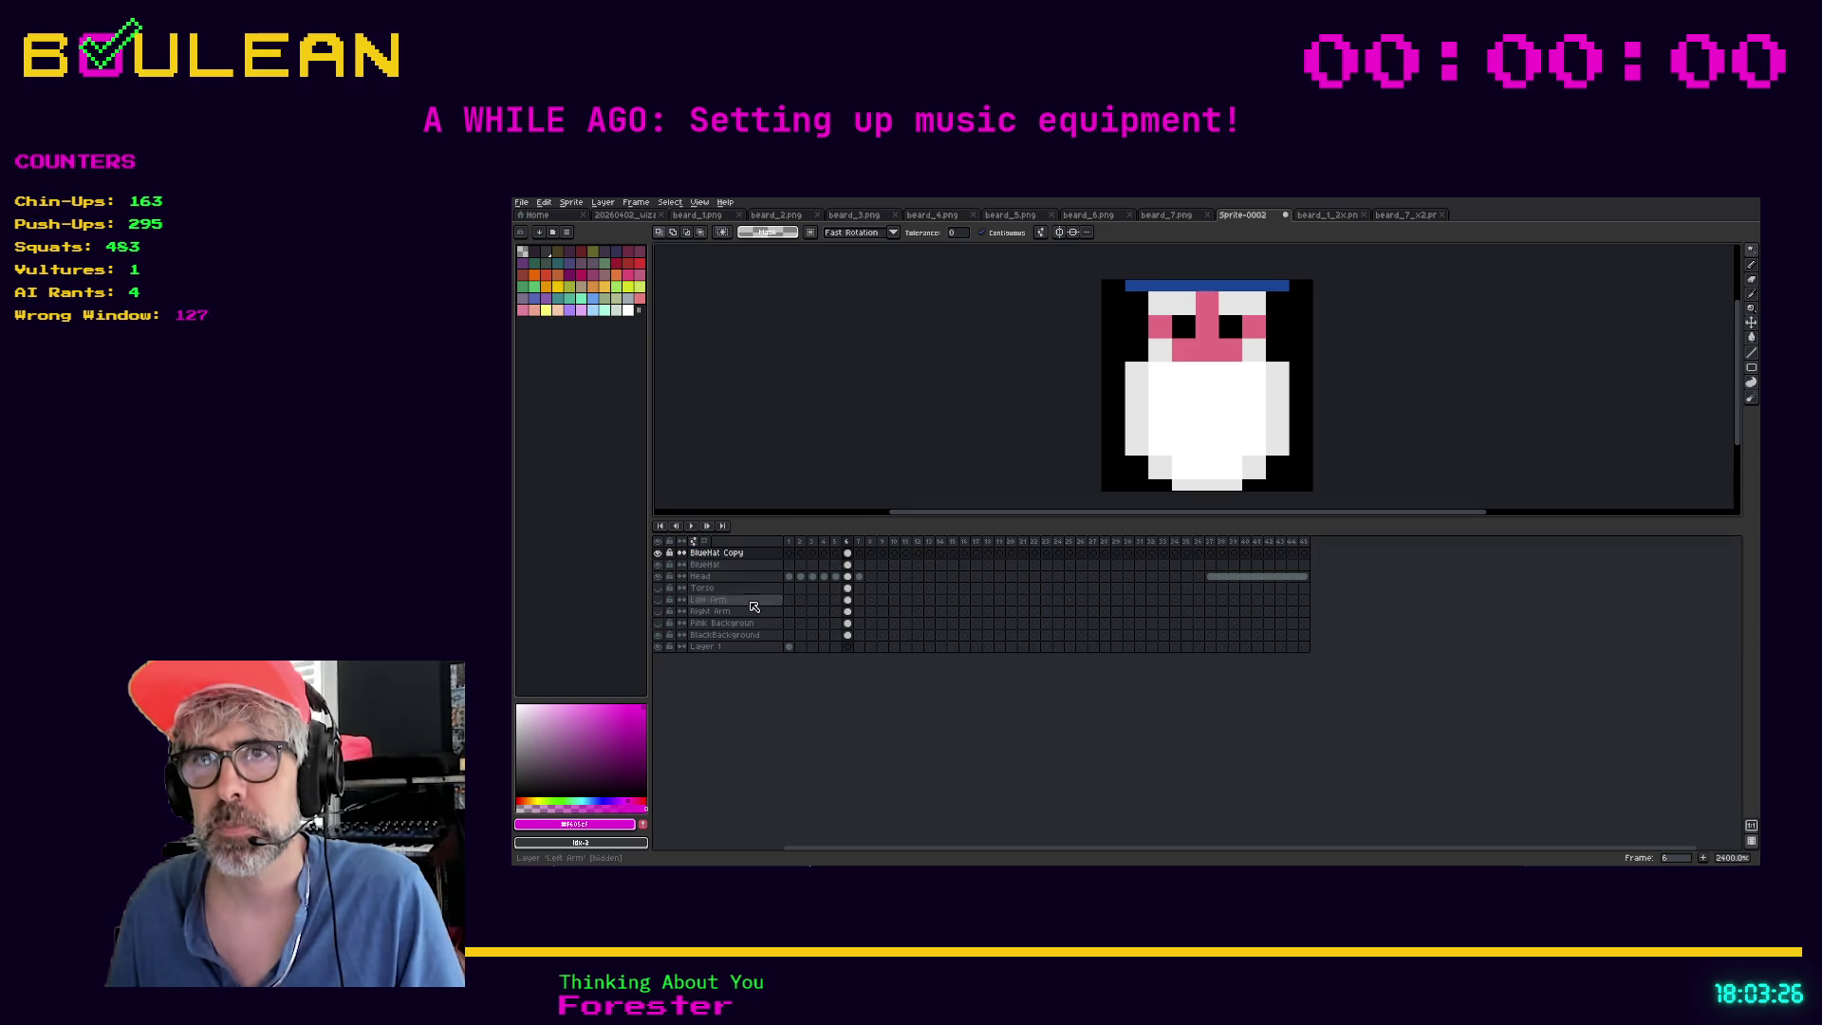
pyautogui.doubleClick(730, 557)
pyautogui.write('Pink')
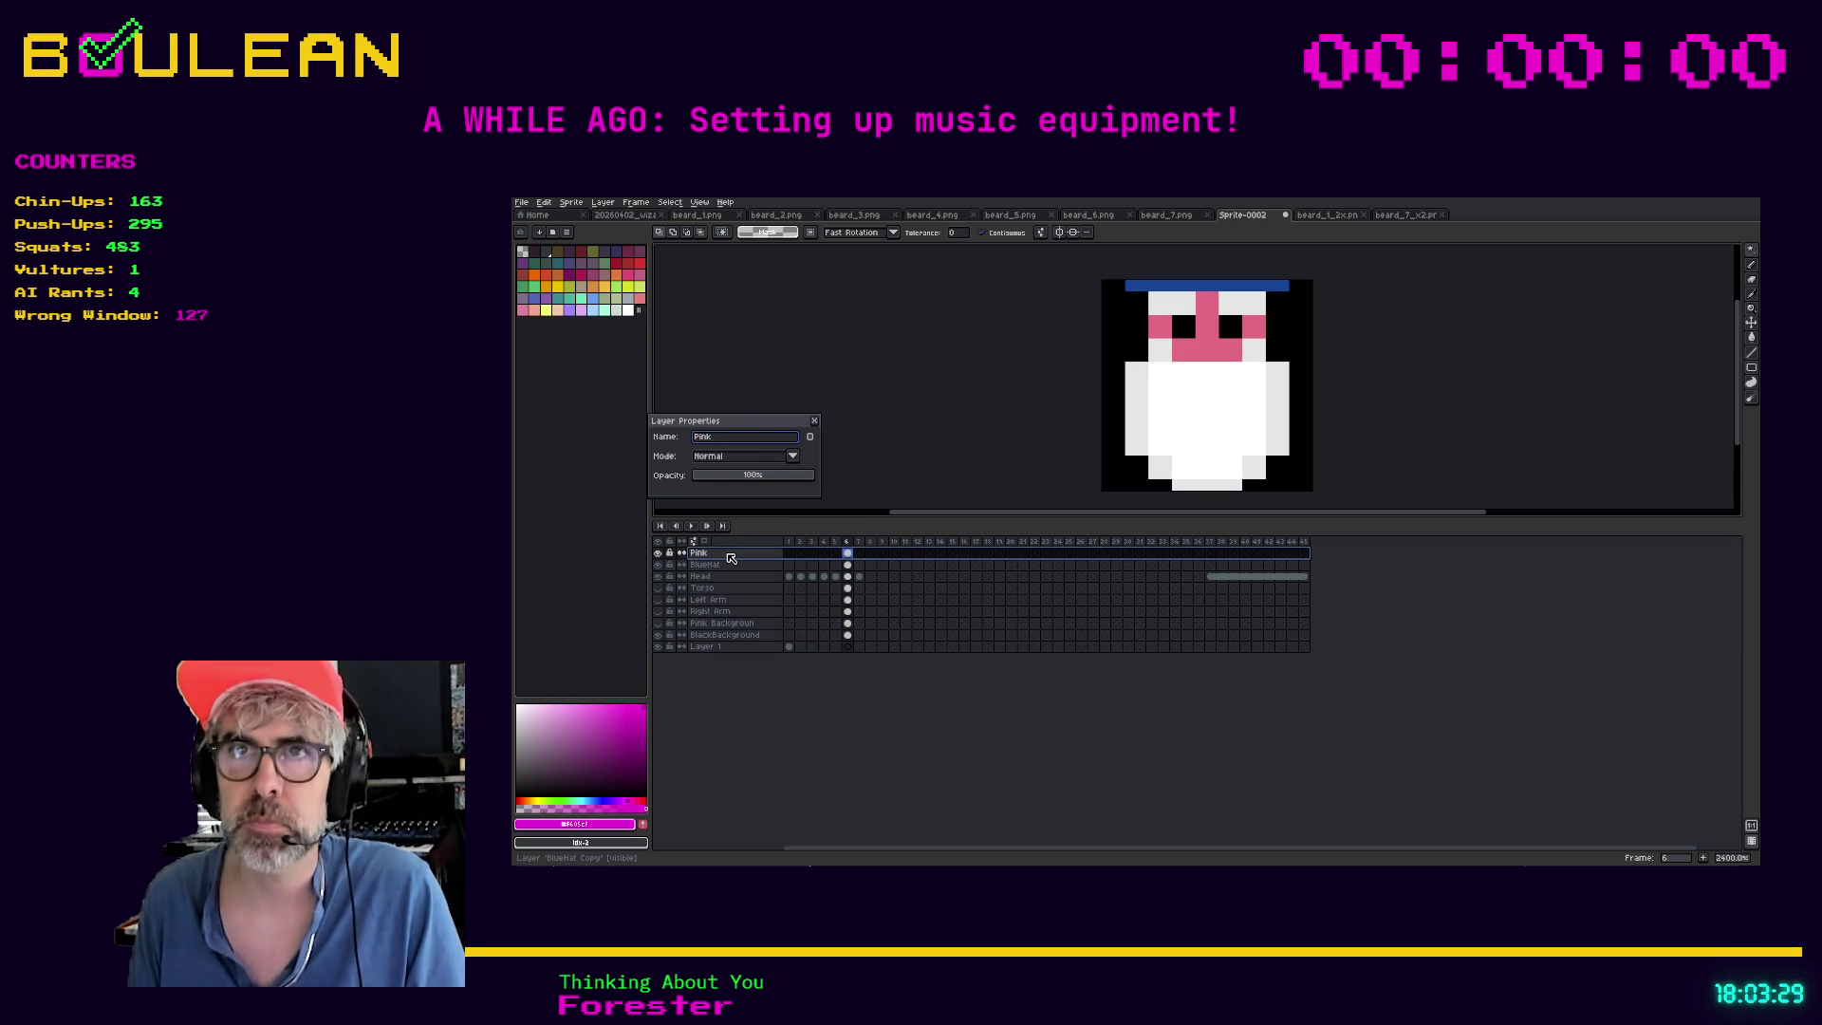
pyautogui.press('Return')
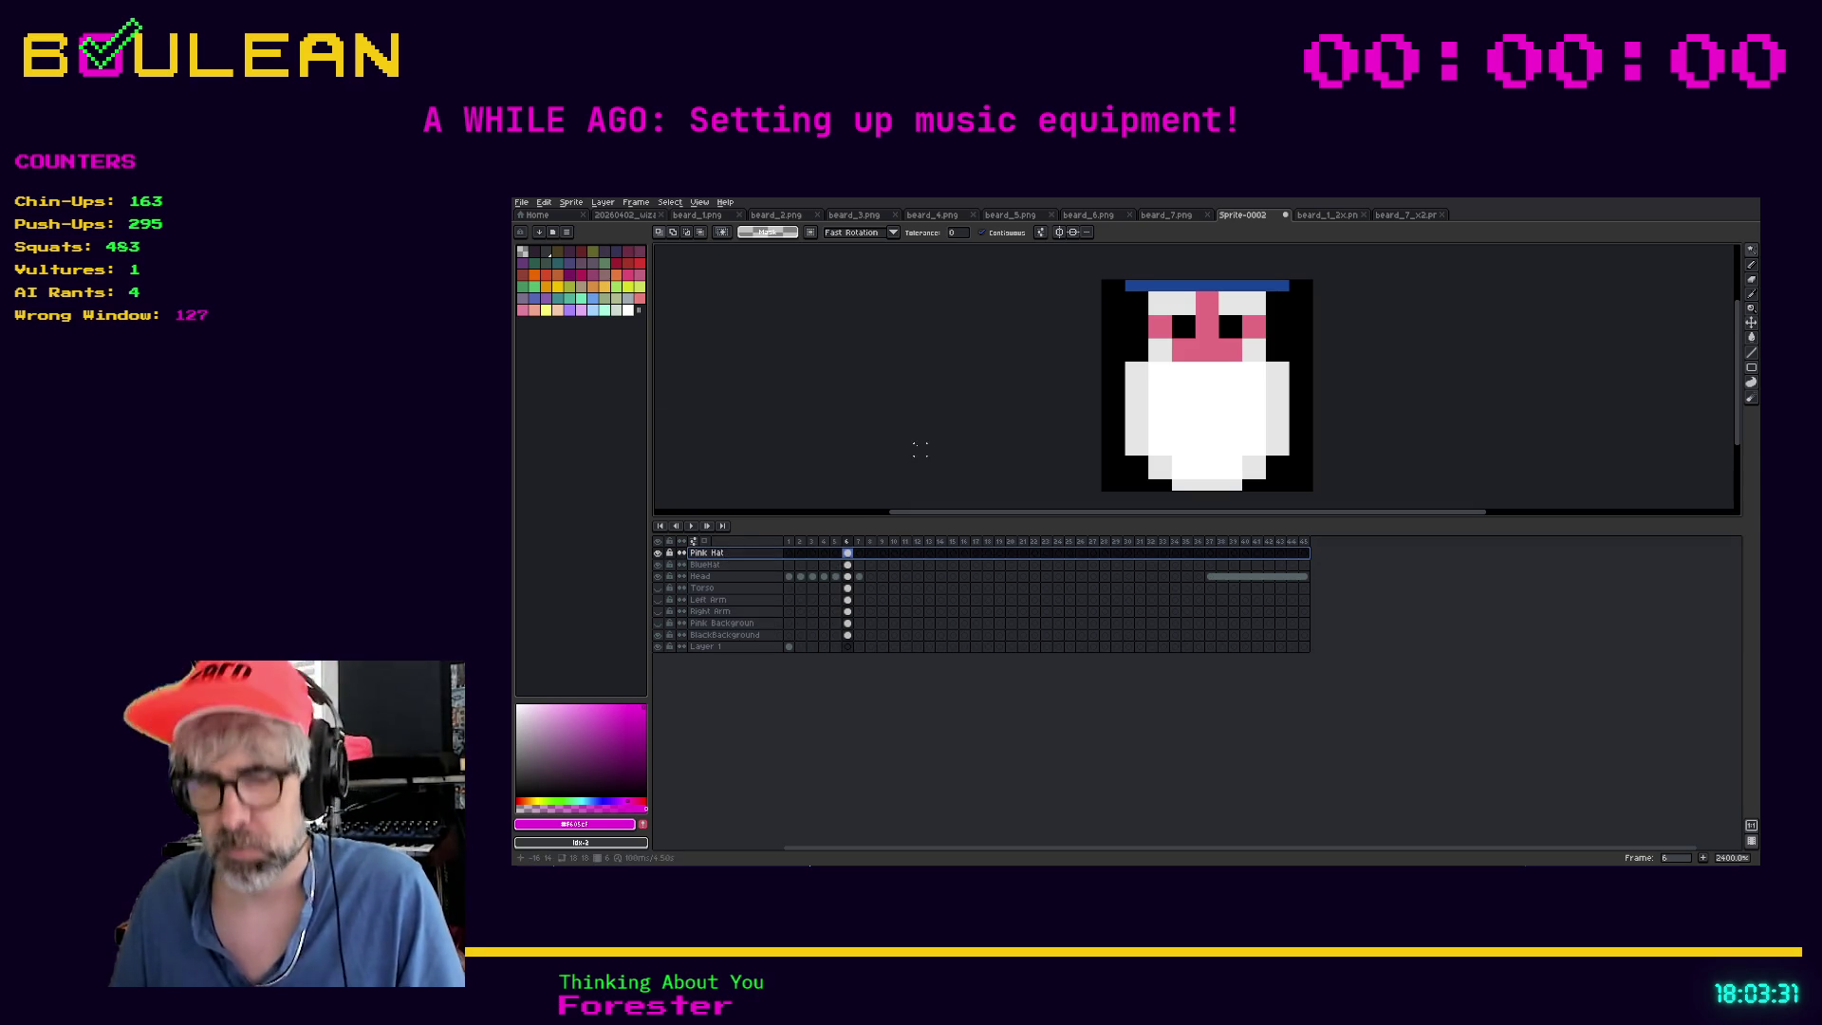
# Fill the copied hat band pink, extend it one pixel right, and hide the layer
pyautogui.press('g')
pyautogui.click(1165, 285)
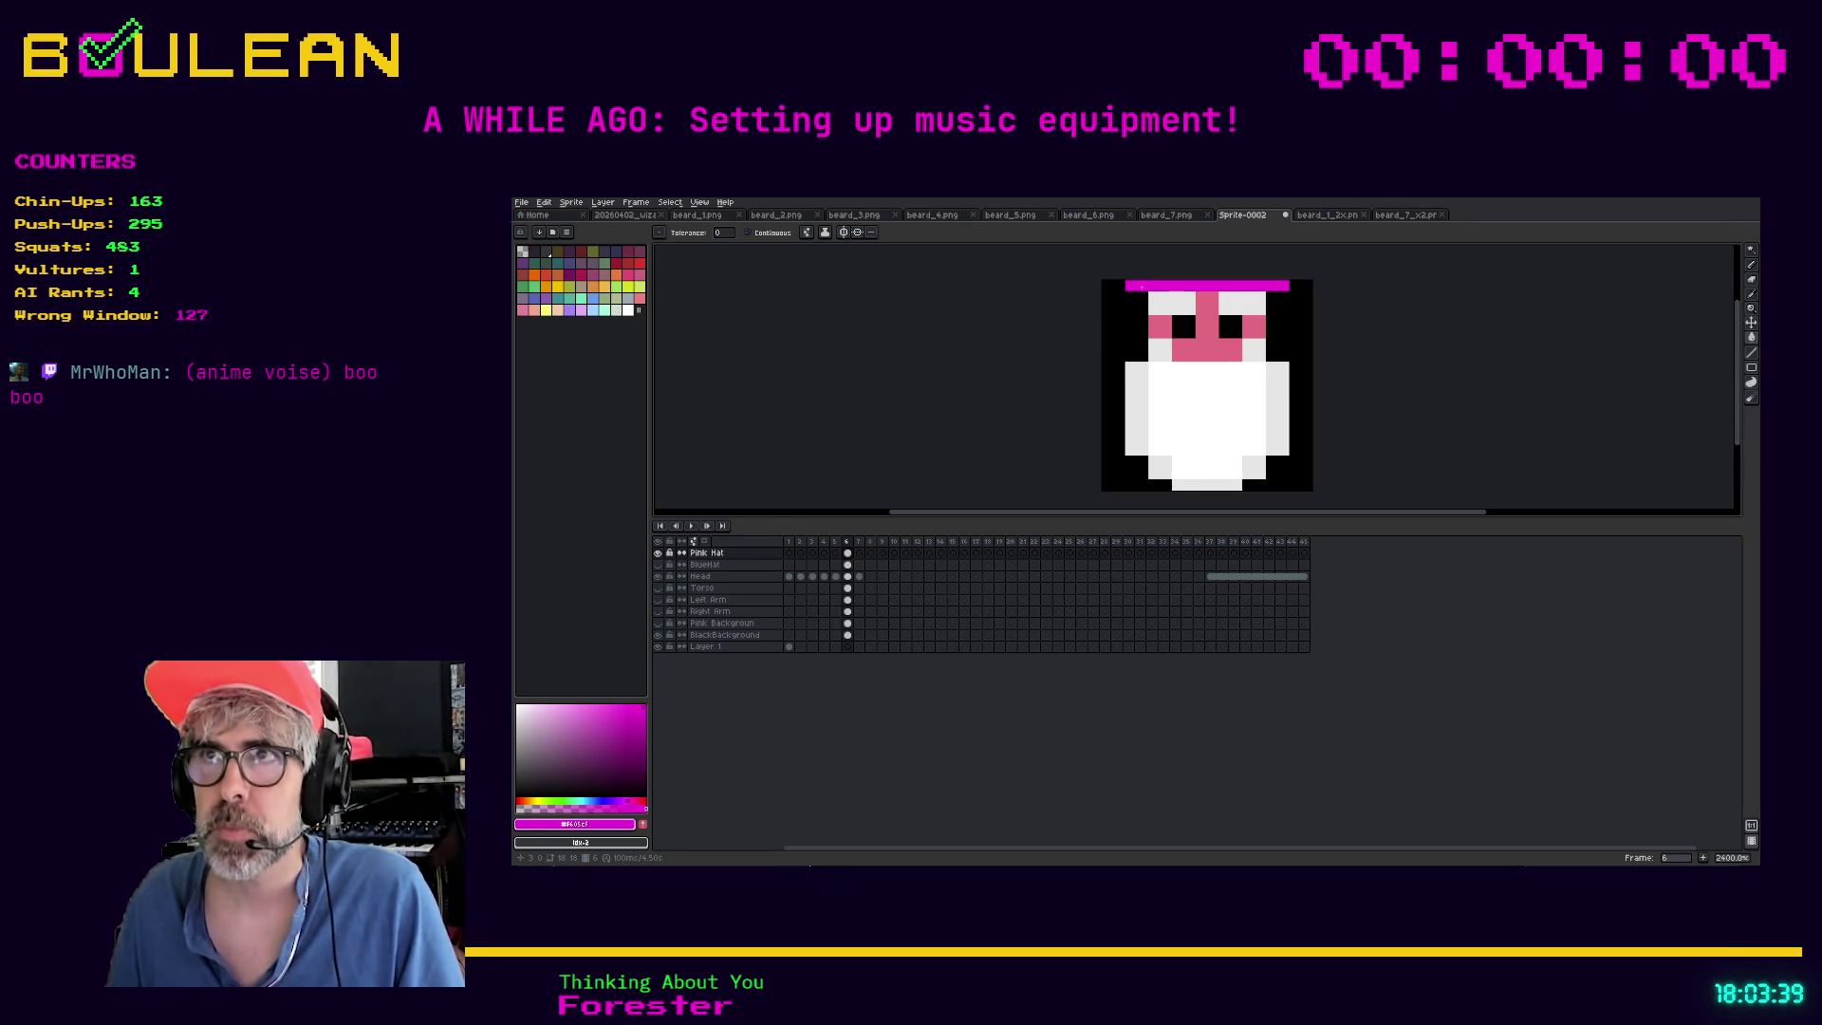
pyautogui.click(1293, 286)
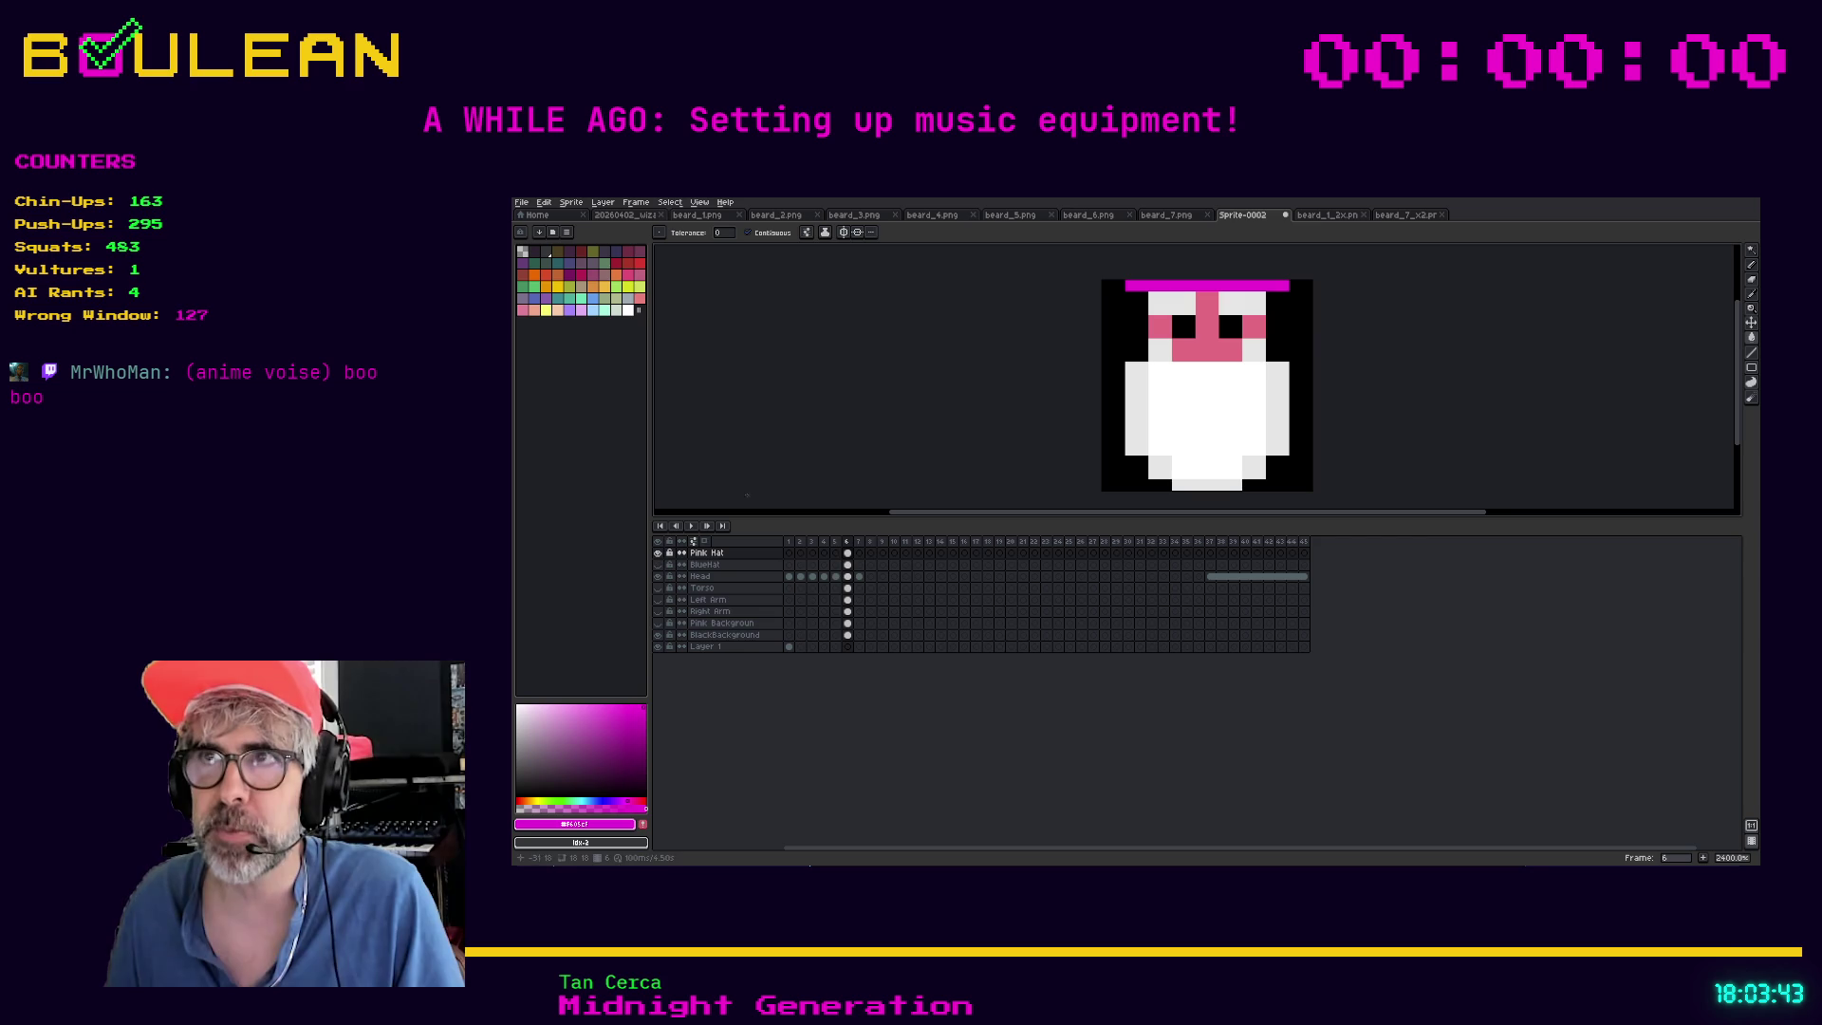
pyautogui.click(660, 554)
# Show BlueHat, sample the hat's blue, and undo a trial blue background fill
pyautogui.click(660, 565)
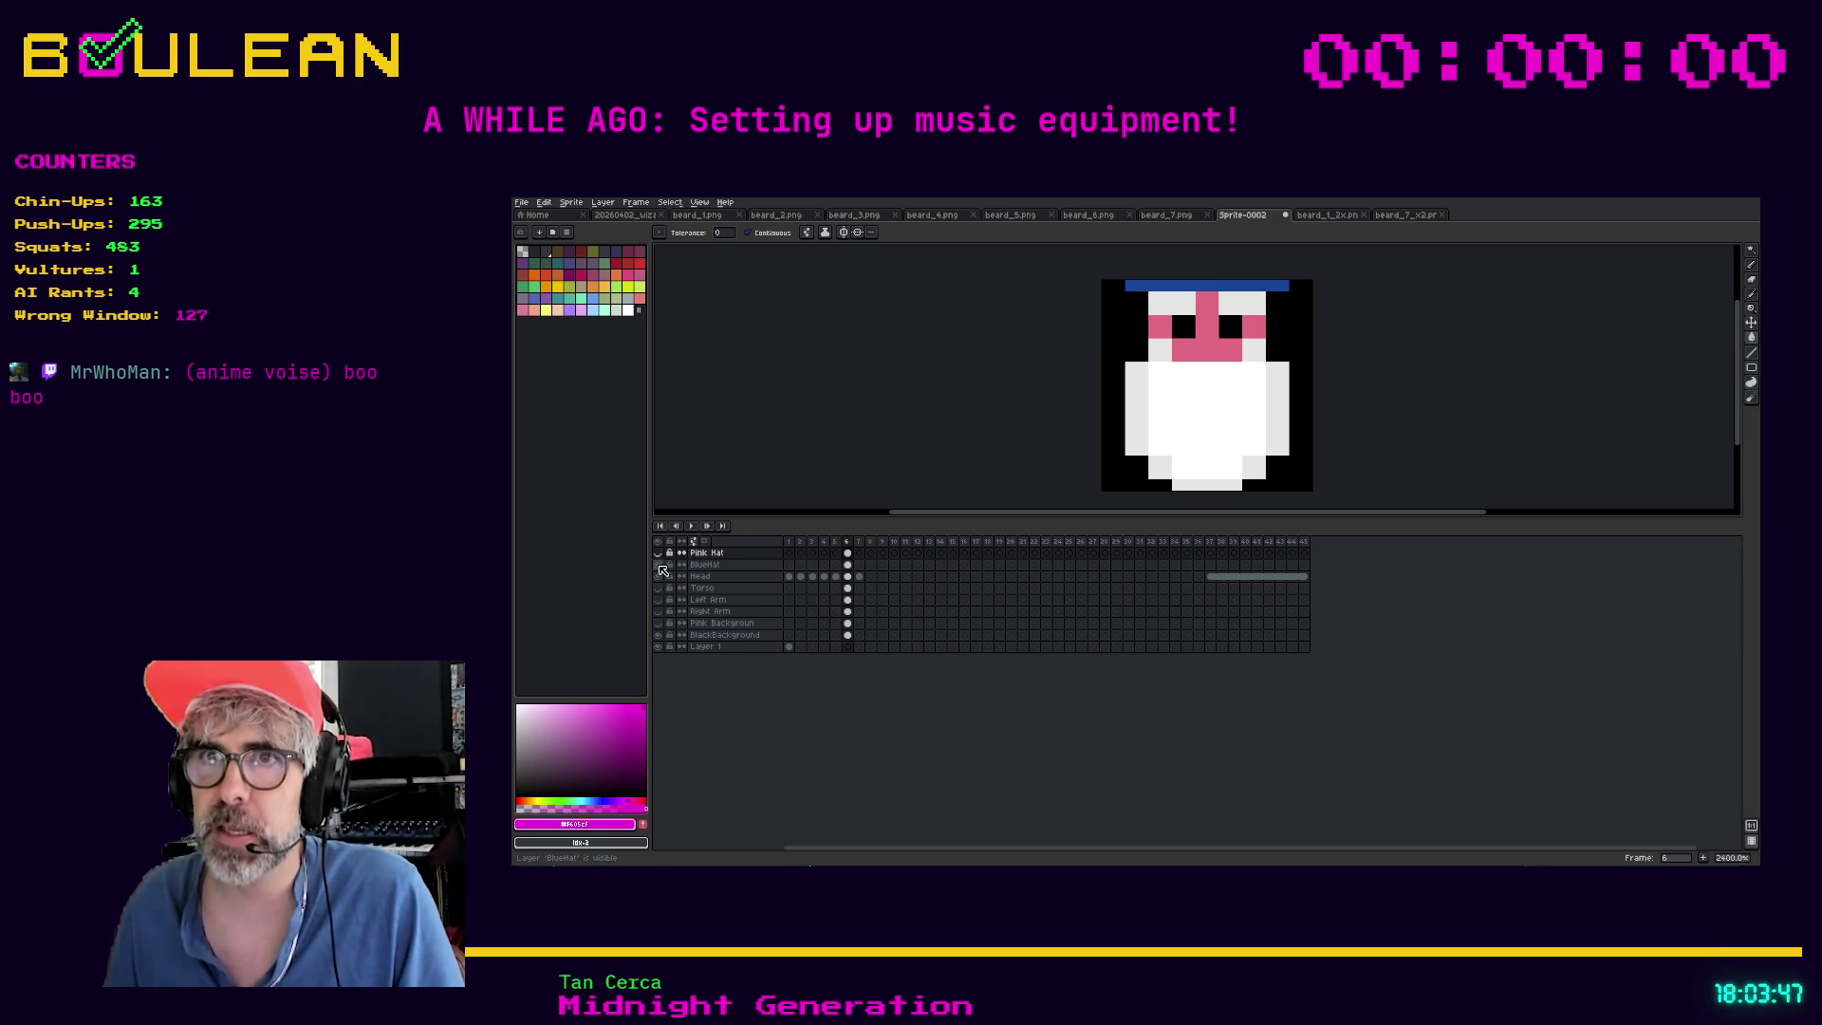
pyautogui.click(704, 564)
pyautogui.press('i')
pyautogui.click(1162, 285)
pyautogui.press('g')
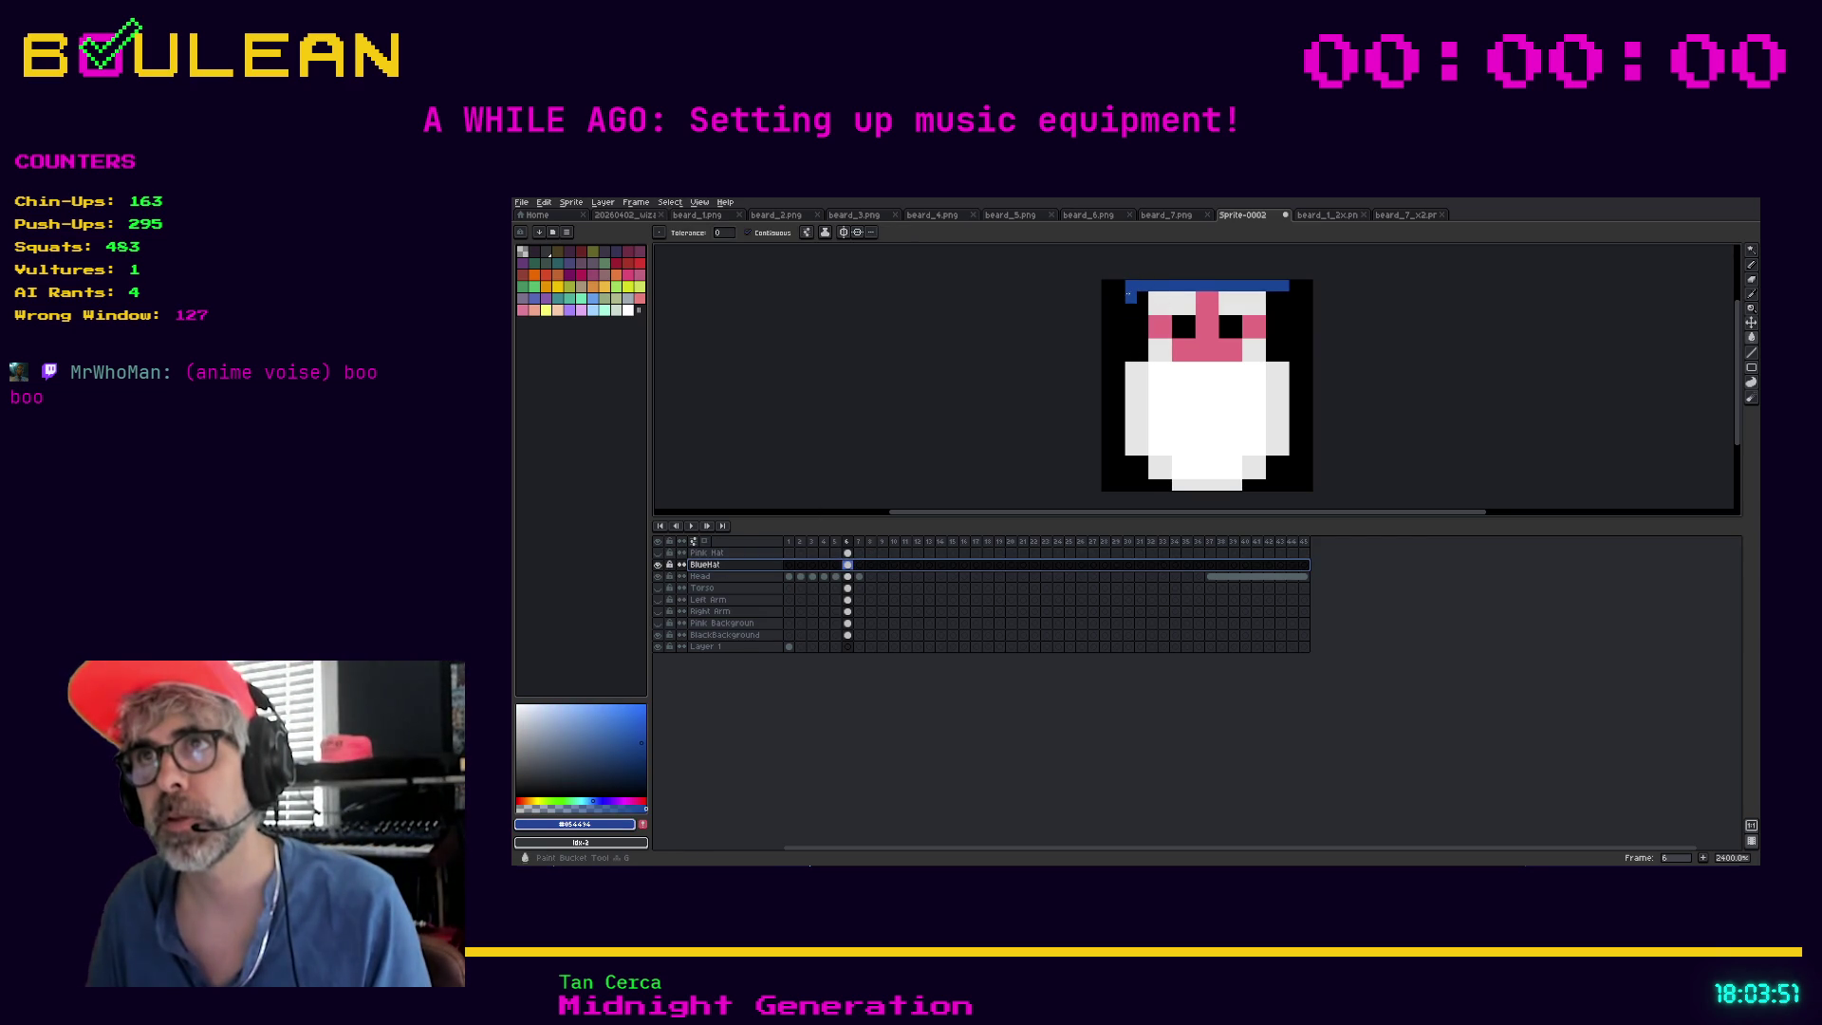
pyautogui.click(1128, 293)
pyautogui.press('b')
pyautogui.hotkey('ctrl', 'z')
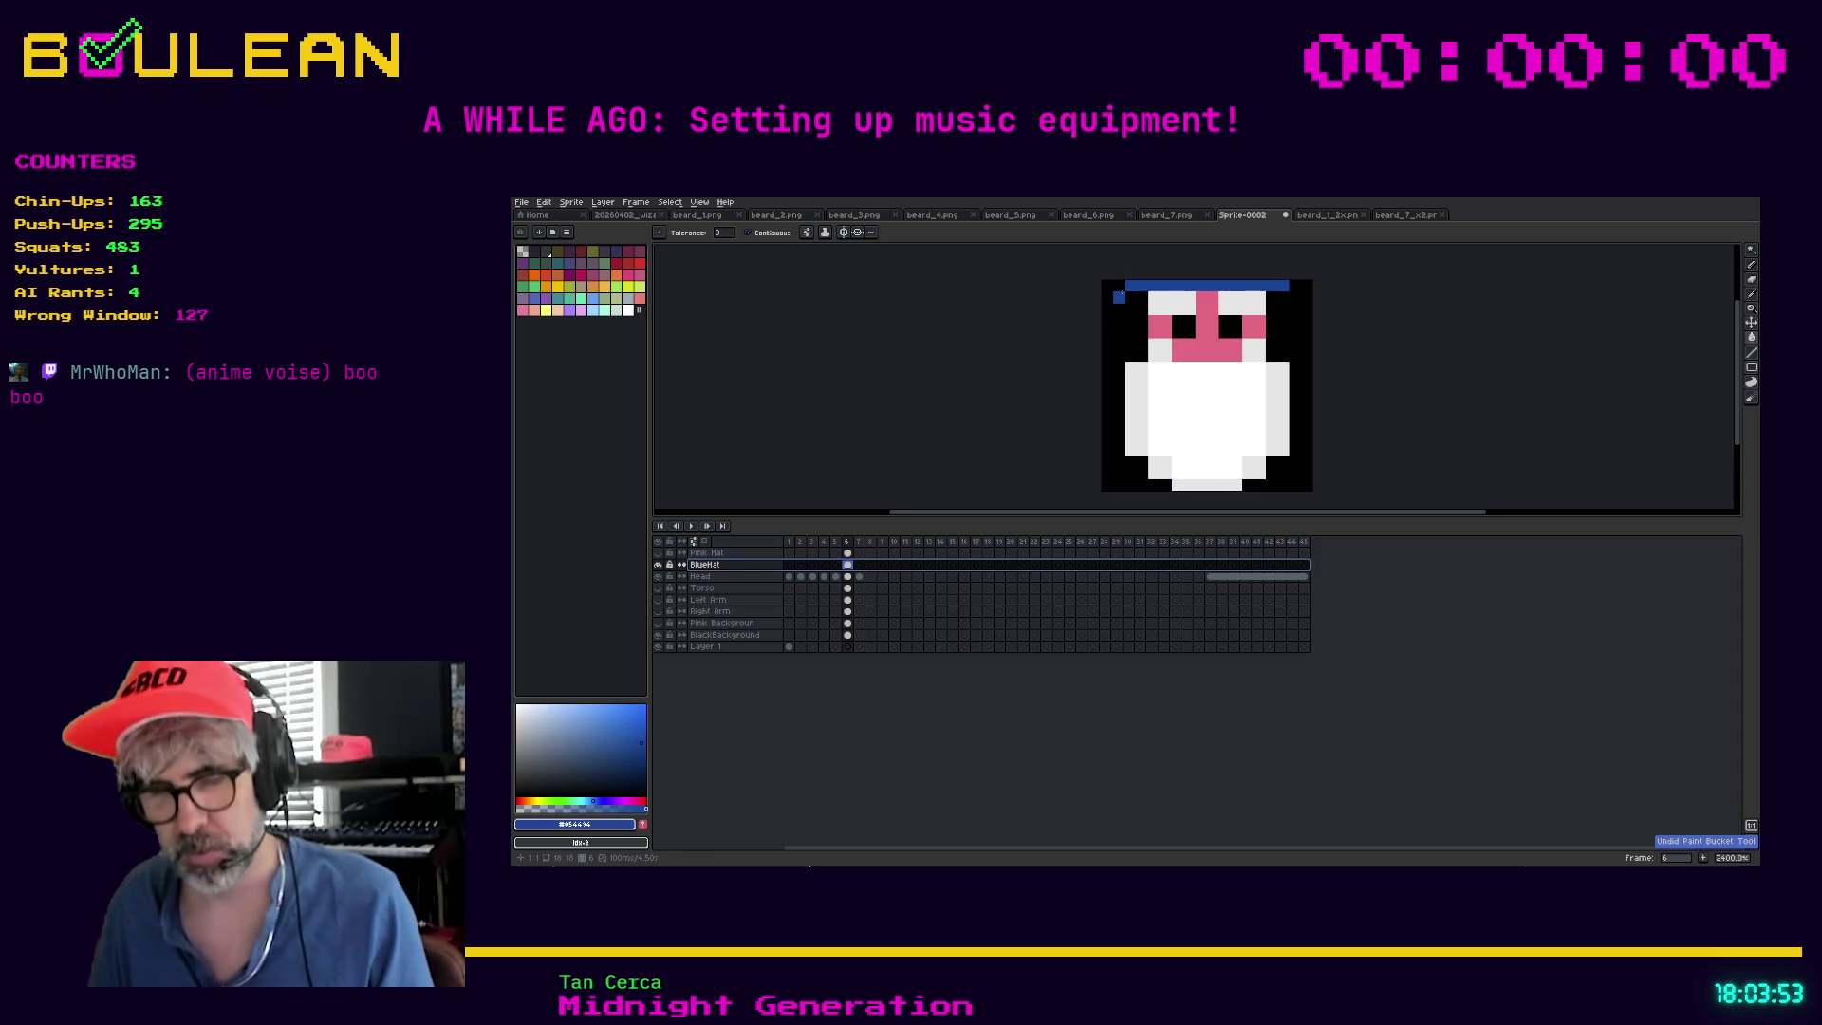
# Try extra blue pixels at the hat's ends, undo them, and recheck BlueHat visibility
pyautogui.click(1119, 285)
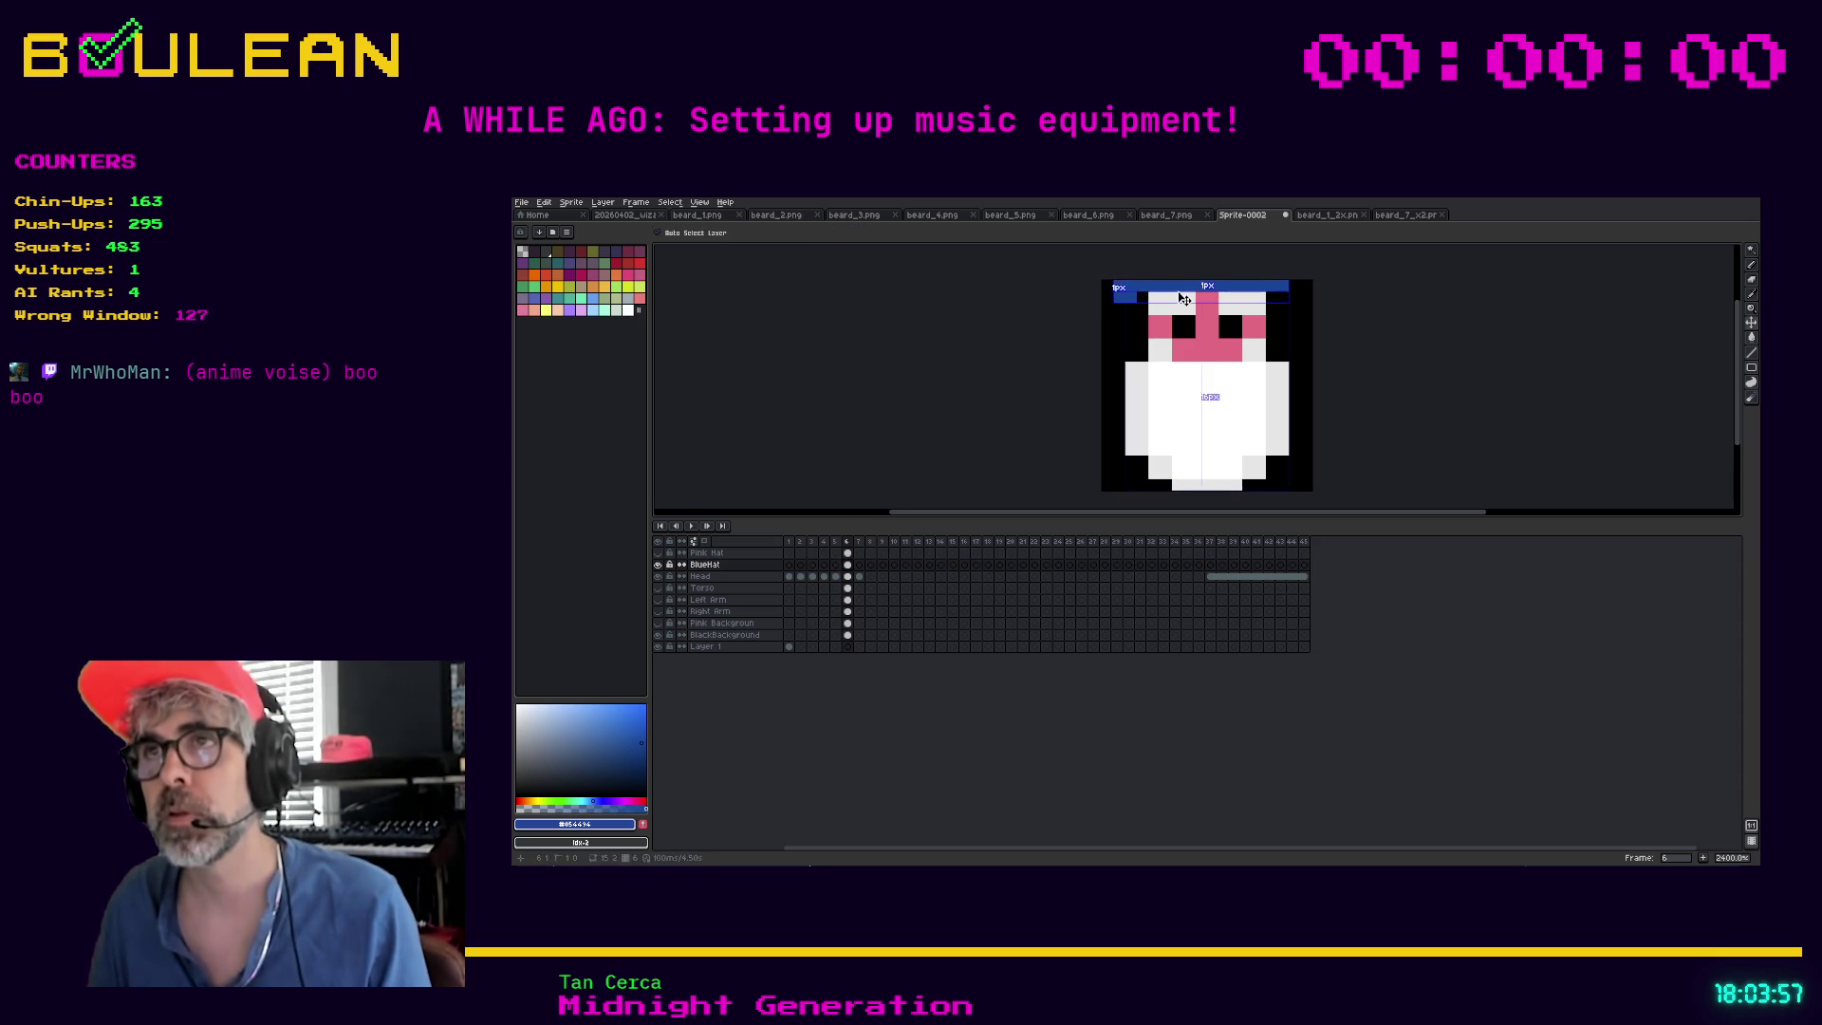
pyautogui.hotkey('ctrl', 'z')
pyautogui.click(1294, 297)
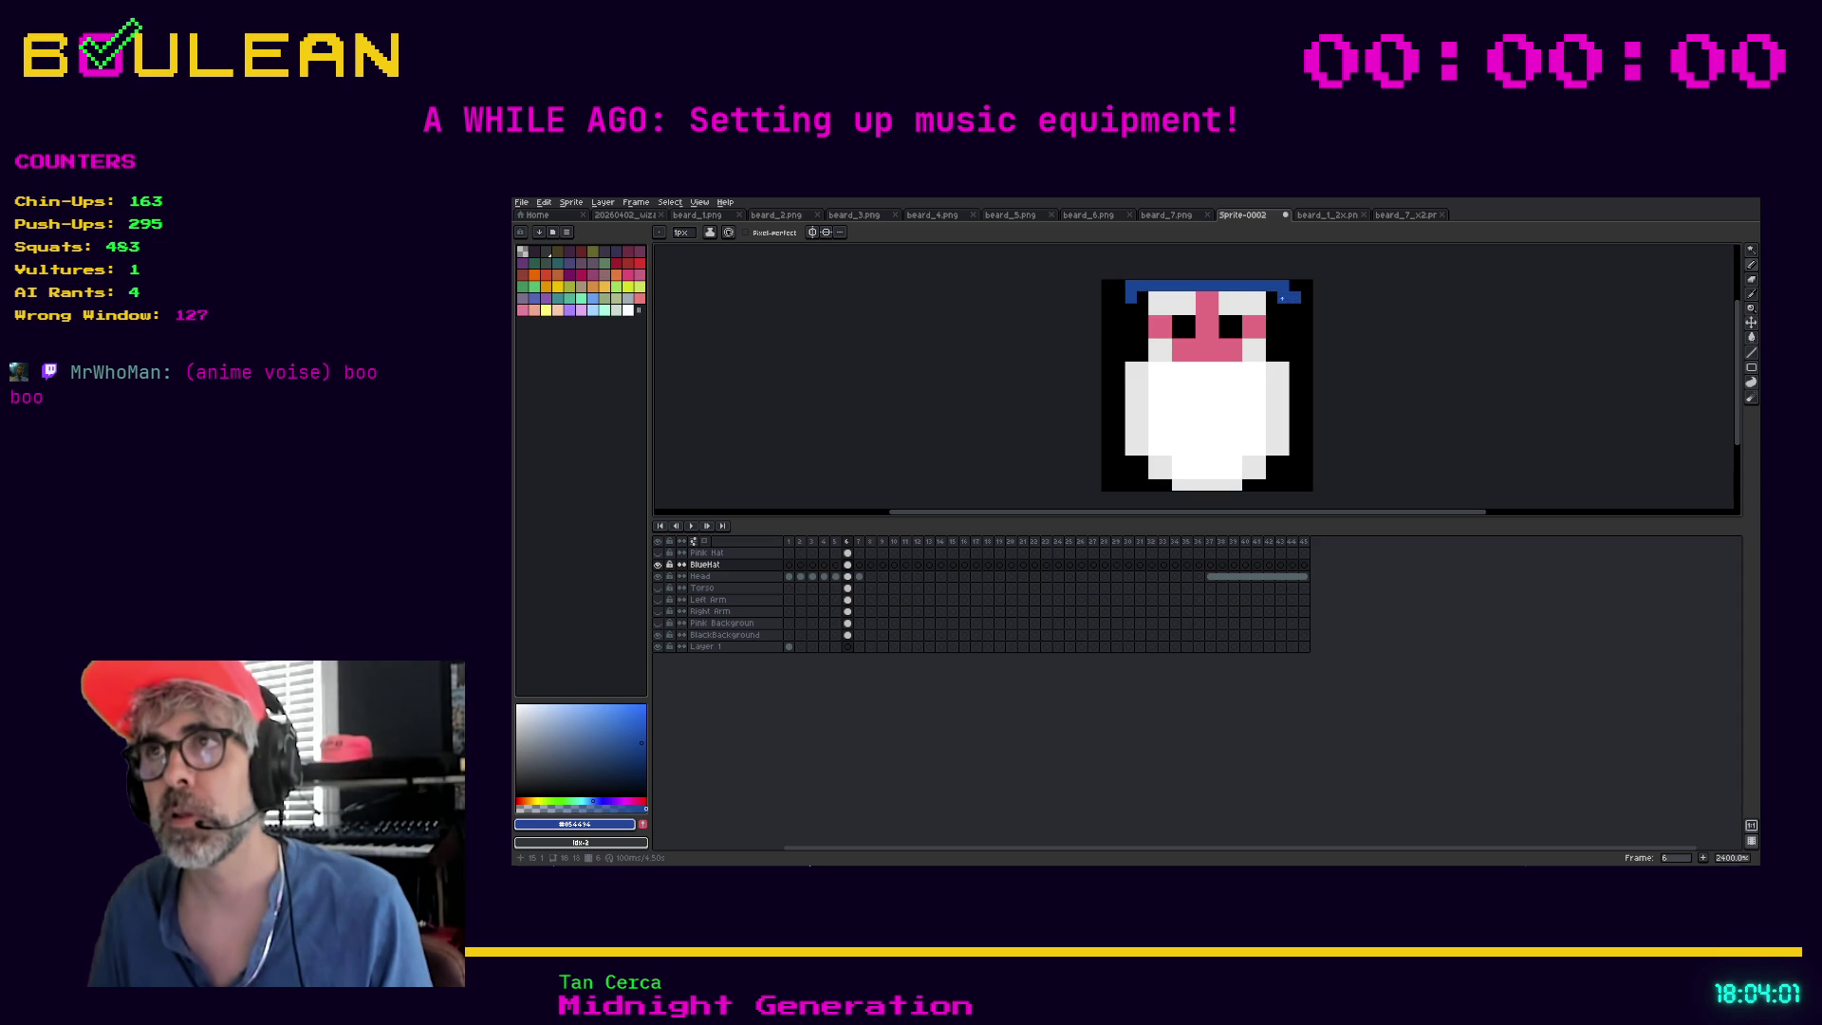
pyautogui.click(1120, 297)
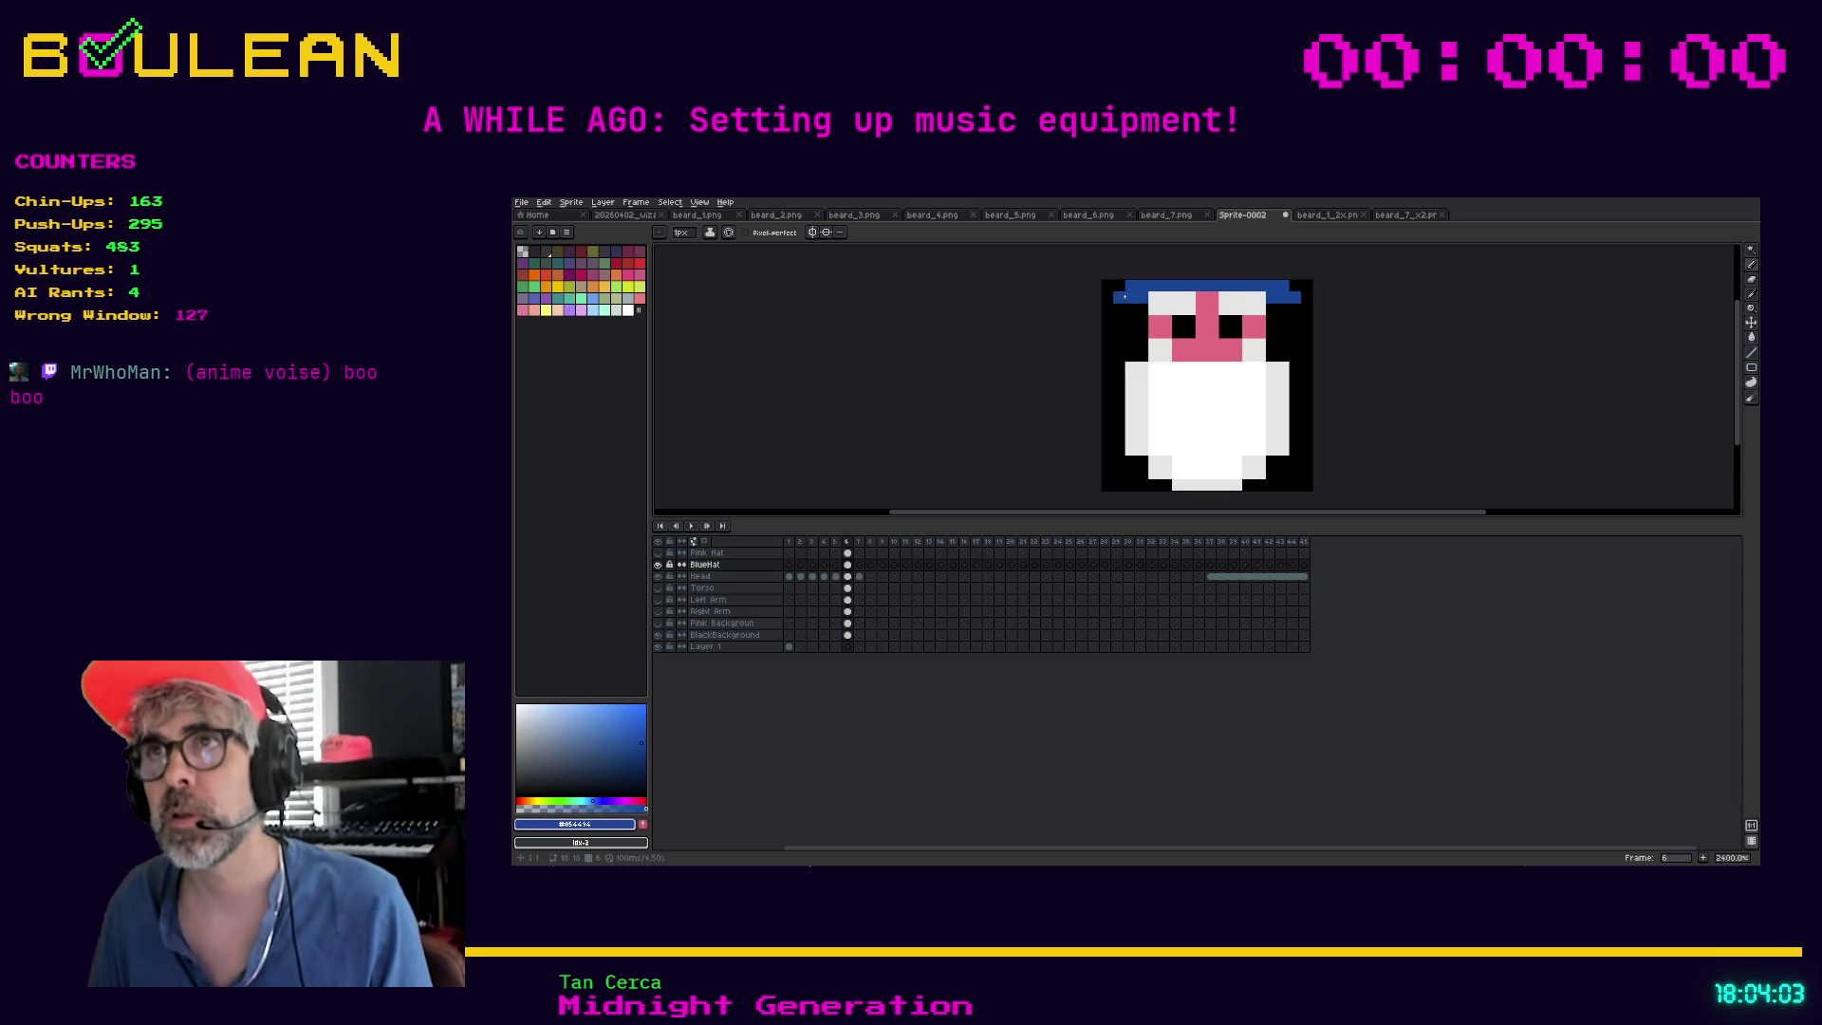
pyautogui.hotkey('ctrl', 'z')
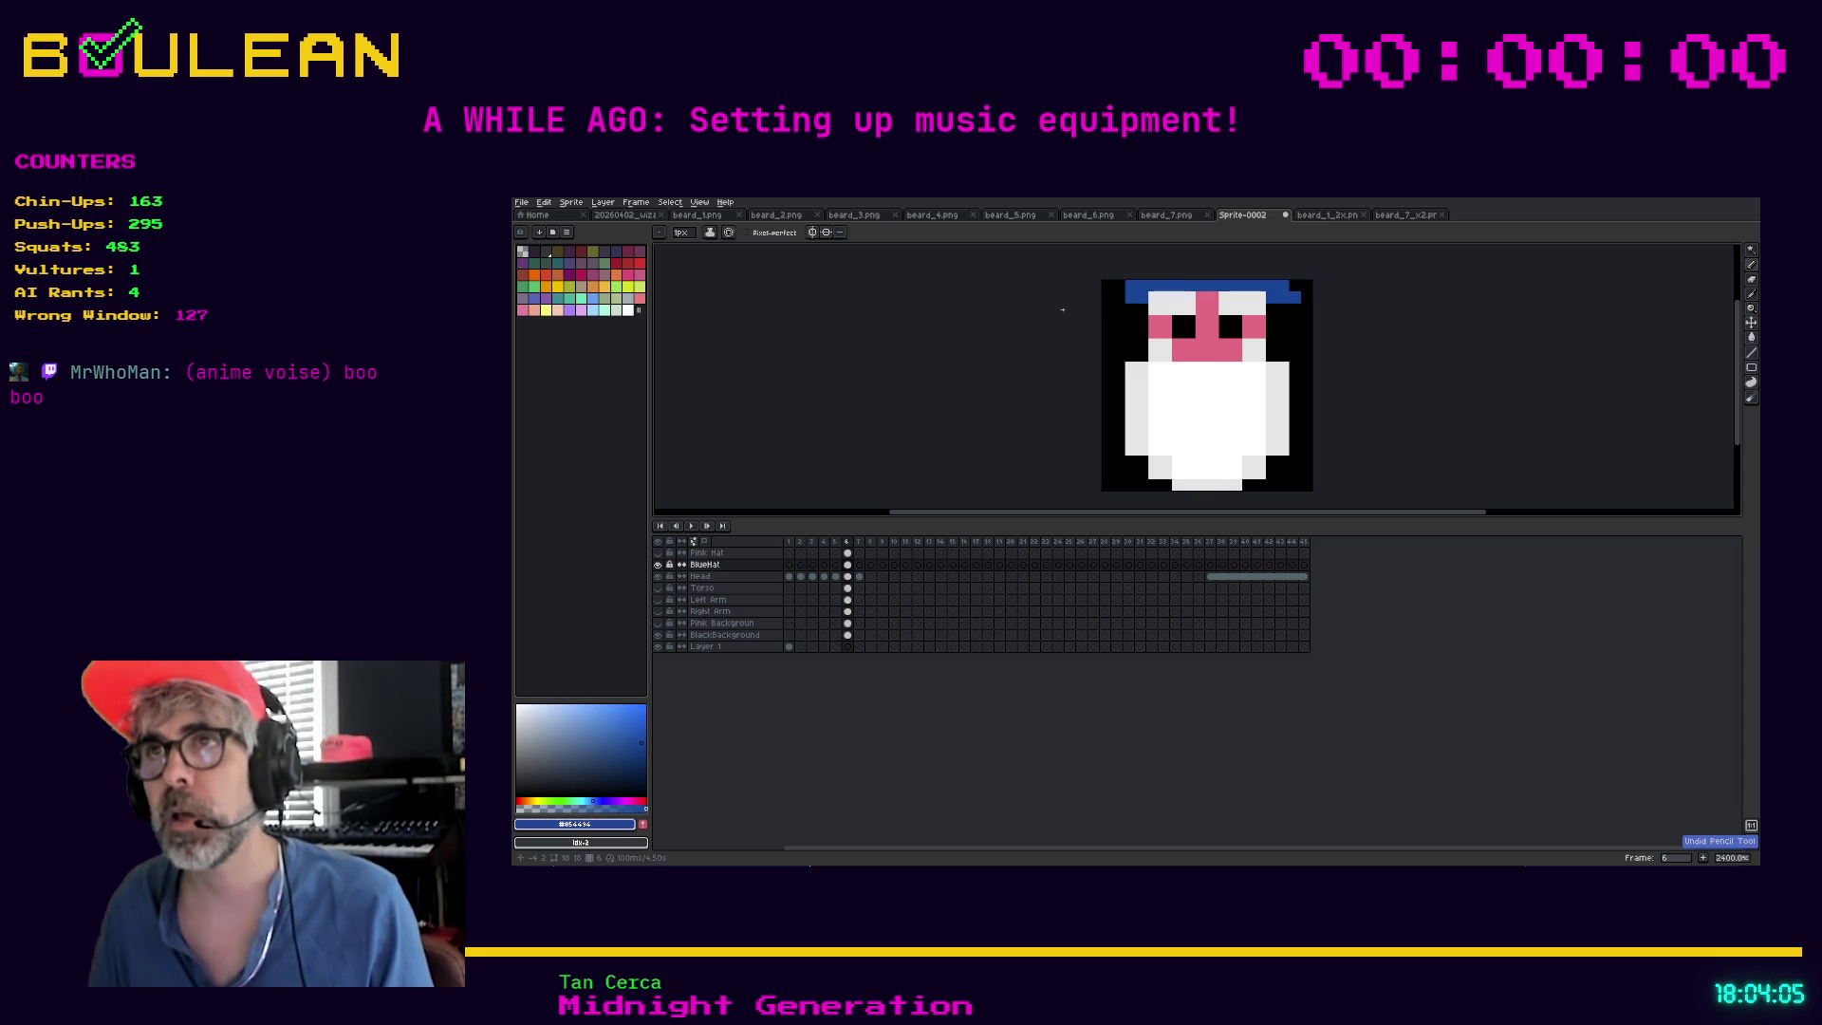
pyautogui.hotkey('ctrl', 'z')
pyautogui.hotkey('ctrl', 'z')
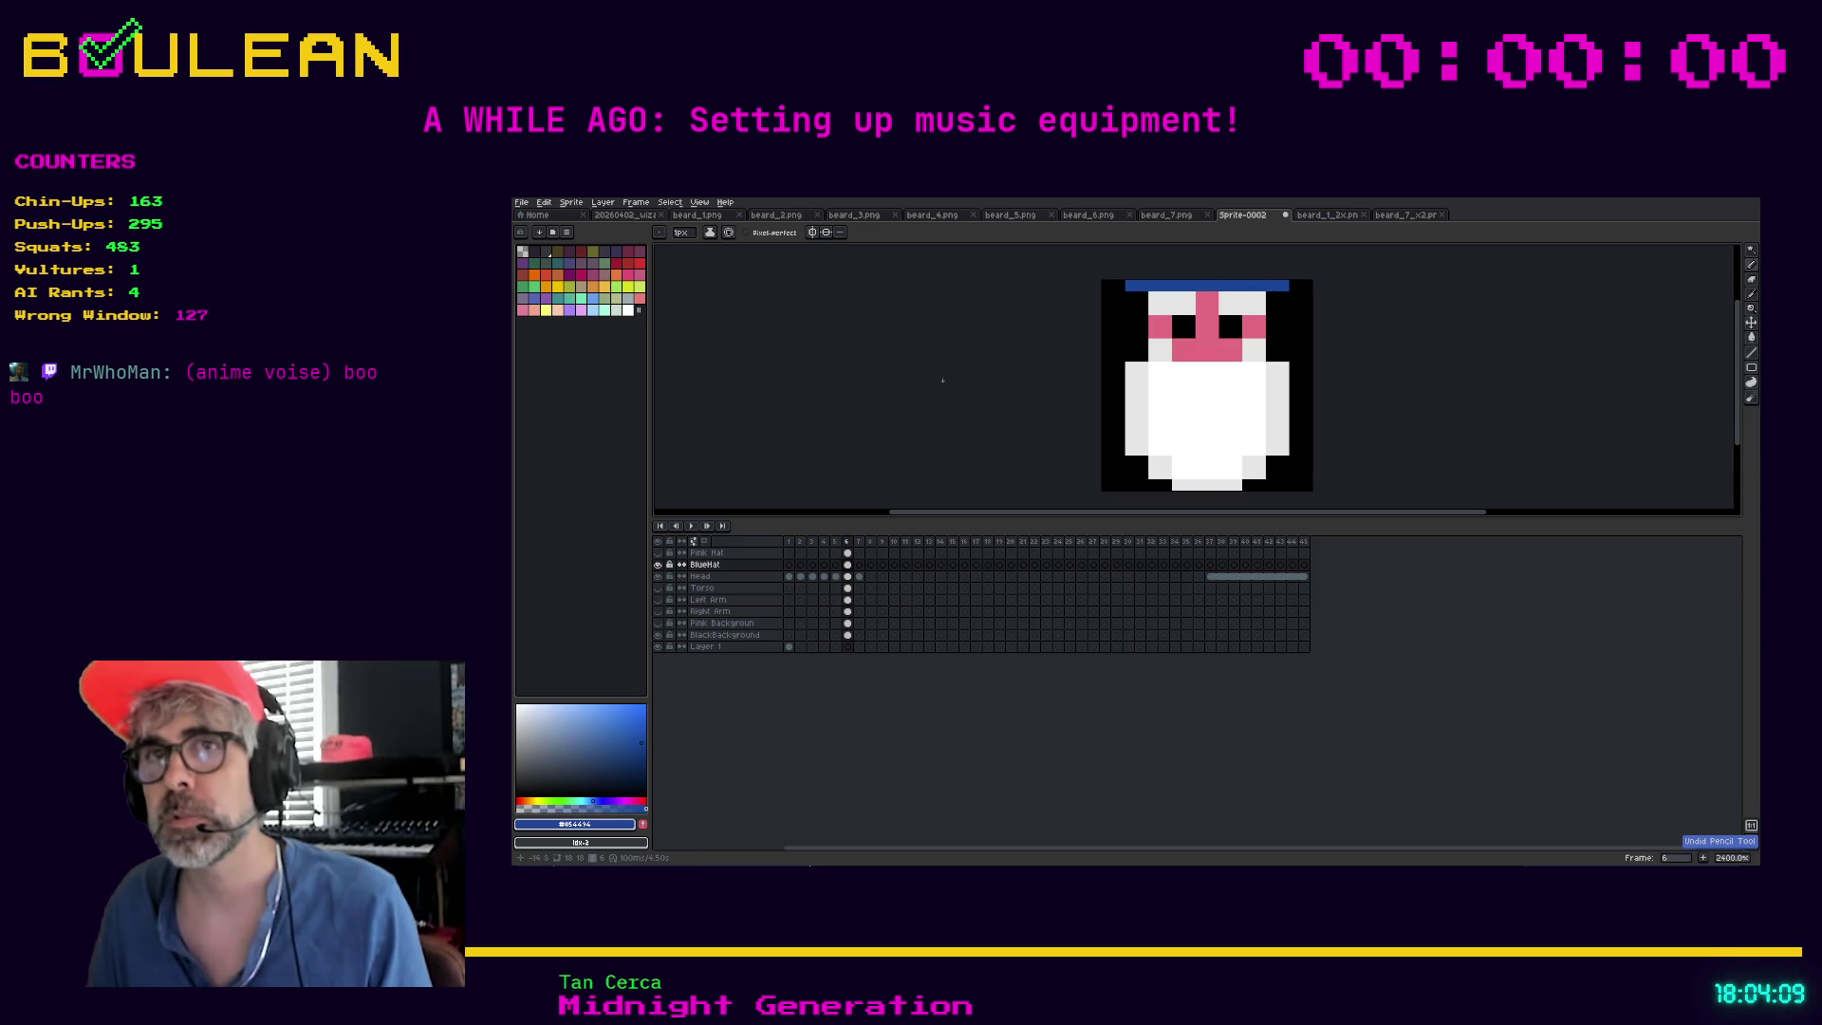
pyautogui.click(662, 569)
pyautogui.click(662, 569)
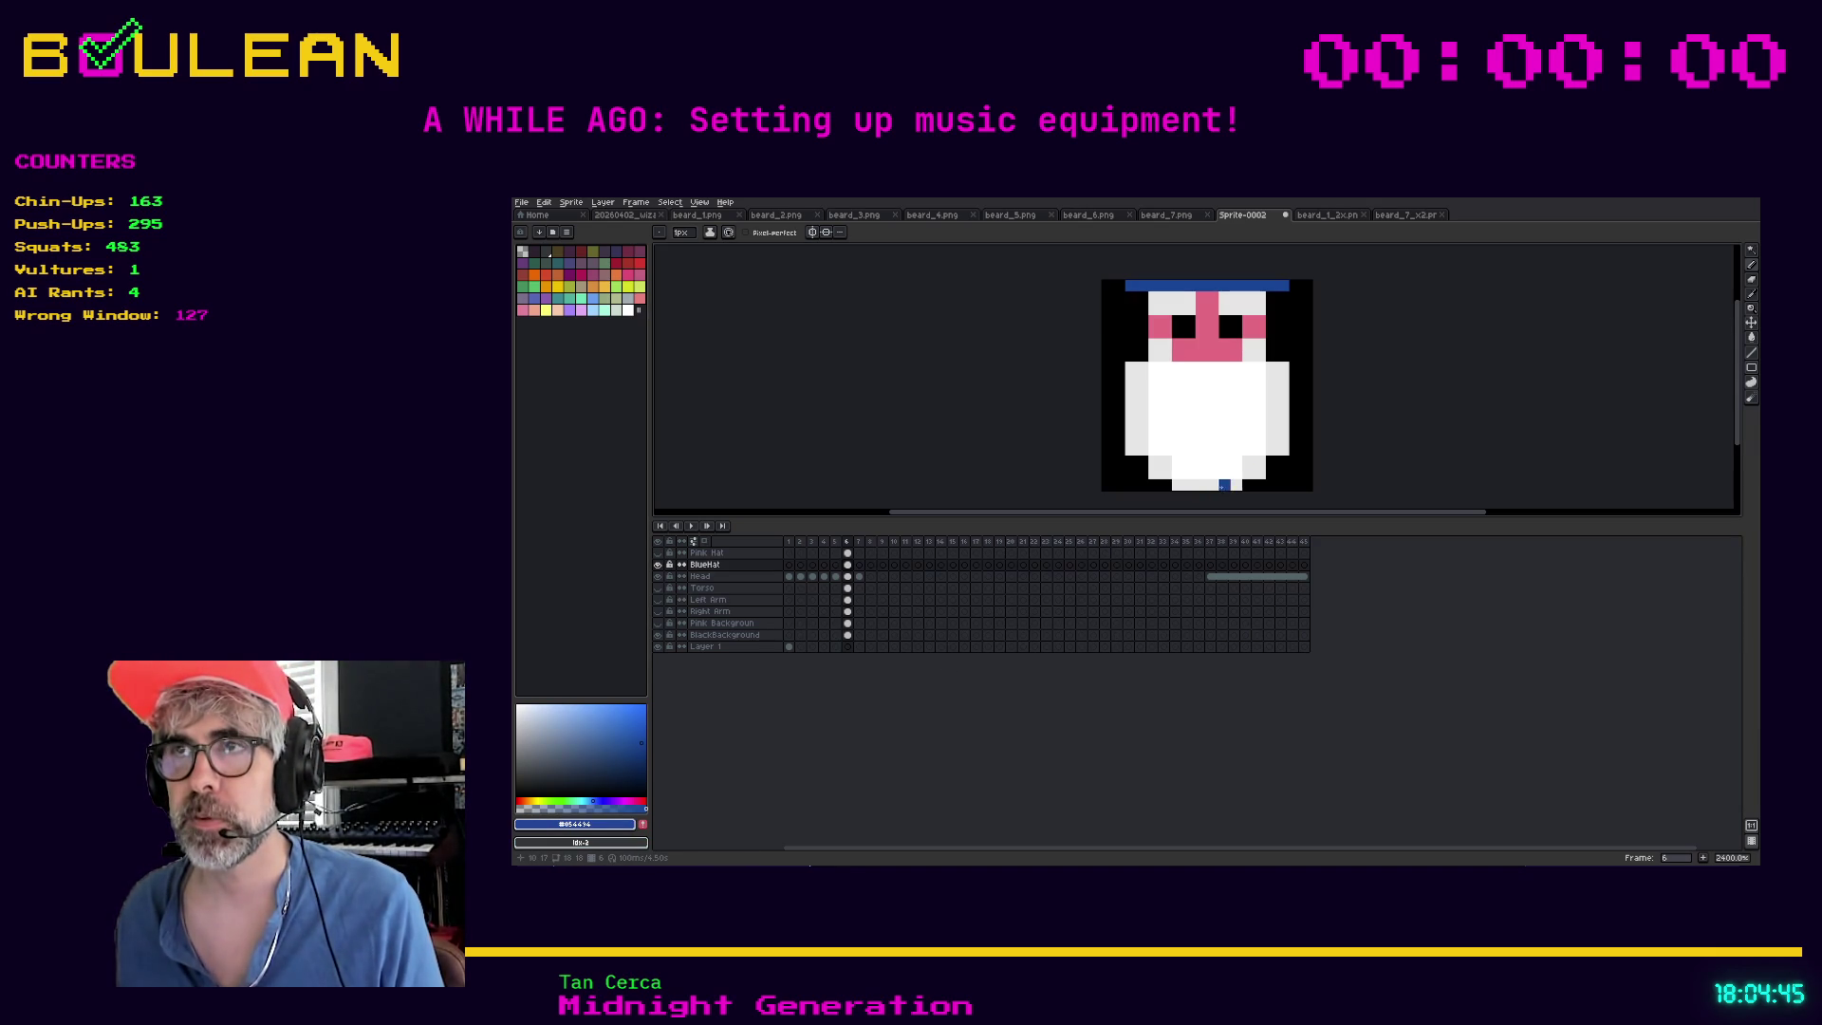
# Paint blue pixels along the sprite's lower right edge and bottom row
pyautogui.moveTo(1272, 461)
pyautogui.mouseDown()
pyautogui.moveTo(1281, 486)
pyautogui.moveTo(1243, 491)
pyautogui.moveTo(1149, 486)
pyautogui.moveTo(1143, 462)
pyautogui.mouseUp()
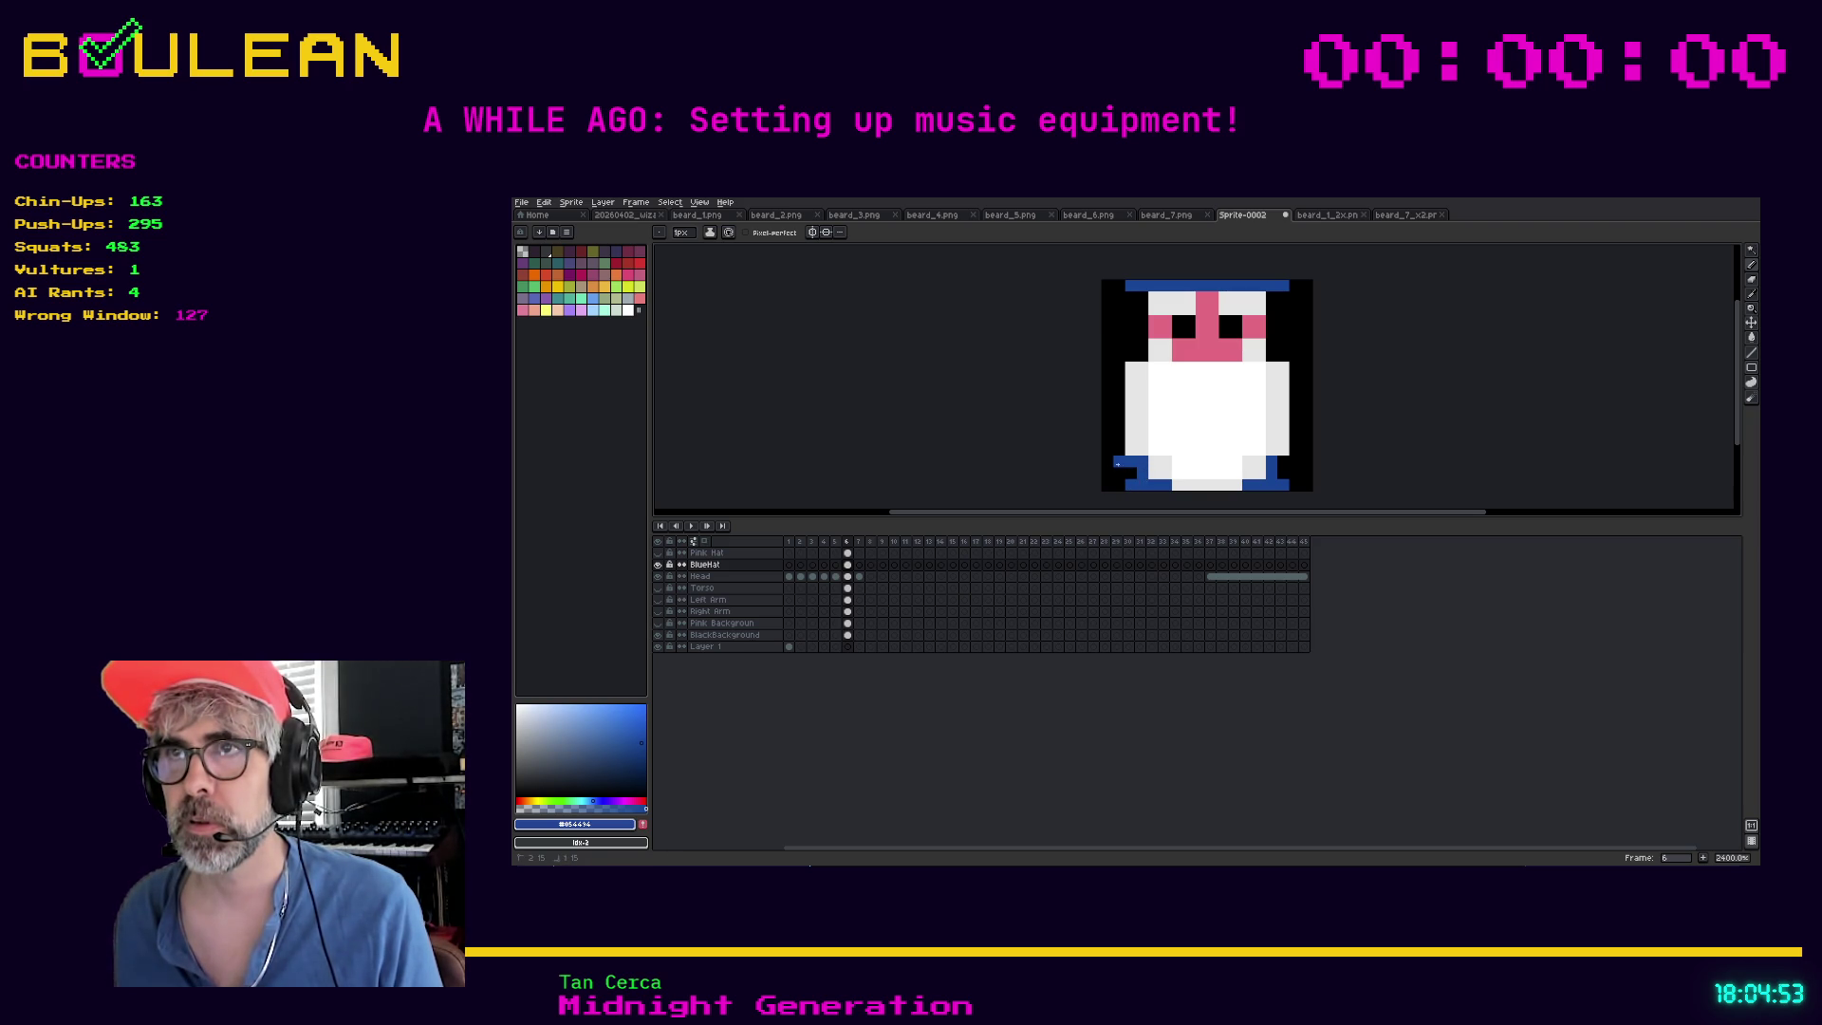
# Paint the sprite's bottom-left and bottom-right corners blue
pyautogui.moveTo(1106, 473); pyautogui.dragTo(1131, 472)
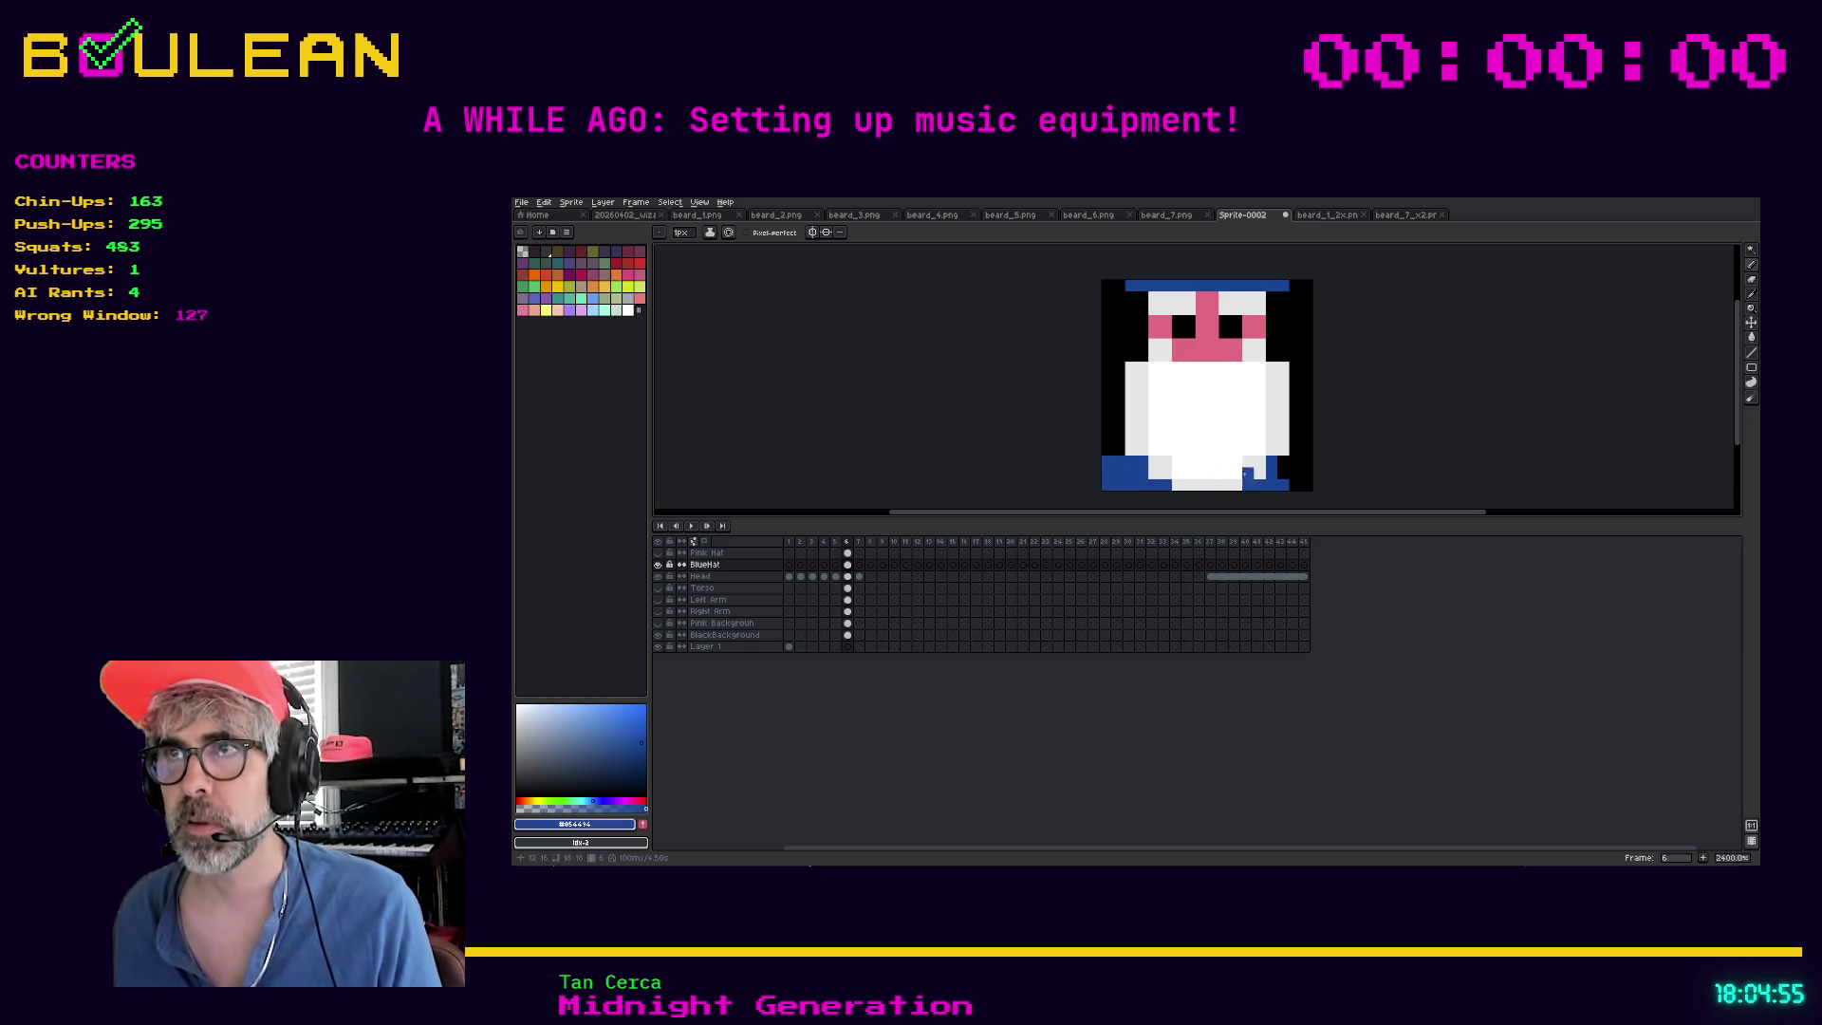
pyautogui.moveTo(1300, 460); pyautogui.dragTo(1307, 483)
pyautogui.click(1284, 474)
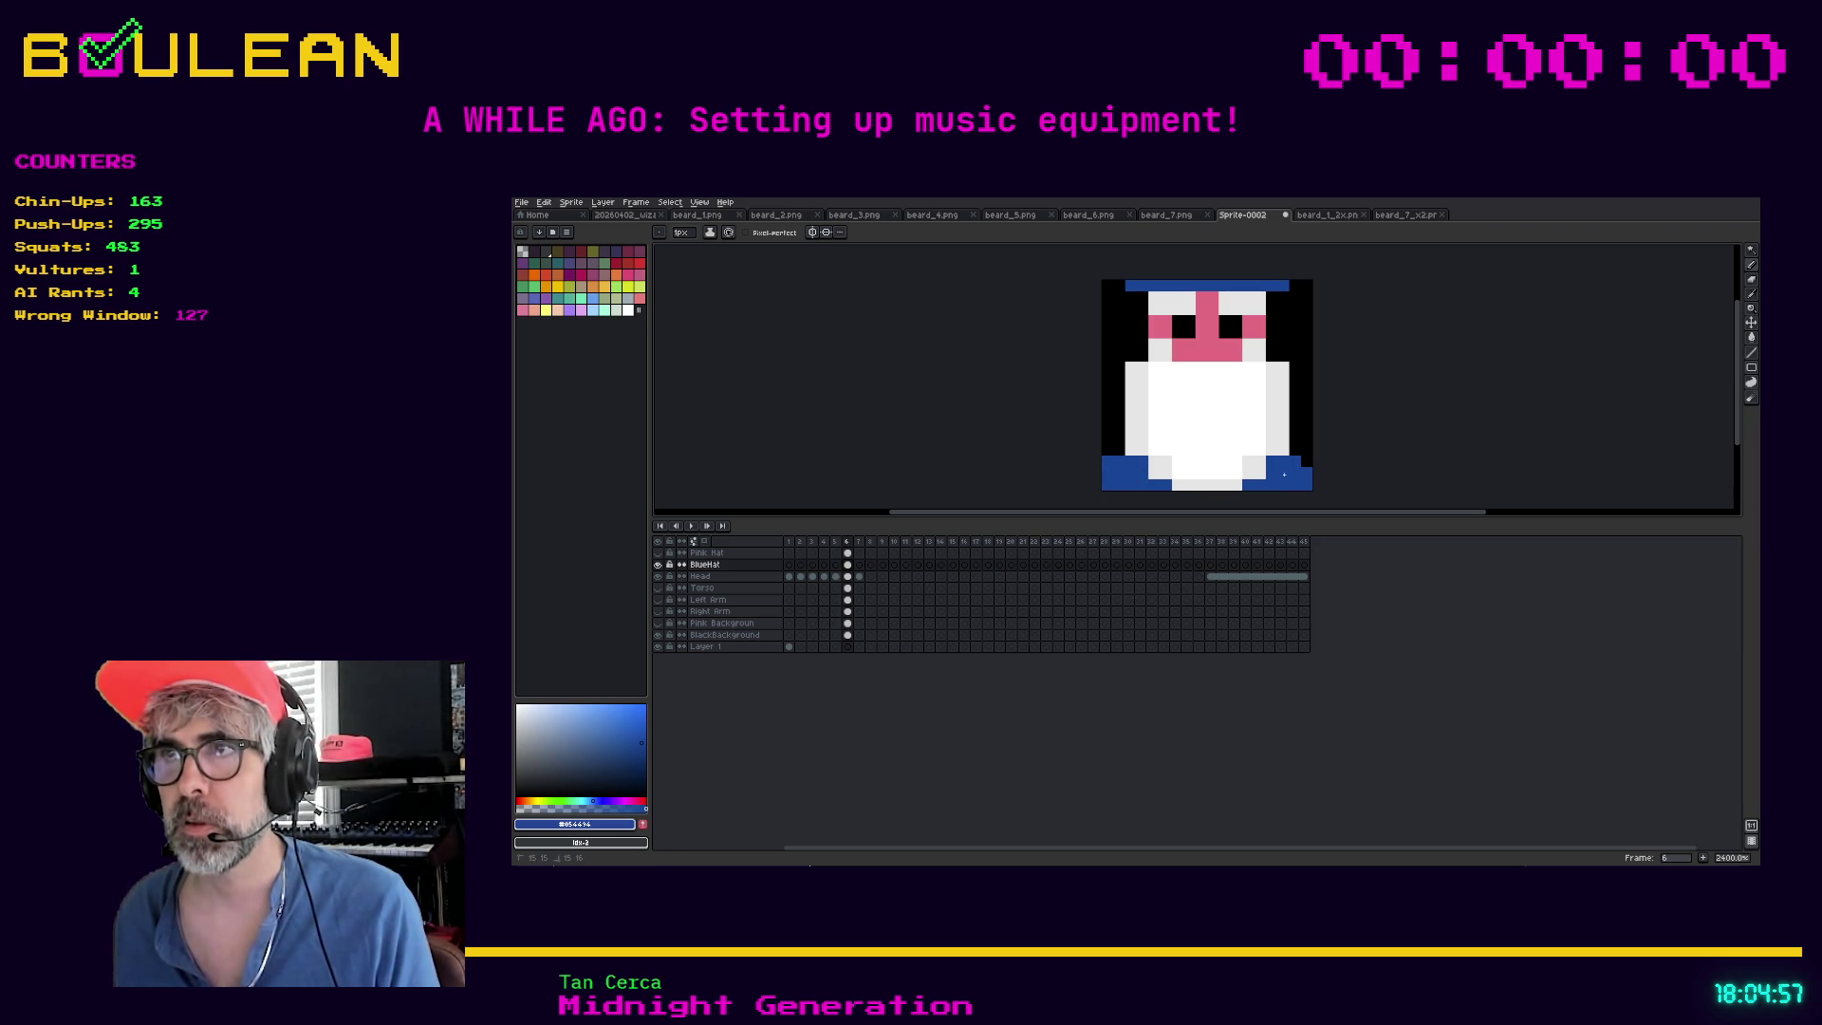
# Switch to a 1 px eraser and undo the blue bottom pixels
pyautogui.press('e')
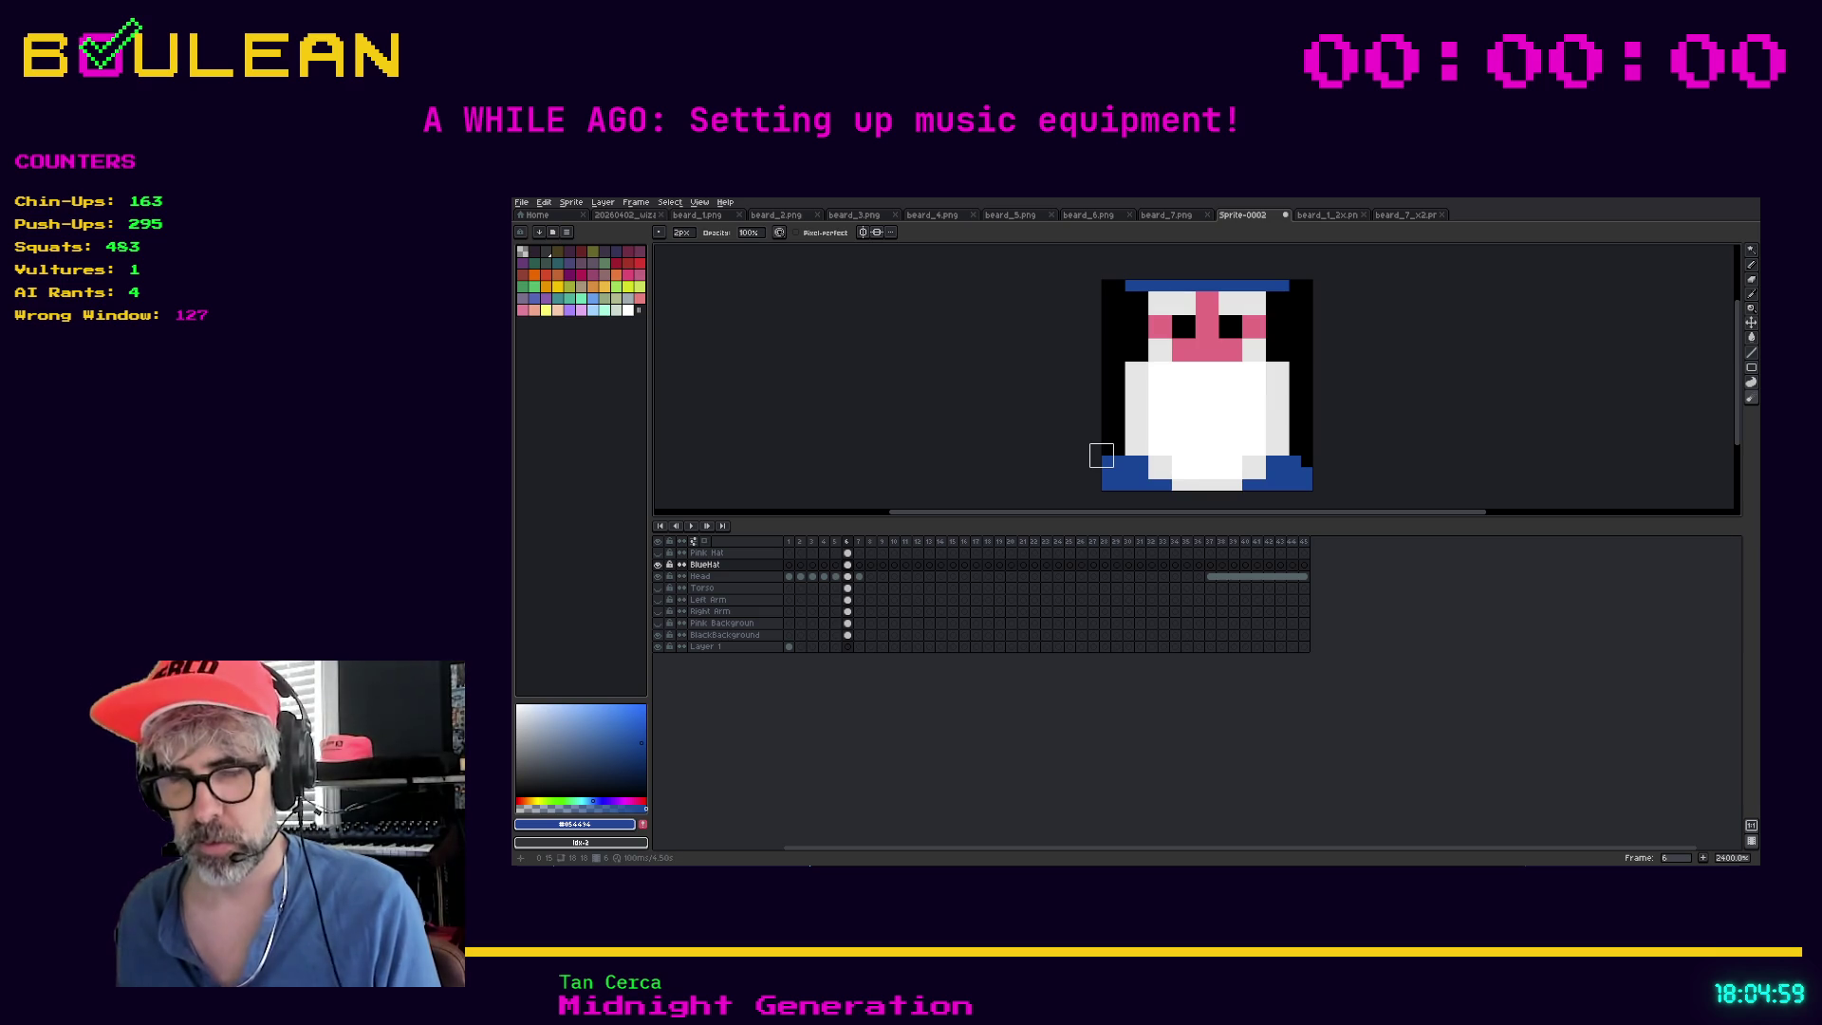
pyautogui.press('-')
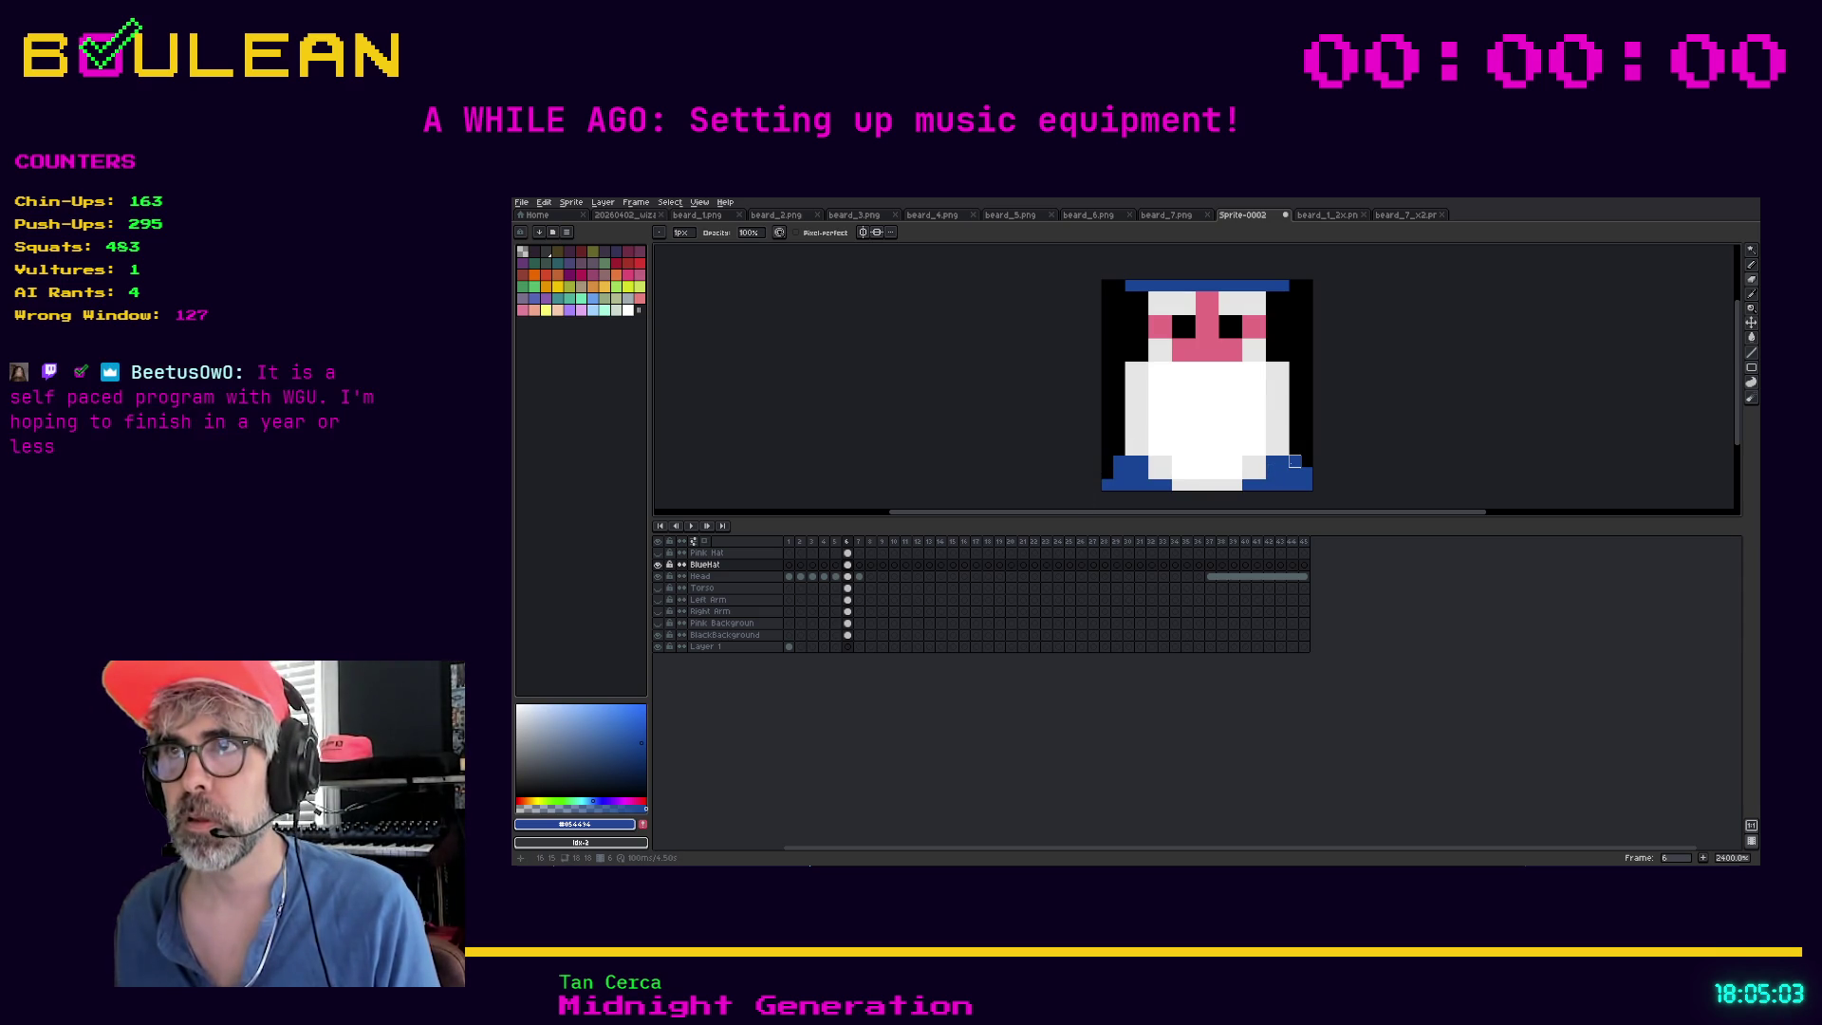
pyautogui.hotkey('ctrl', 'z')
pyautogui.hotkey('ctrl', 'z')
pyautogui.hotkey('ctrl', 'z')
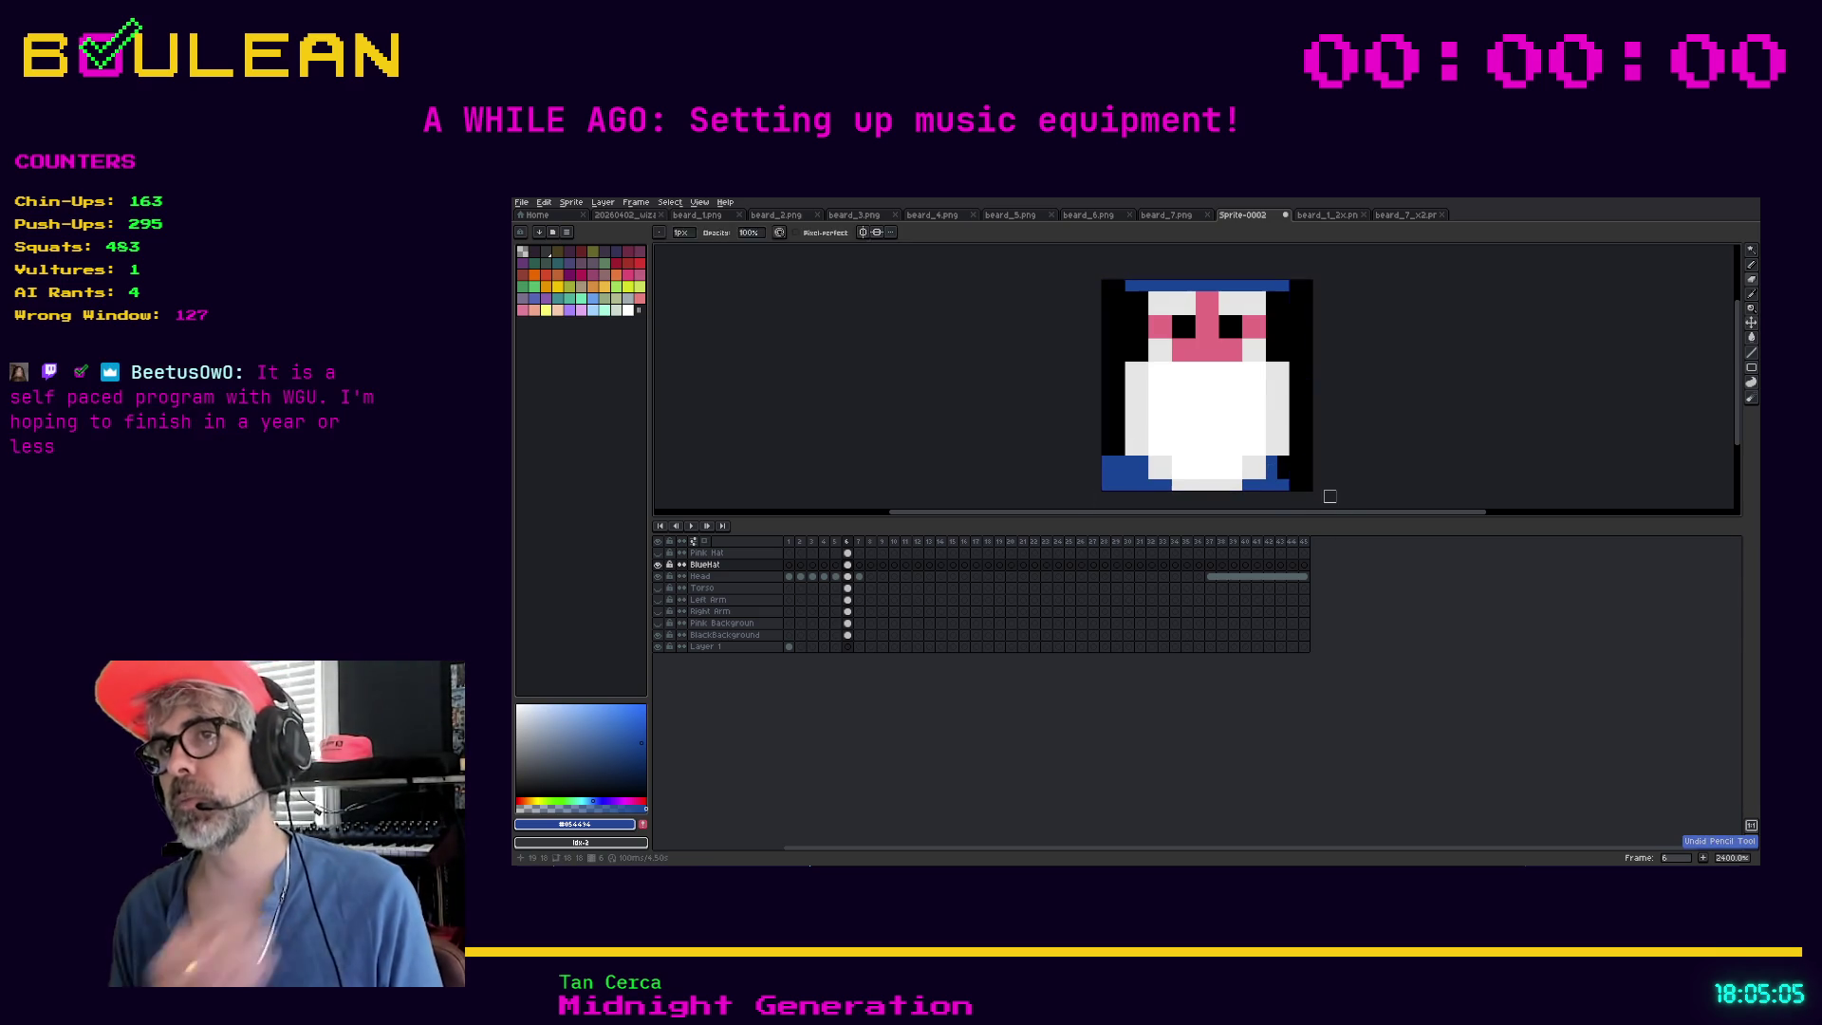
pyautogui.hotkey('ctrl', 'z')
pyautogui.hotkey('ctrl', 'z')
pyautogui.hotkey('ctrl', 'z')
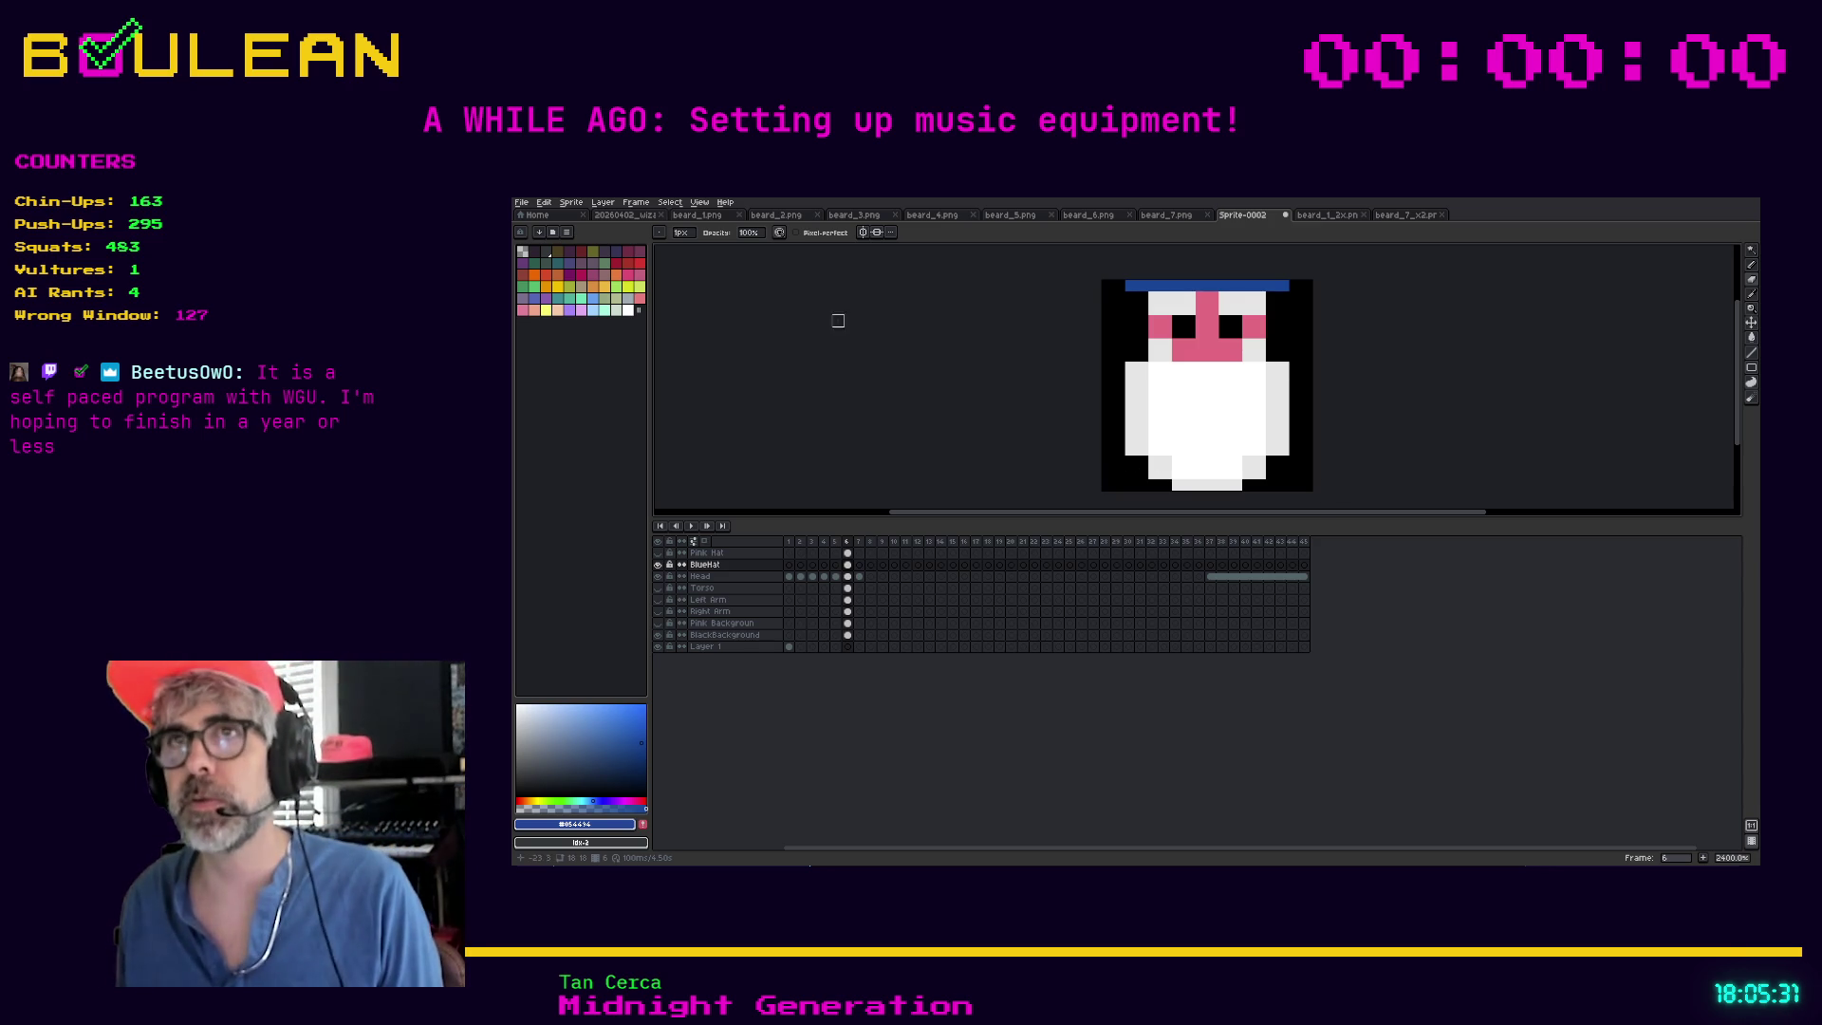
# Save the sprite as wizard_head_only.aseprite and switch to the Subscriber Badges sketch
pyautogui.click(523, 203)
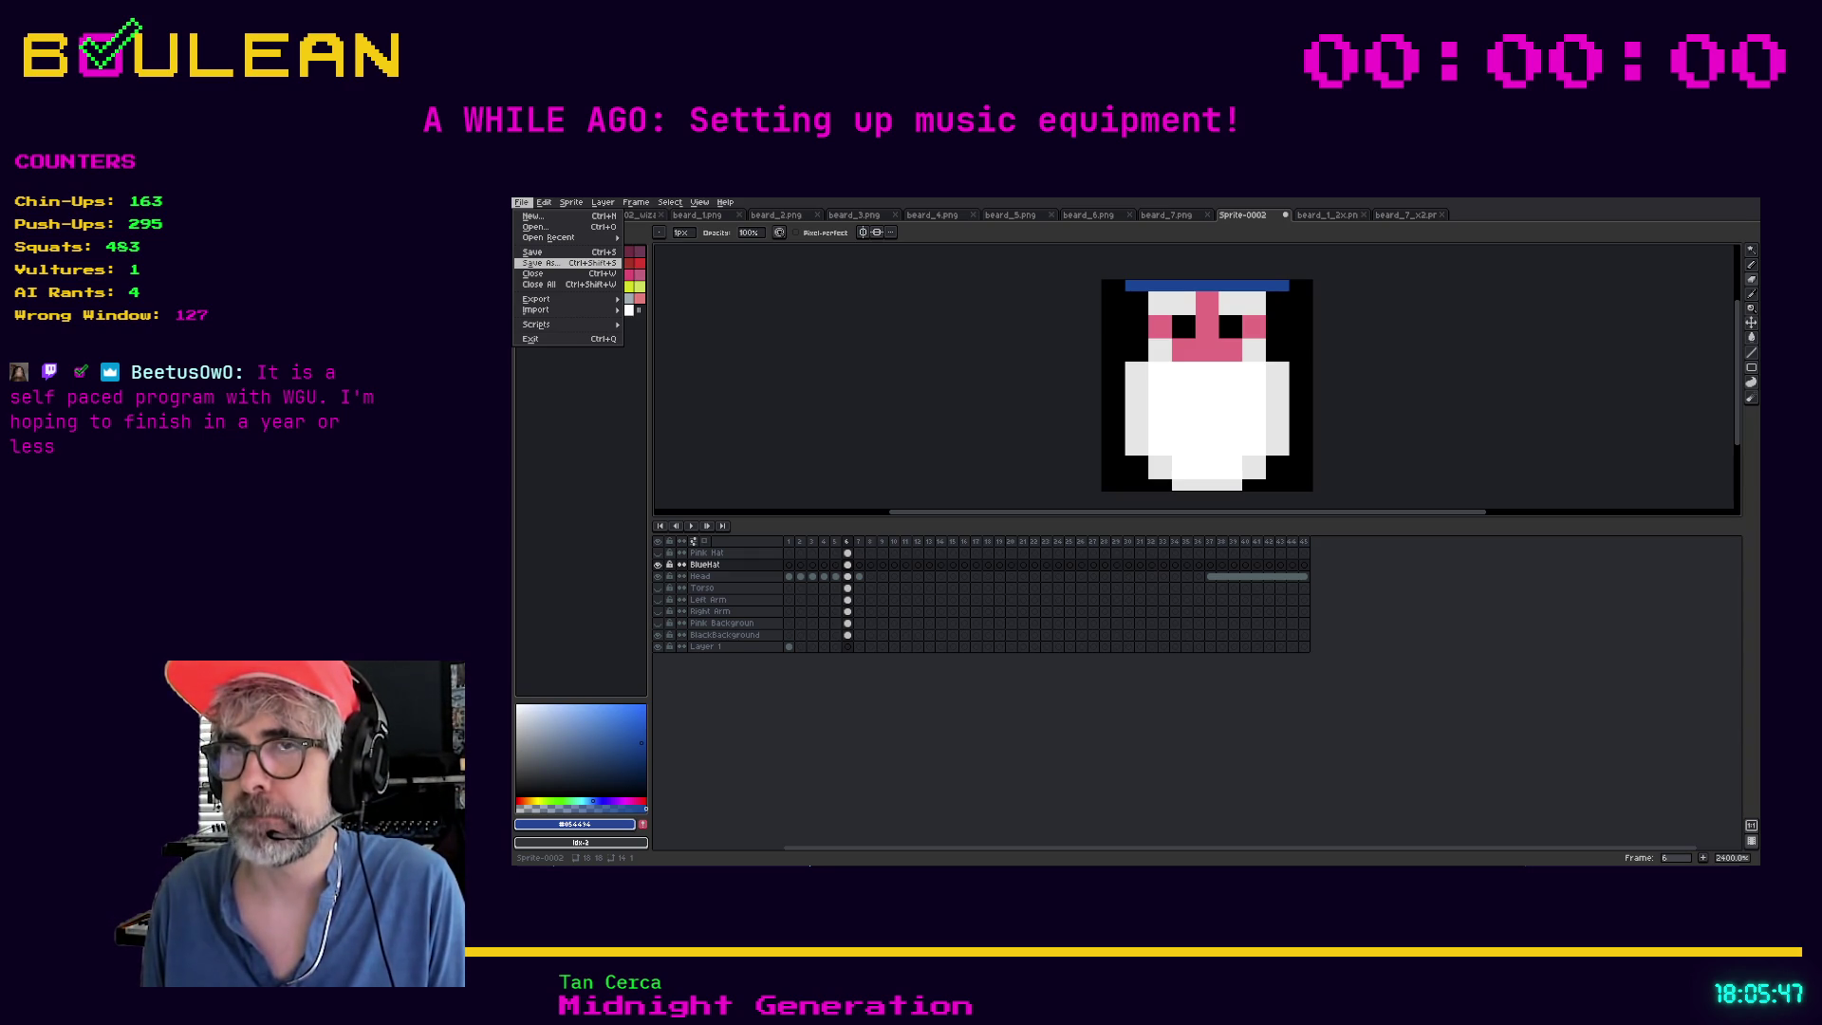
pyautogui.press('Return')
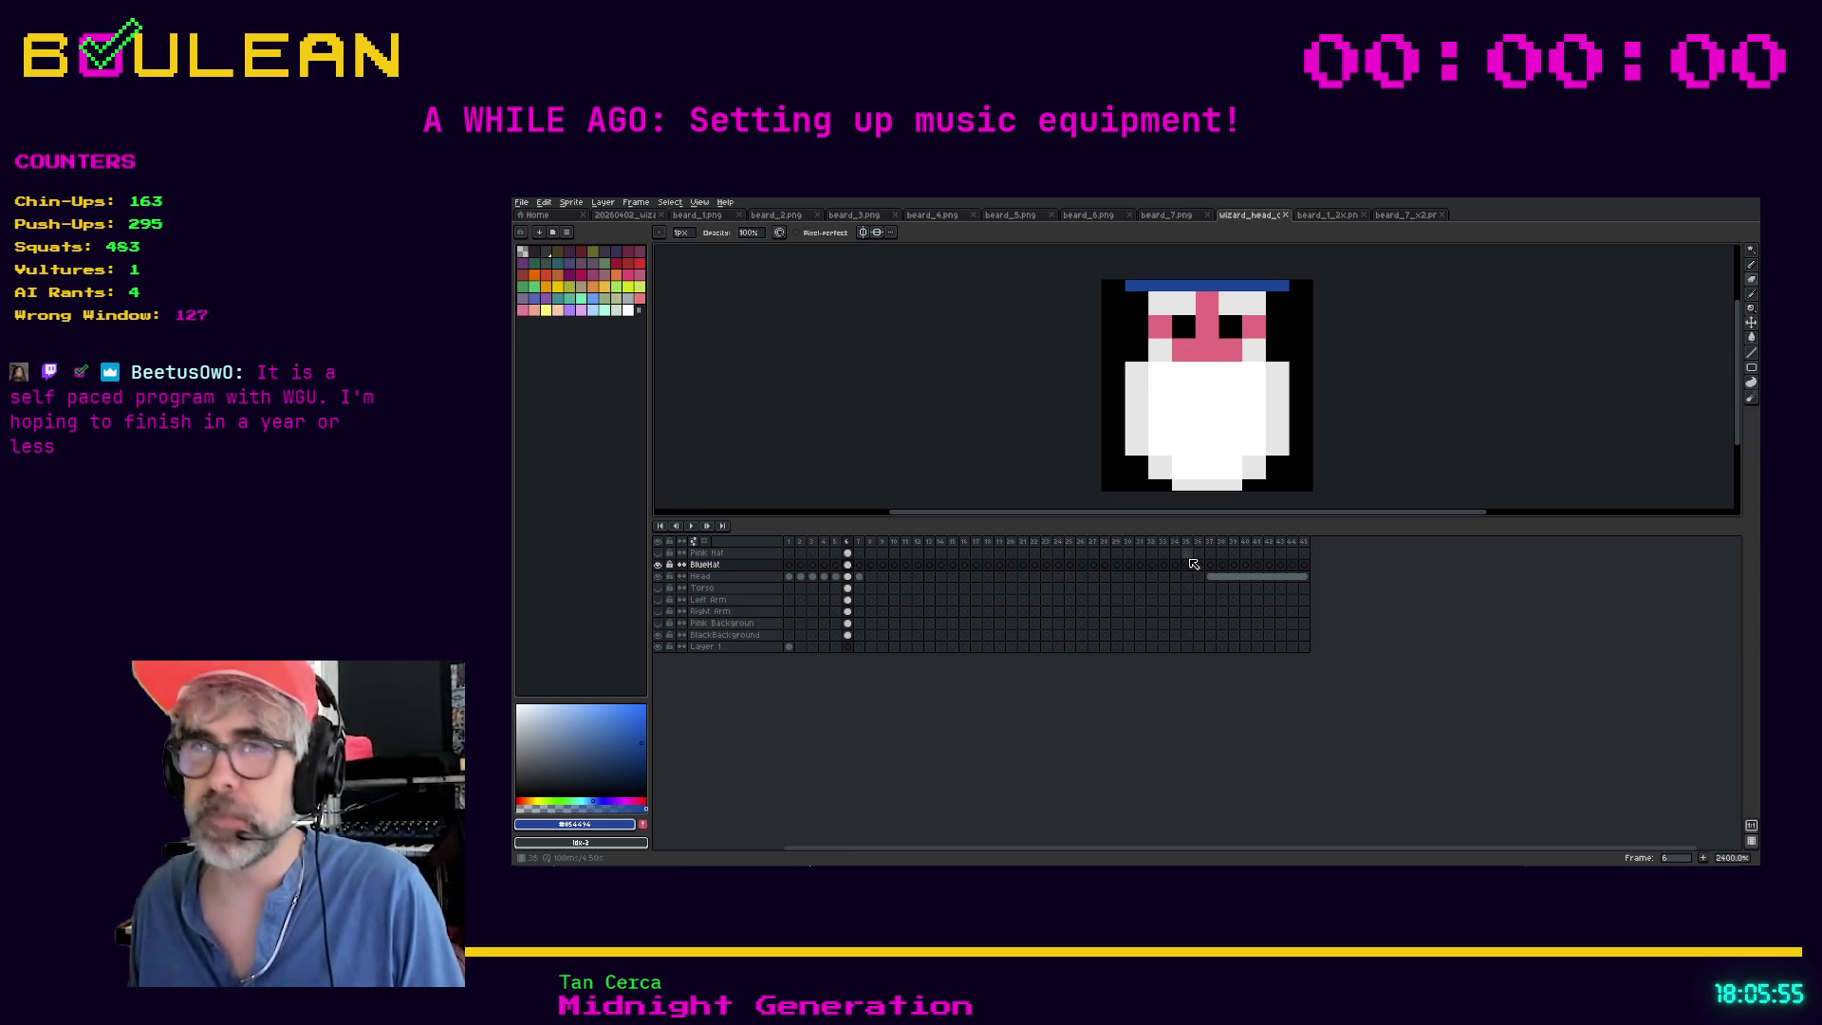
pyautogui.hotkey('alt', 'Tab')
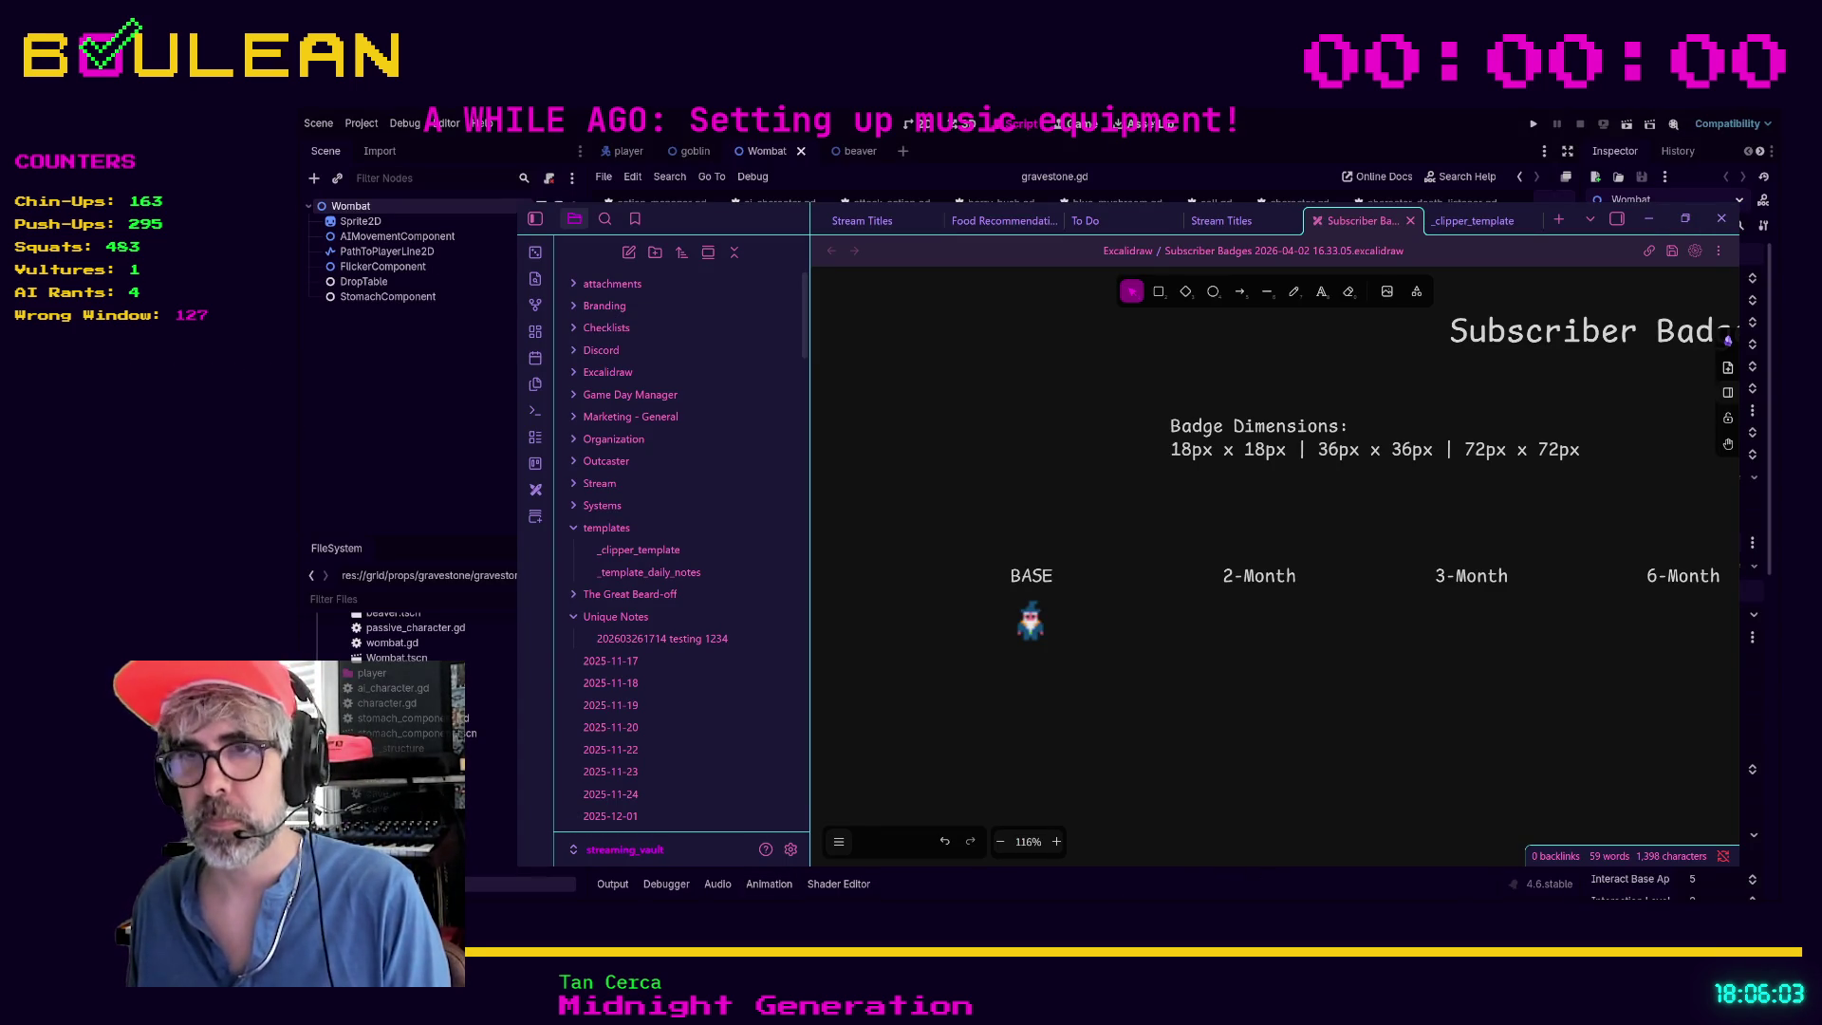
# Minimize the notes to reveal Godot's script editor, then bring the running game forward
pyautogui.click(1652, 225)
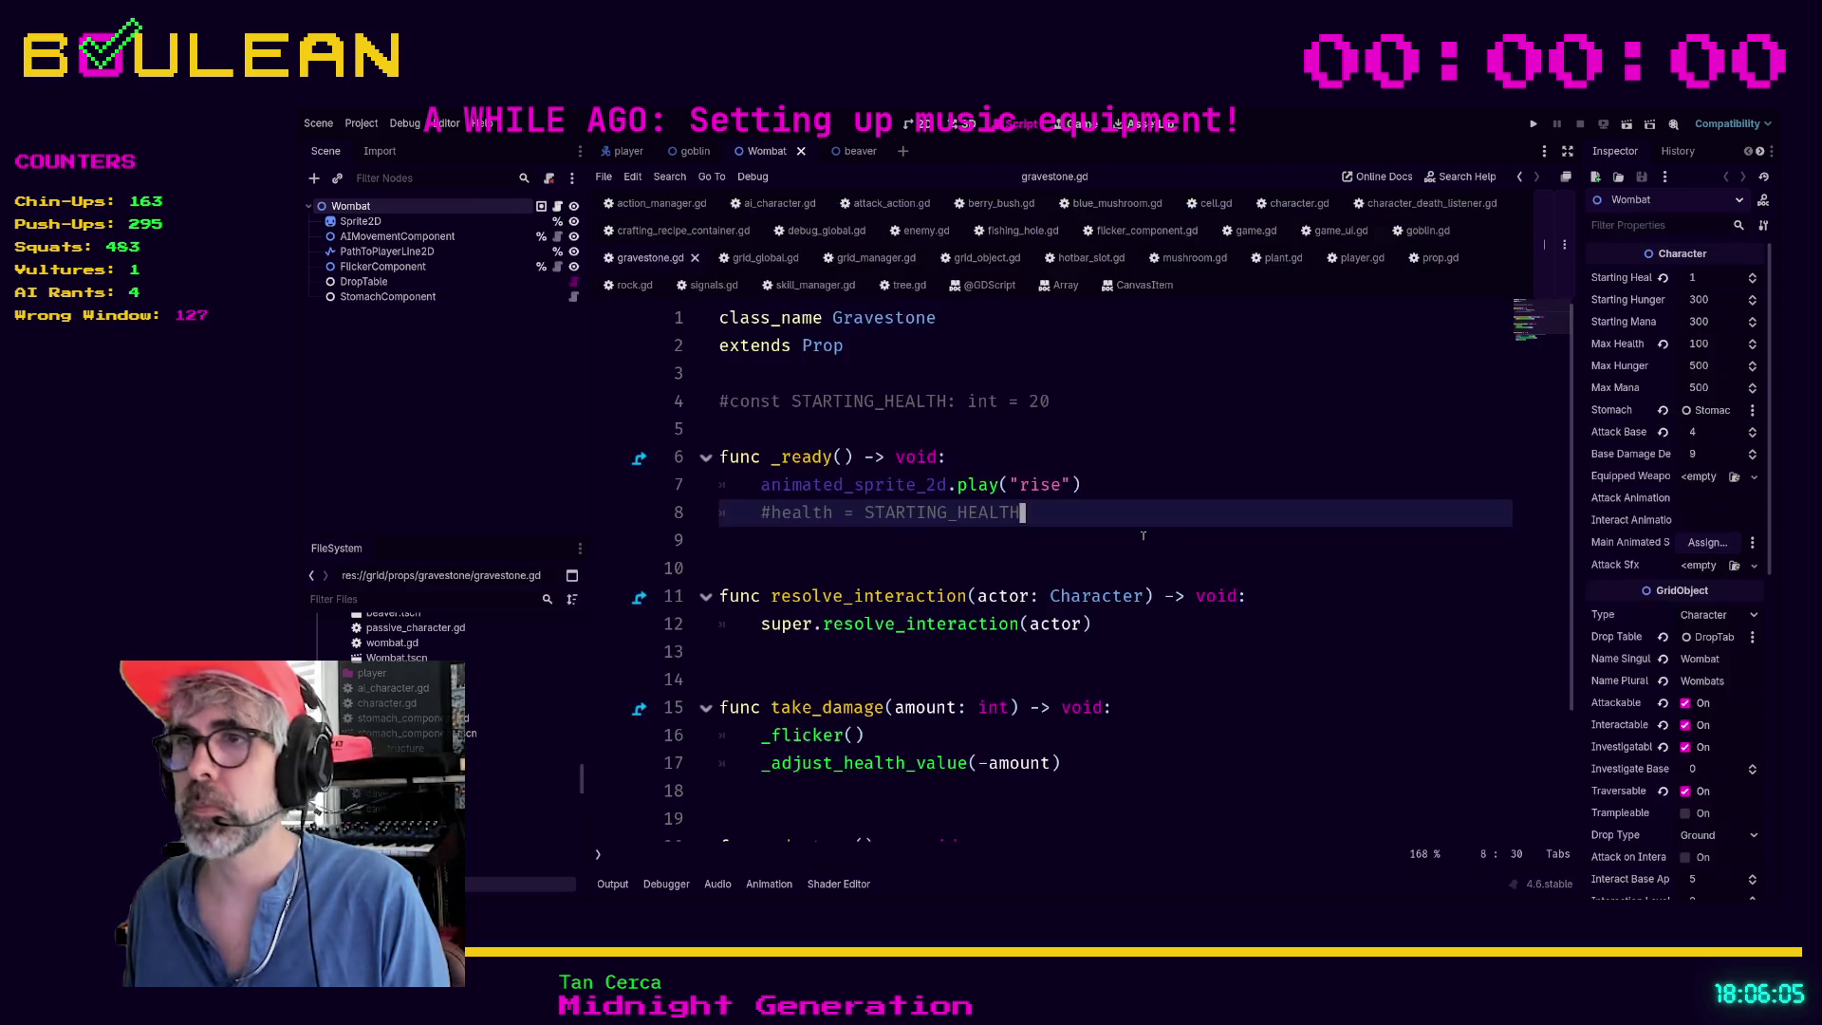
pyautogui.click(1127, 548)
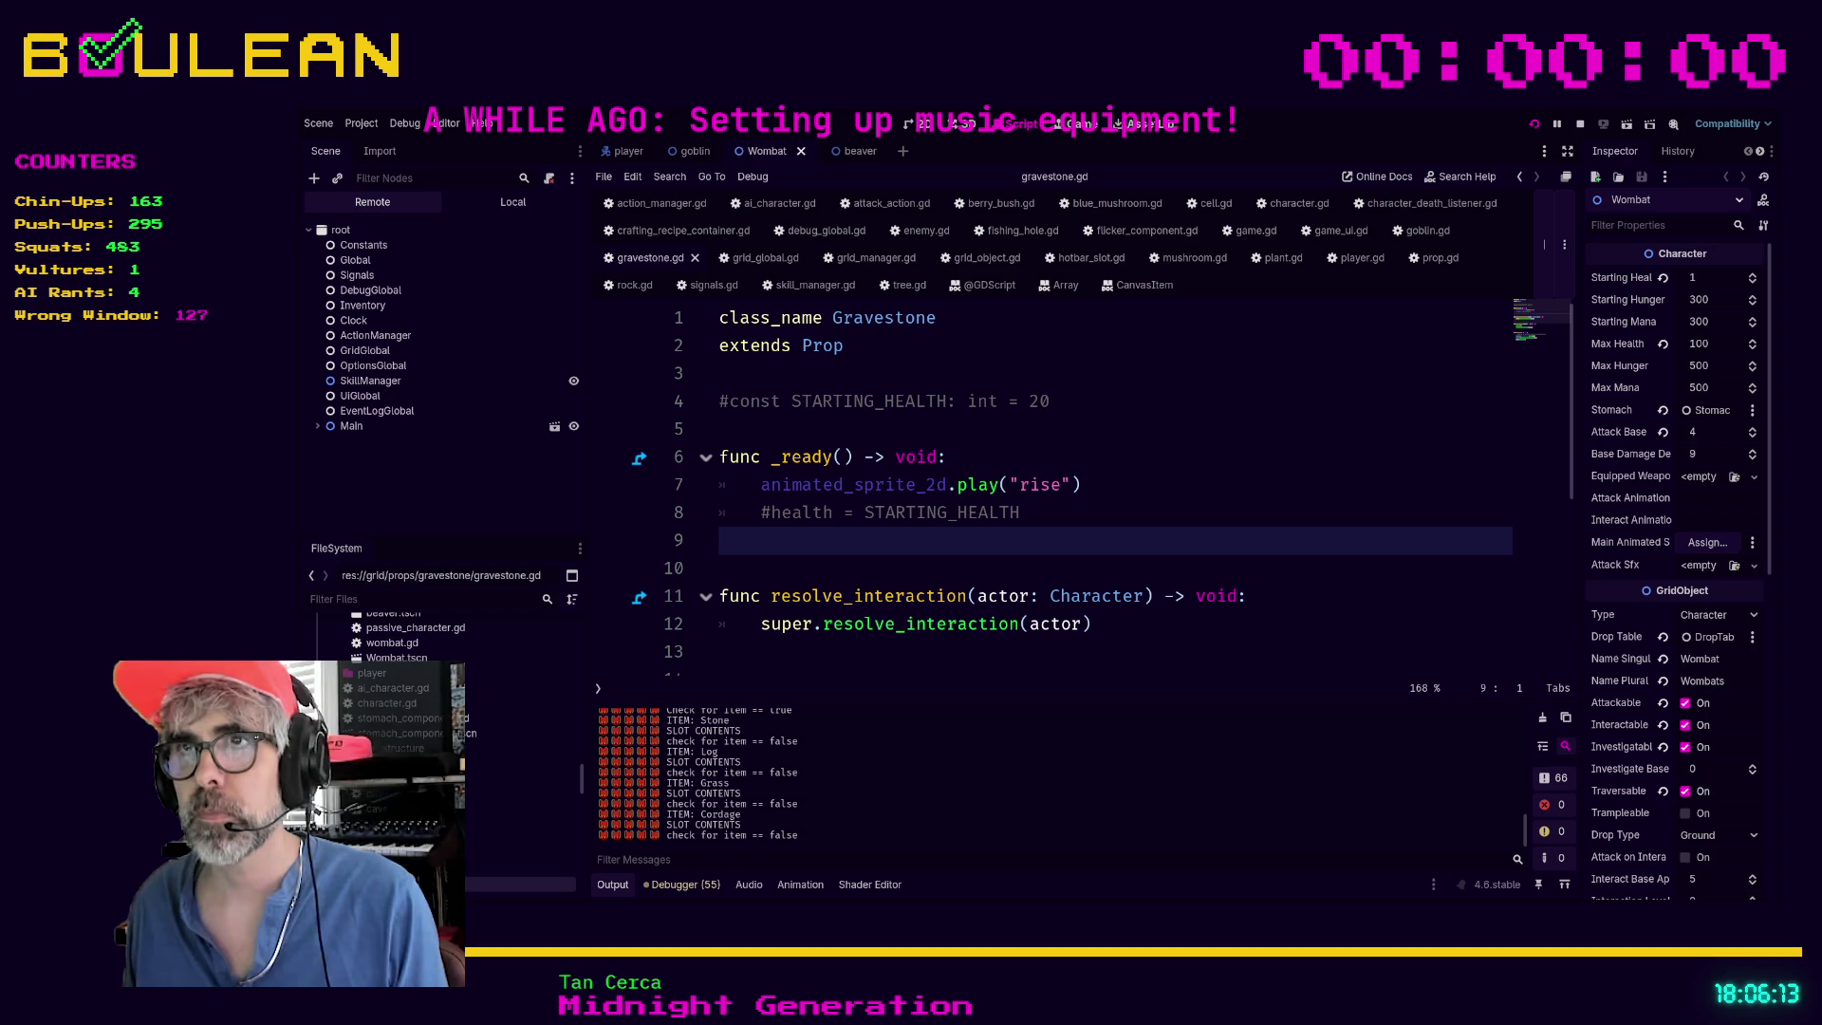
pyautogui.hotkey('alt', 'Tab')
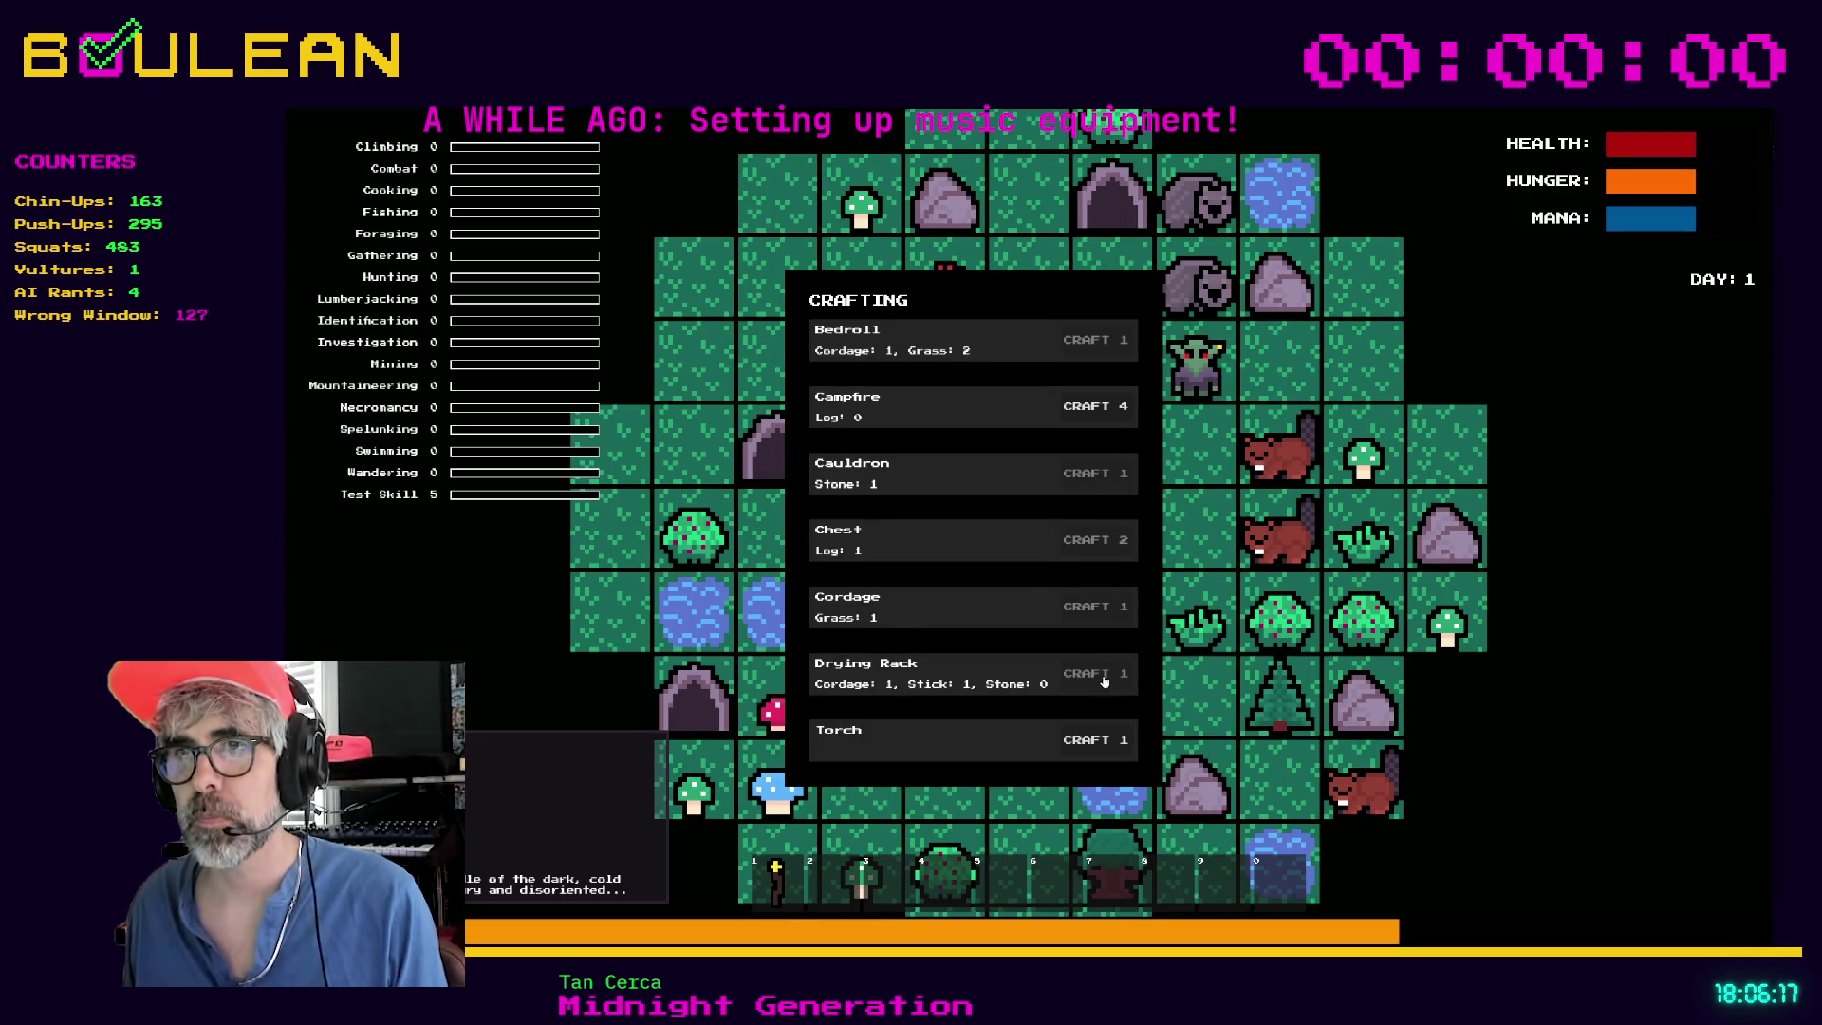
# Craft a Campfire below the wizard, stop the game with F8, and return to Aseprite
pyautogui.click(1096, 407)
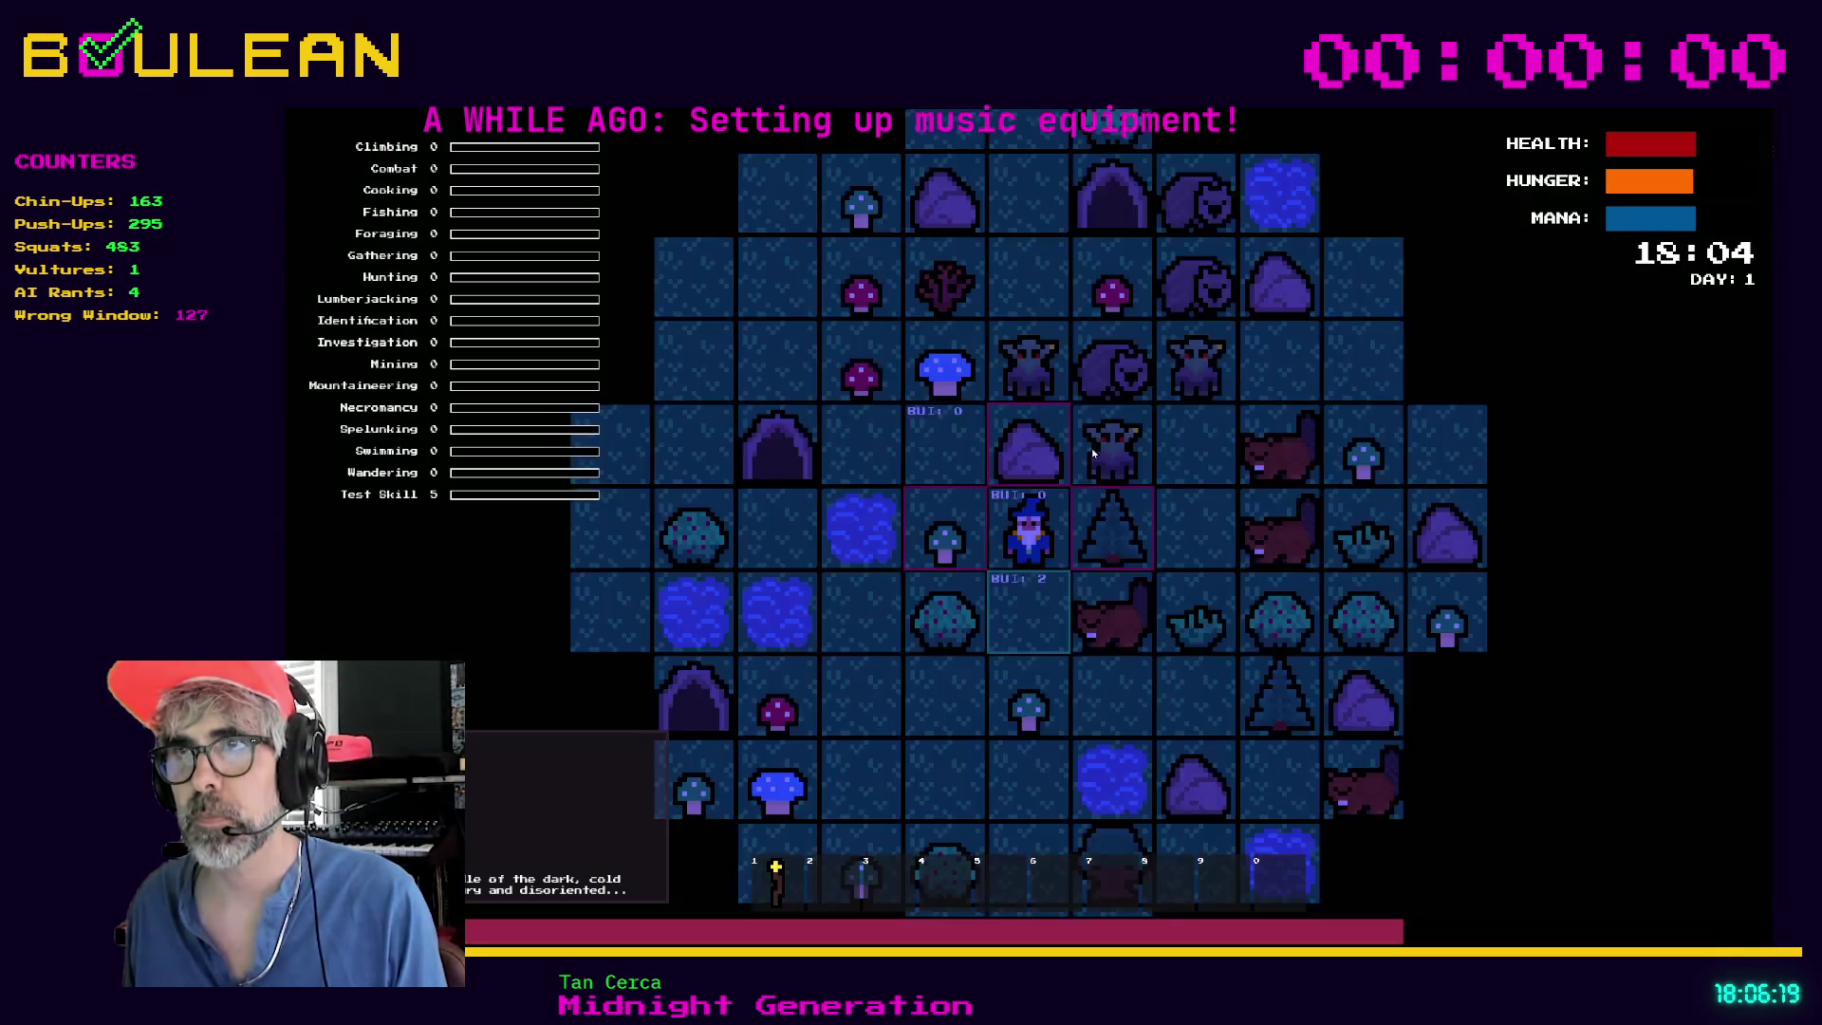
pyautogui.click(1028, 612)
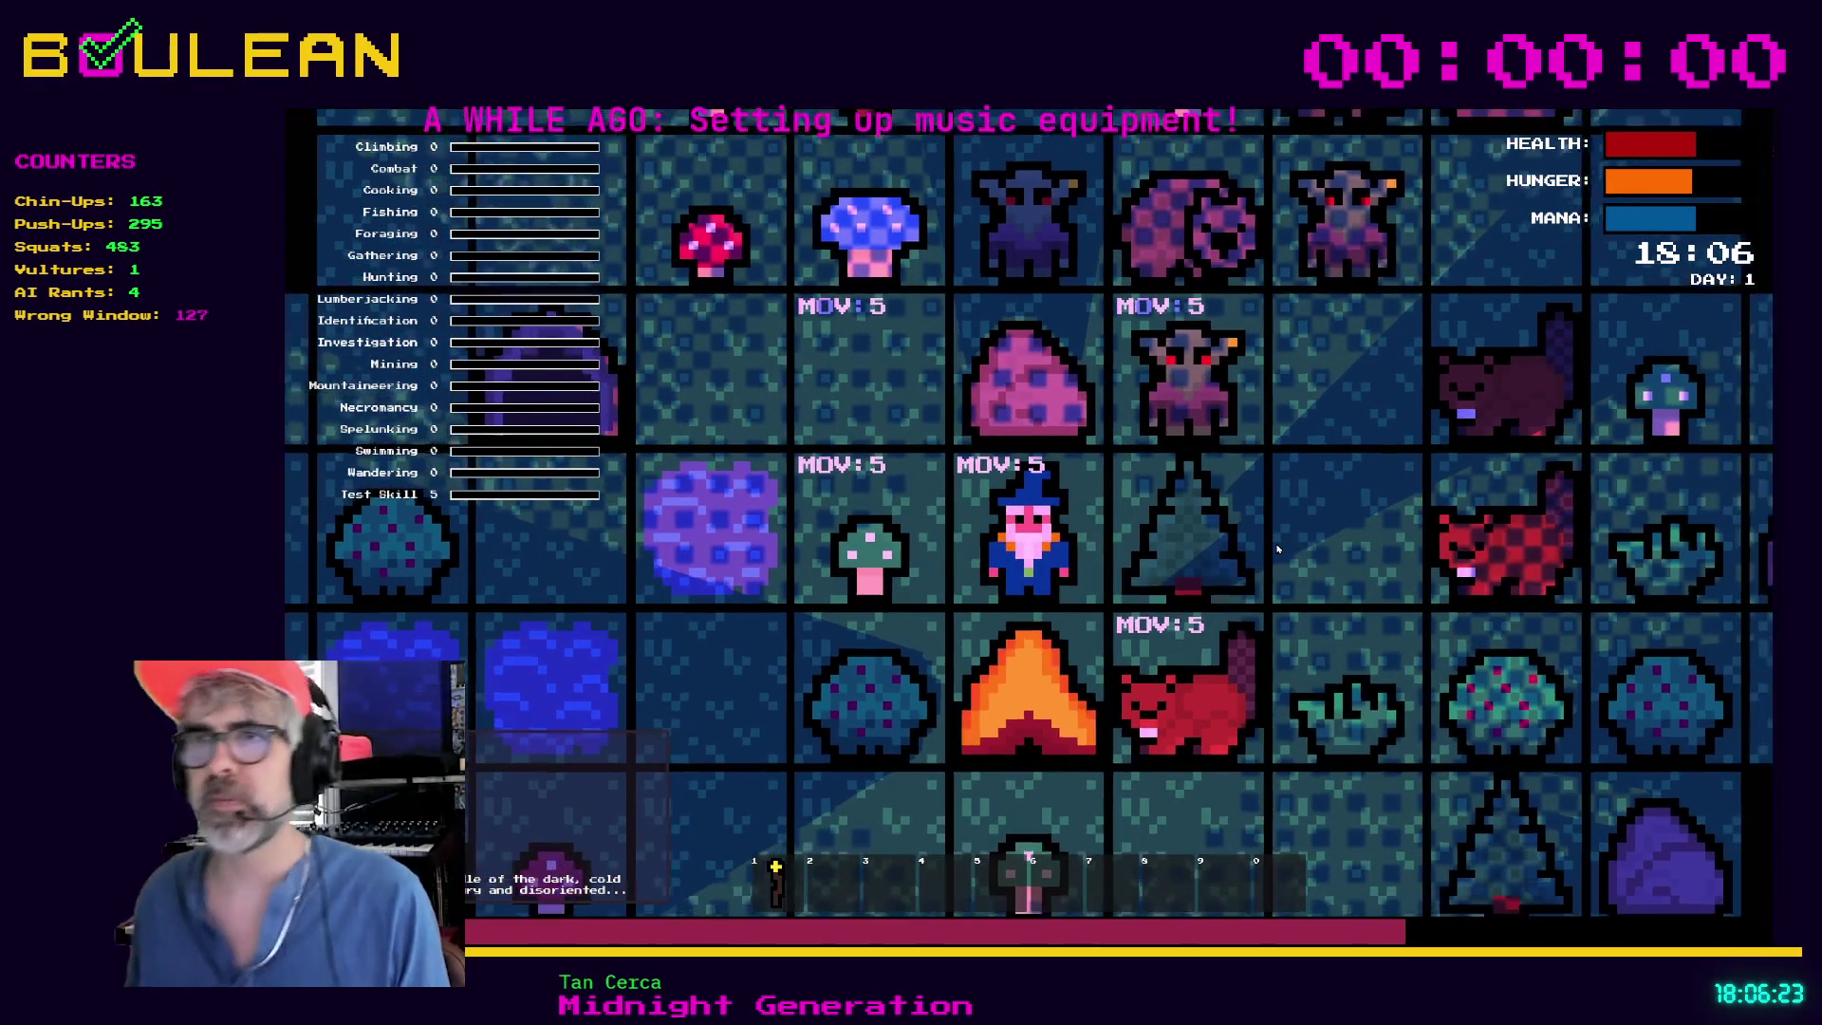
pyautogui.scroll(-1, 1279, 543)
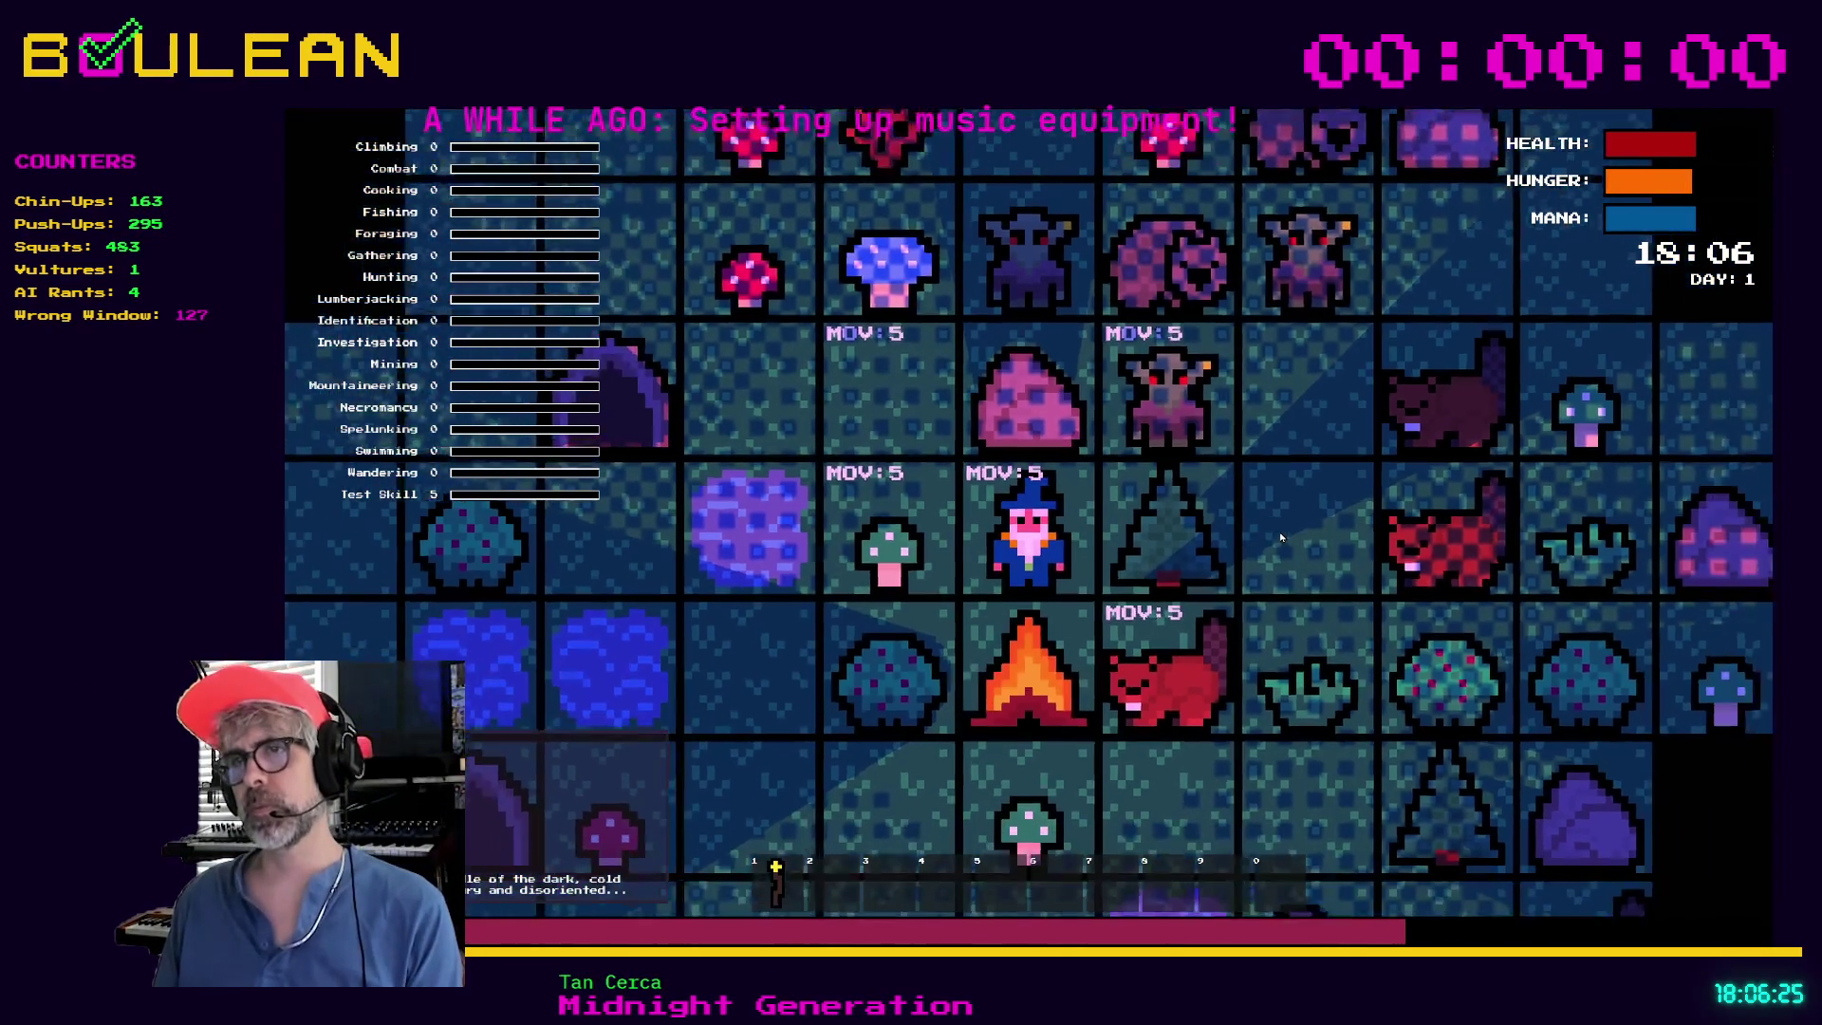
pyautogui.scroll(2, 1280, 537)
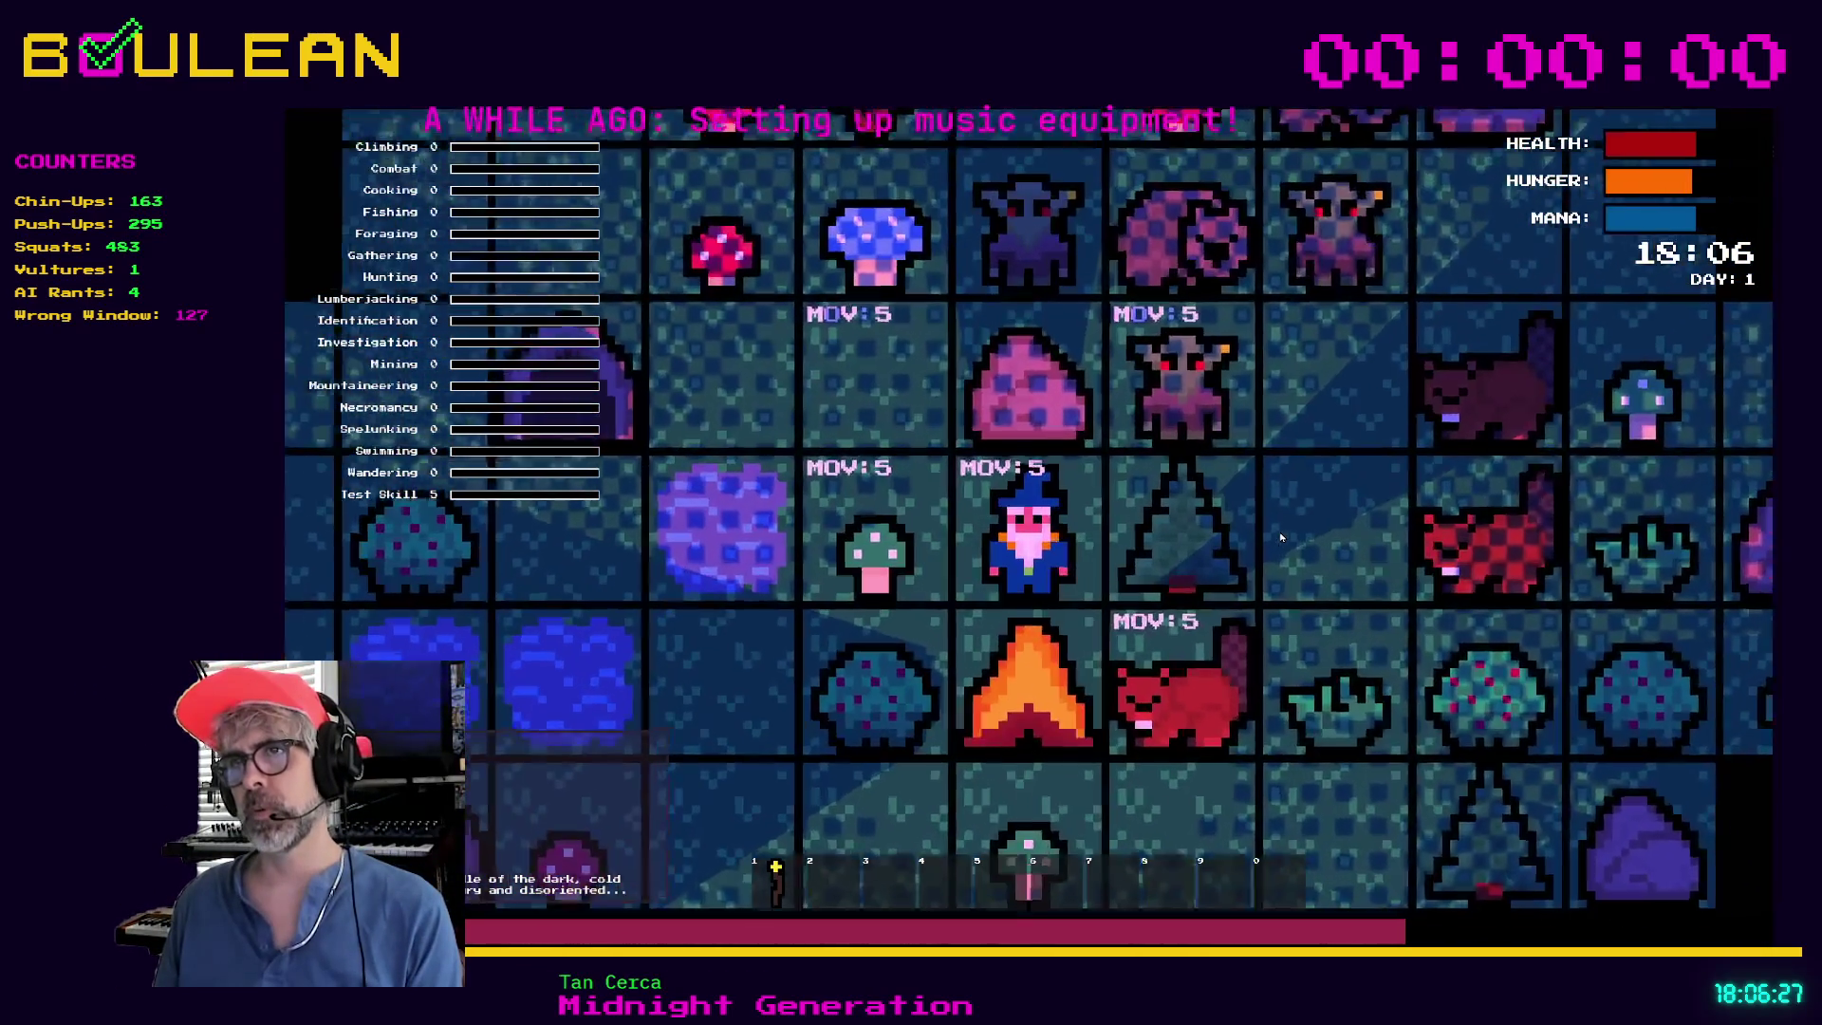
pyautogui.scroll(1, 1280, 537)
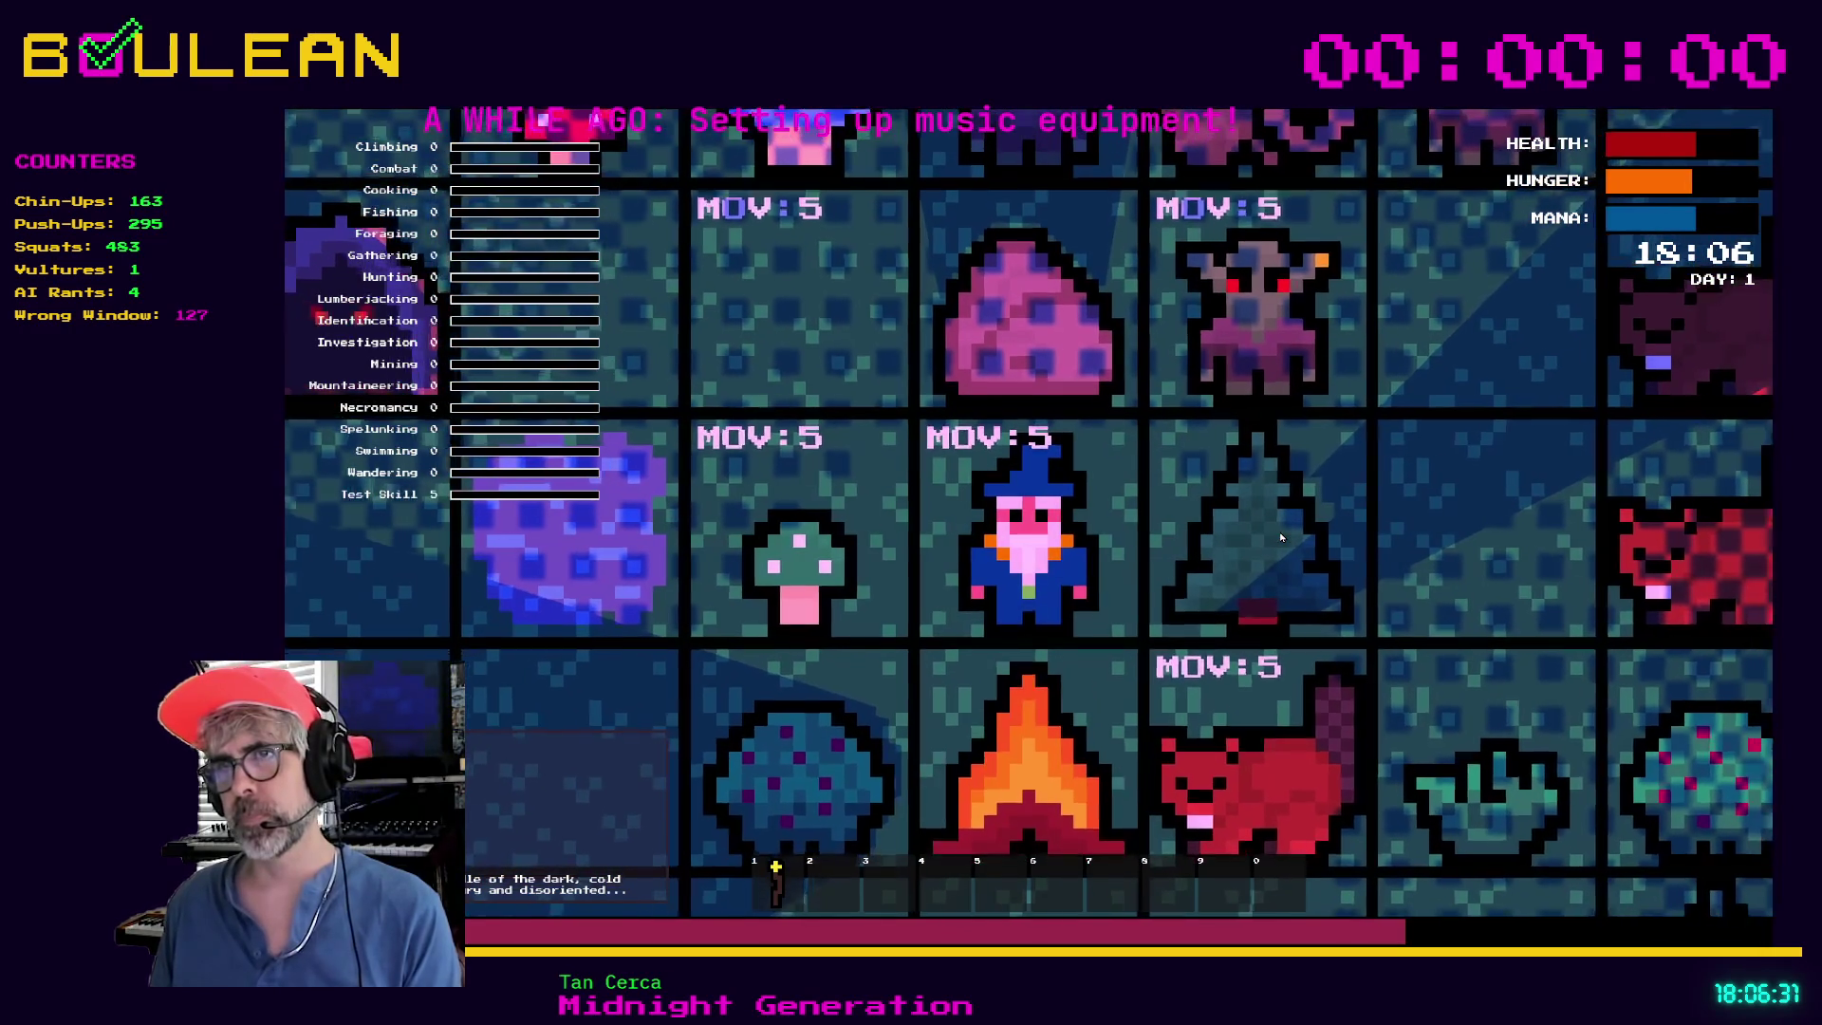
pyautogui.scroll(-2, 1279, 537)
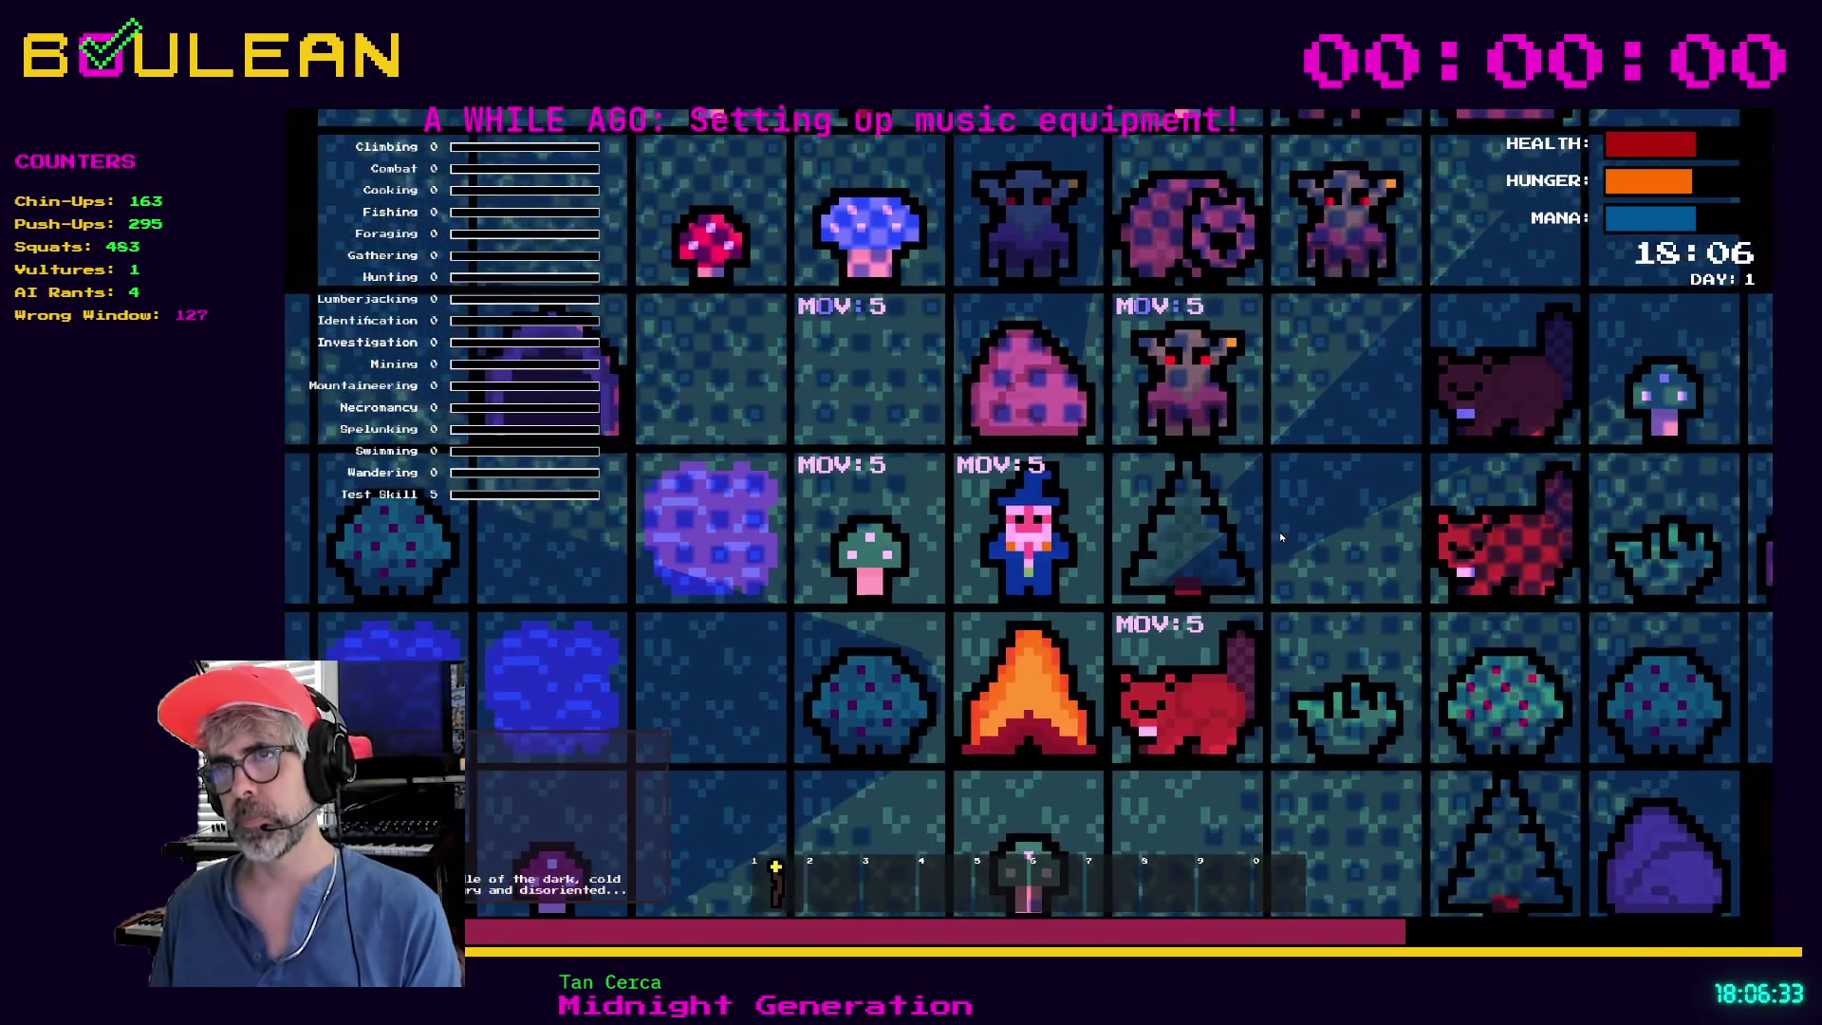
pyautogui.scroll(-1, 1280, 537)
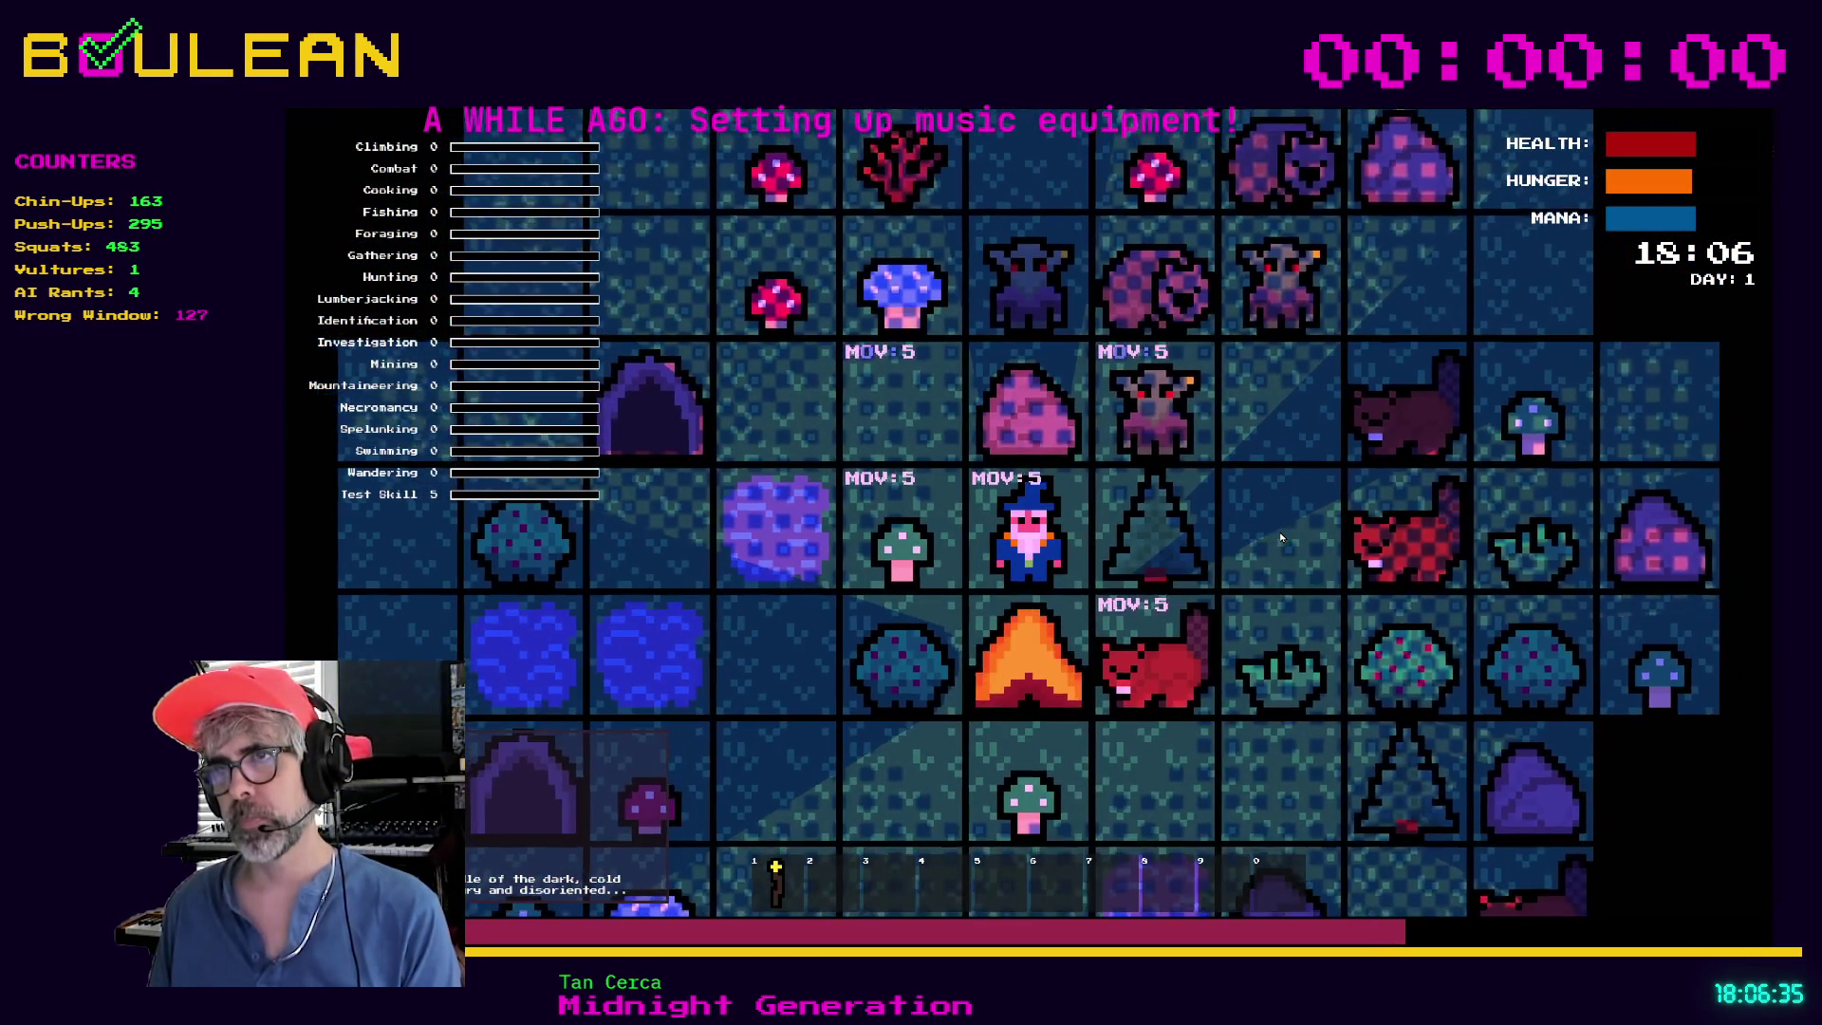
pyautogui.scroll(-2, 1280, 538)
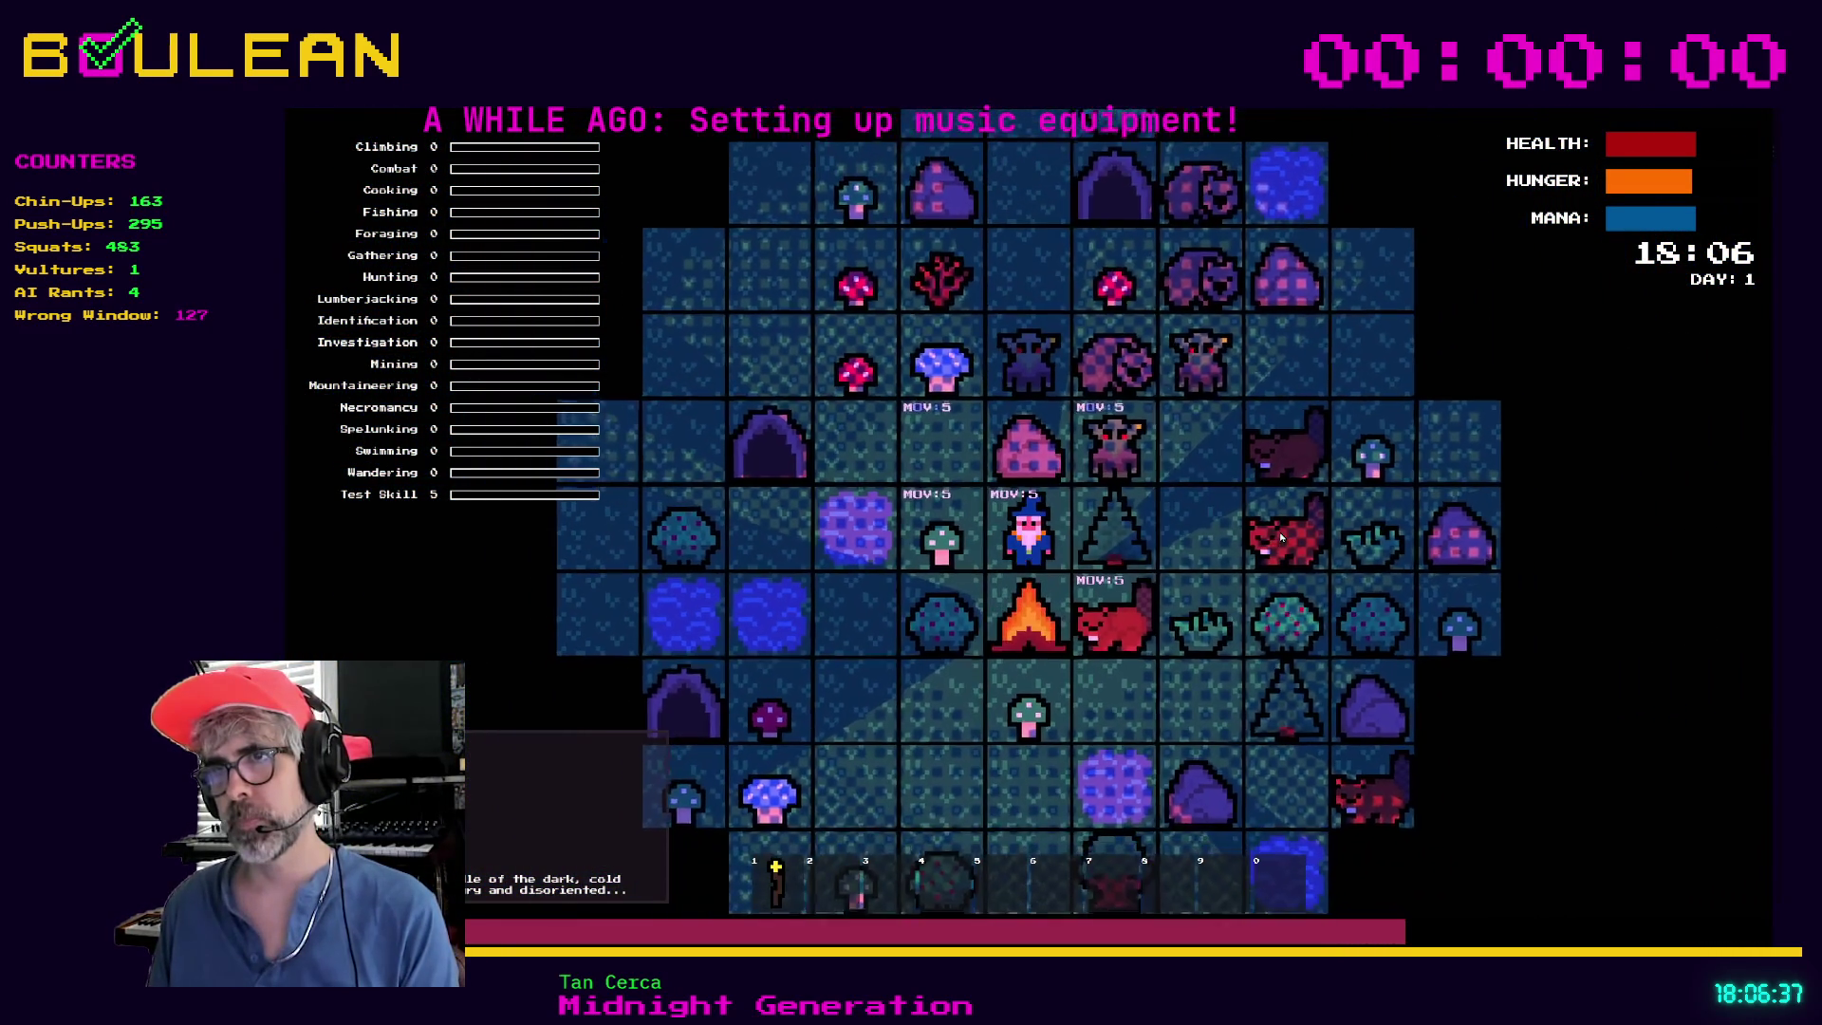
pyautogui.scroll(-2, 1279, 537)
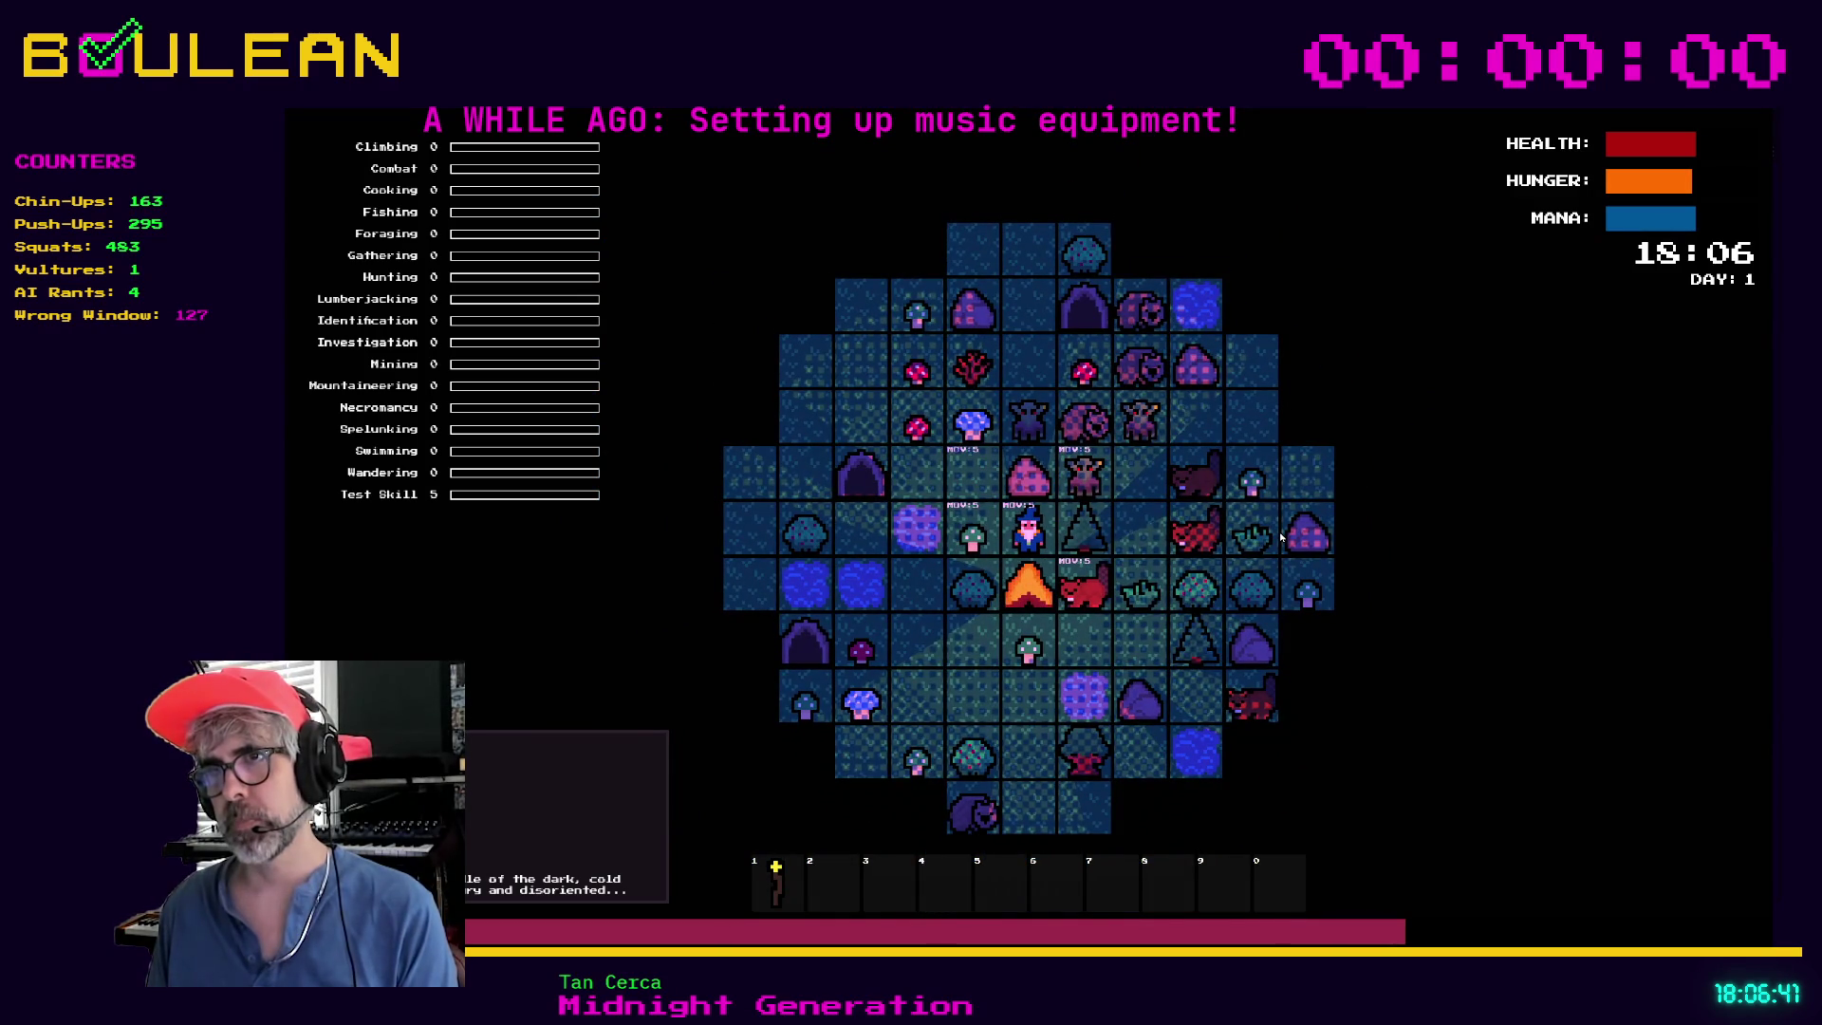
pyautogui.scroll(5, 1279, 537)
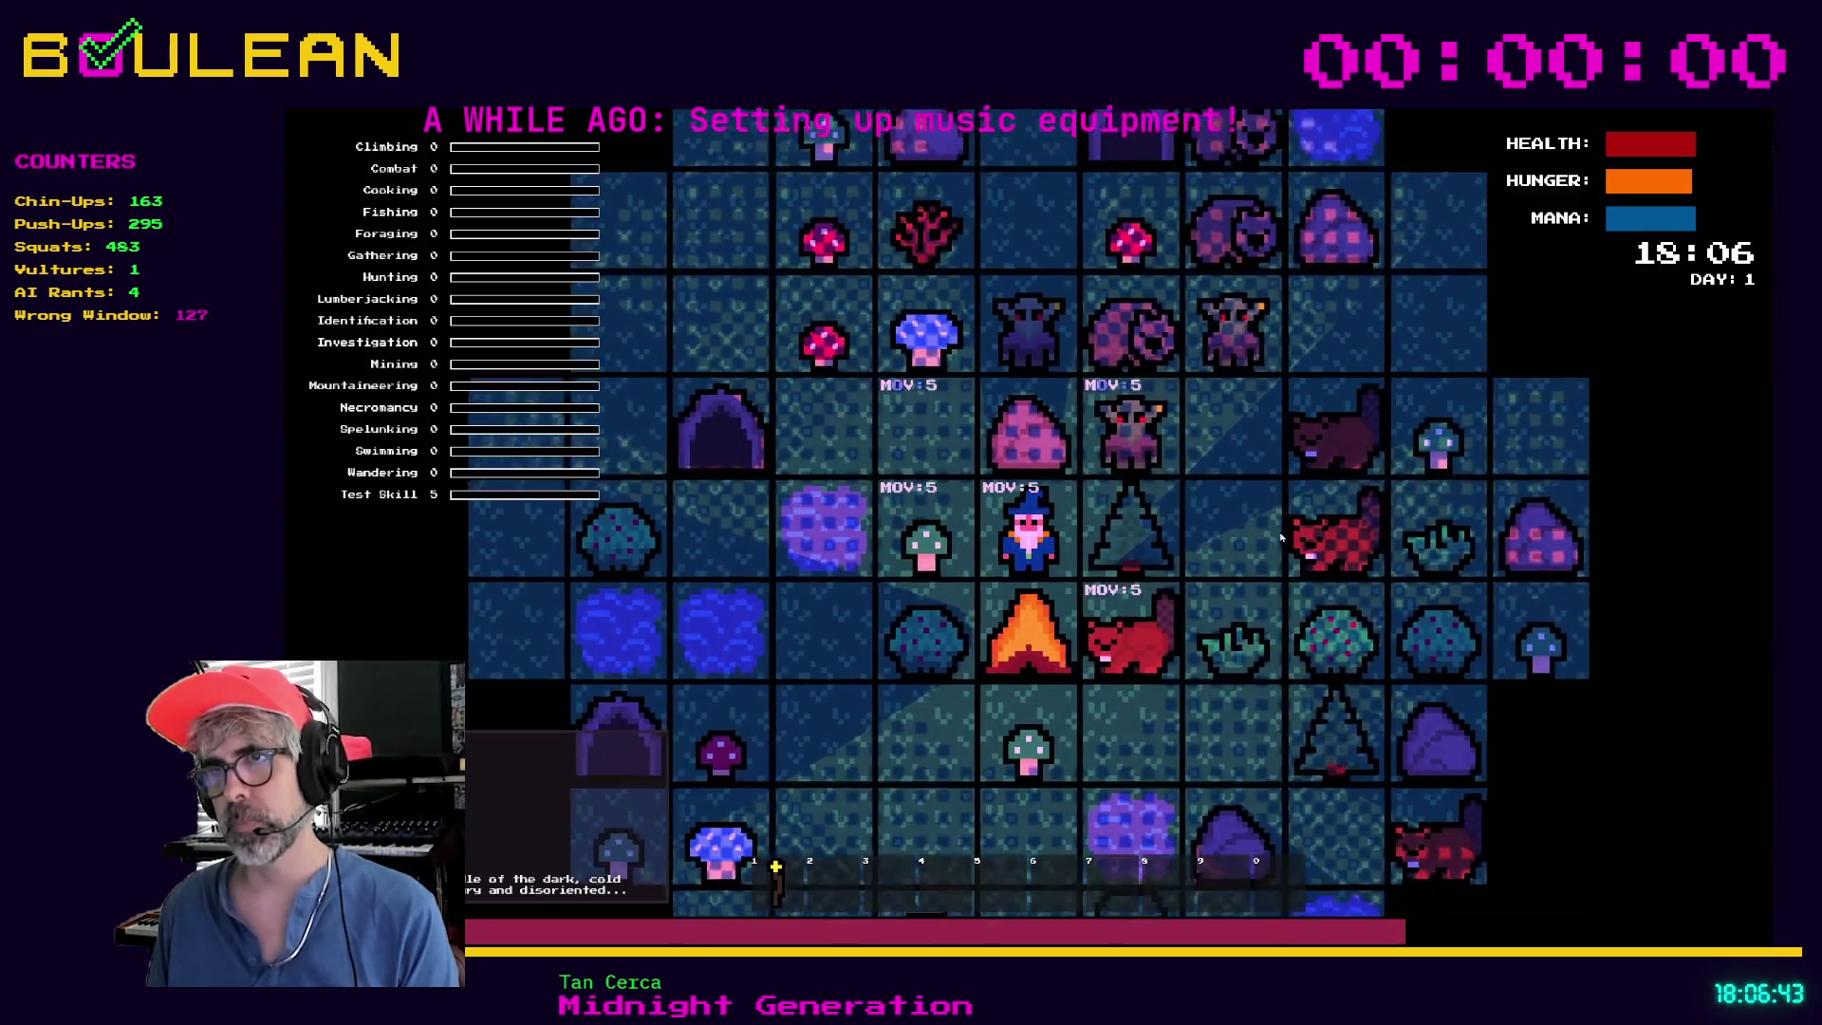
pyautogui.scroll(3, 1279, 537)
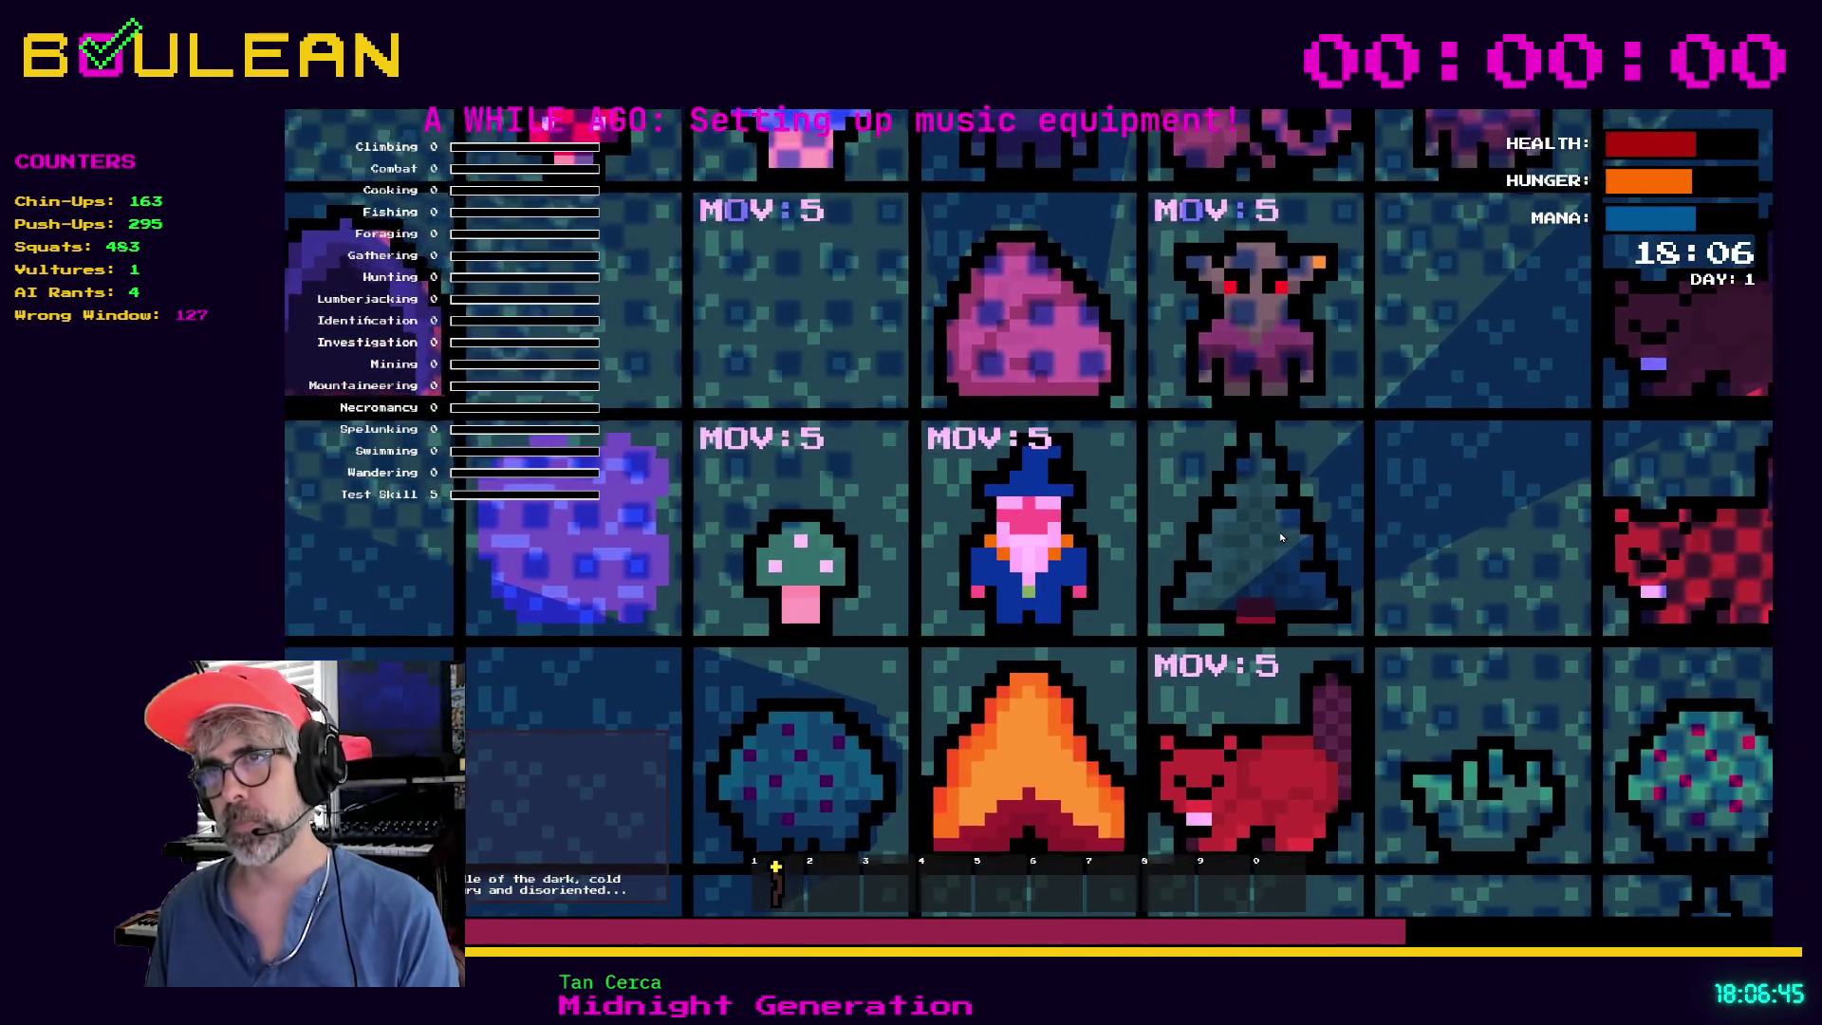
pyautogui.scroll(3, 1280, 537)
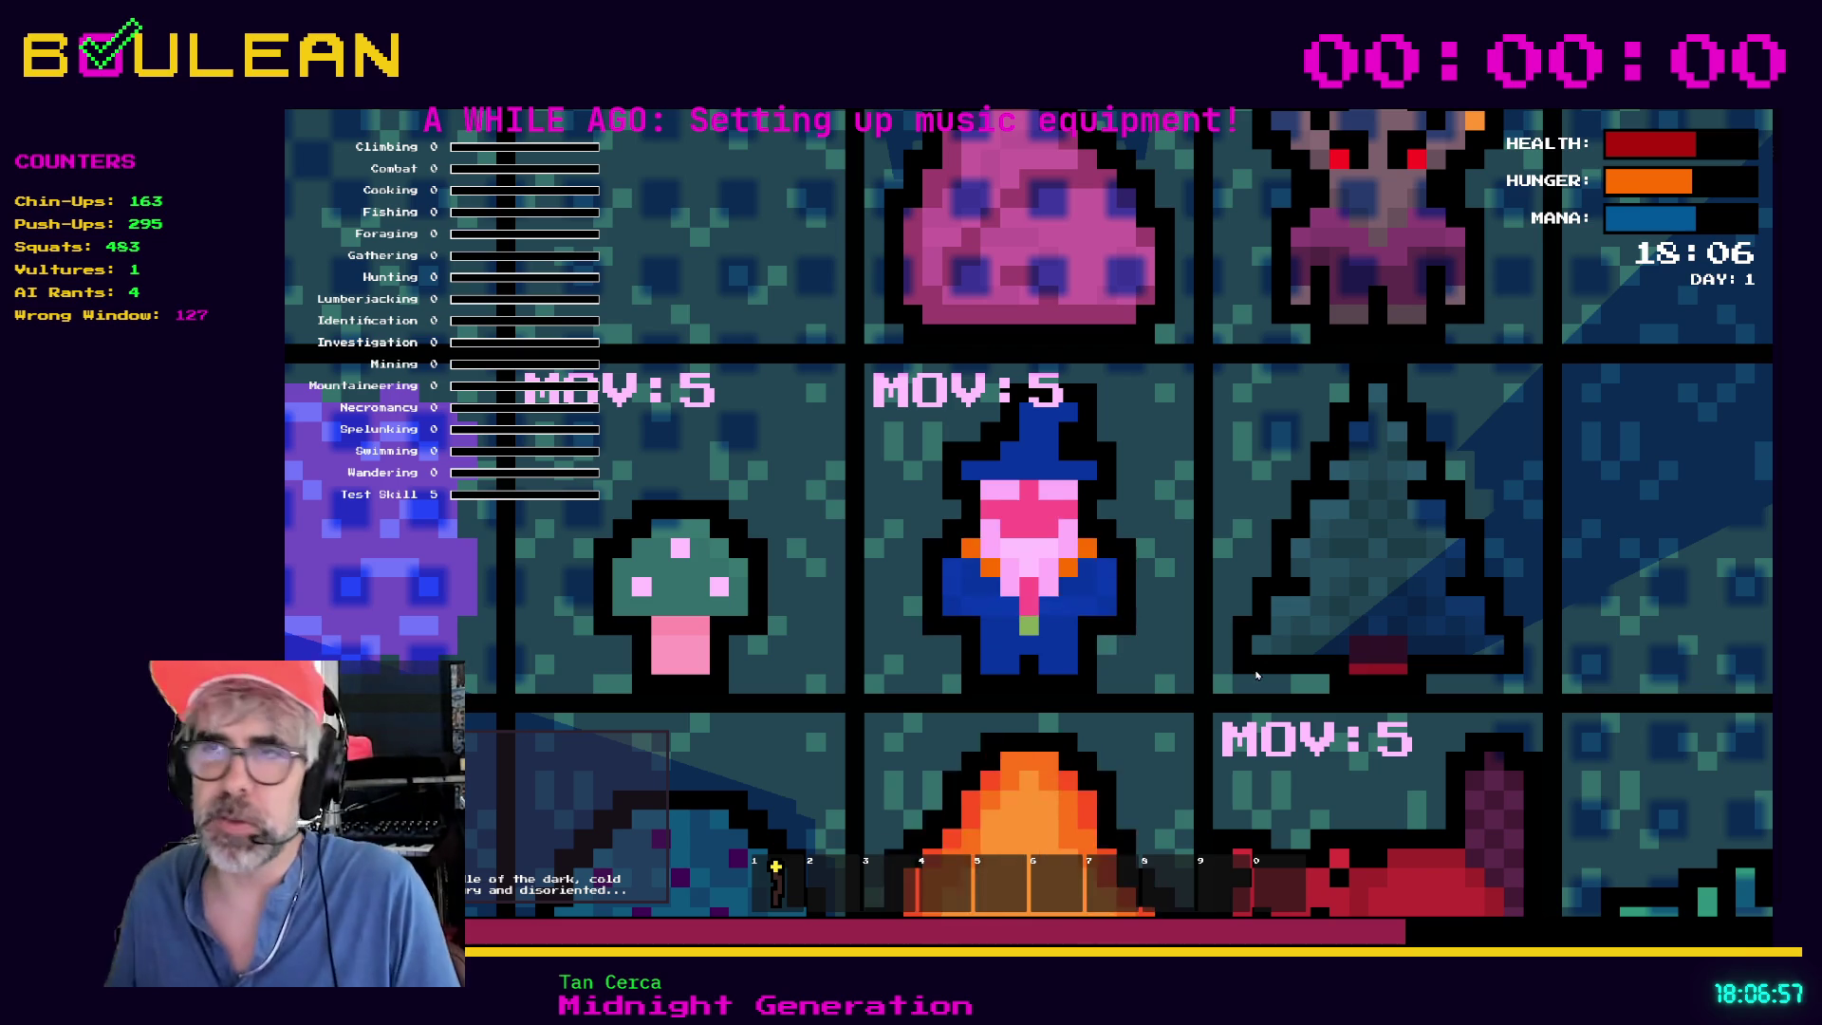
pyautogui.press('F8')
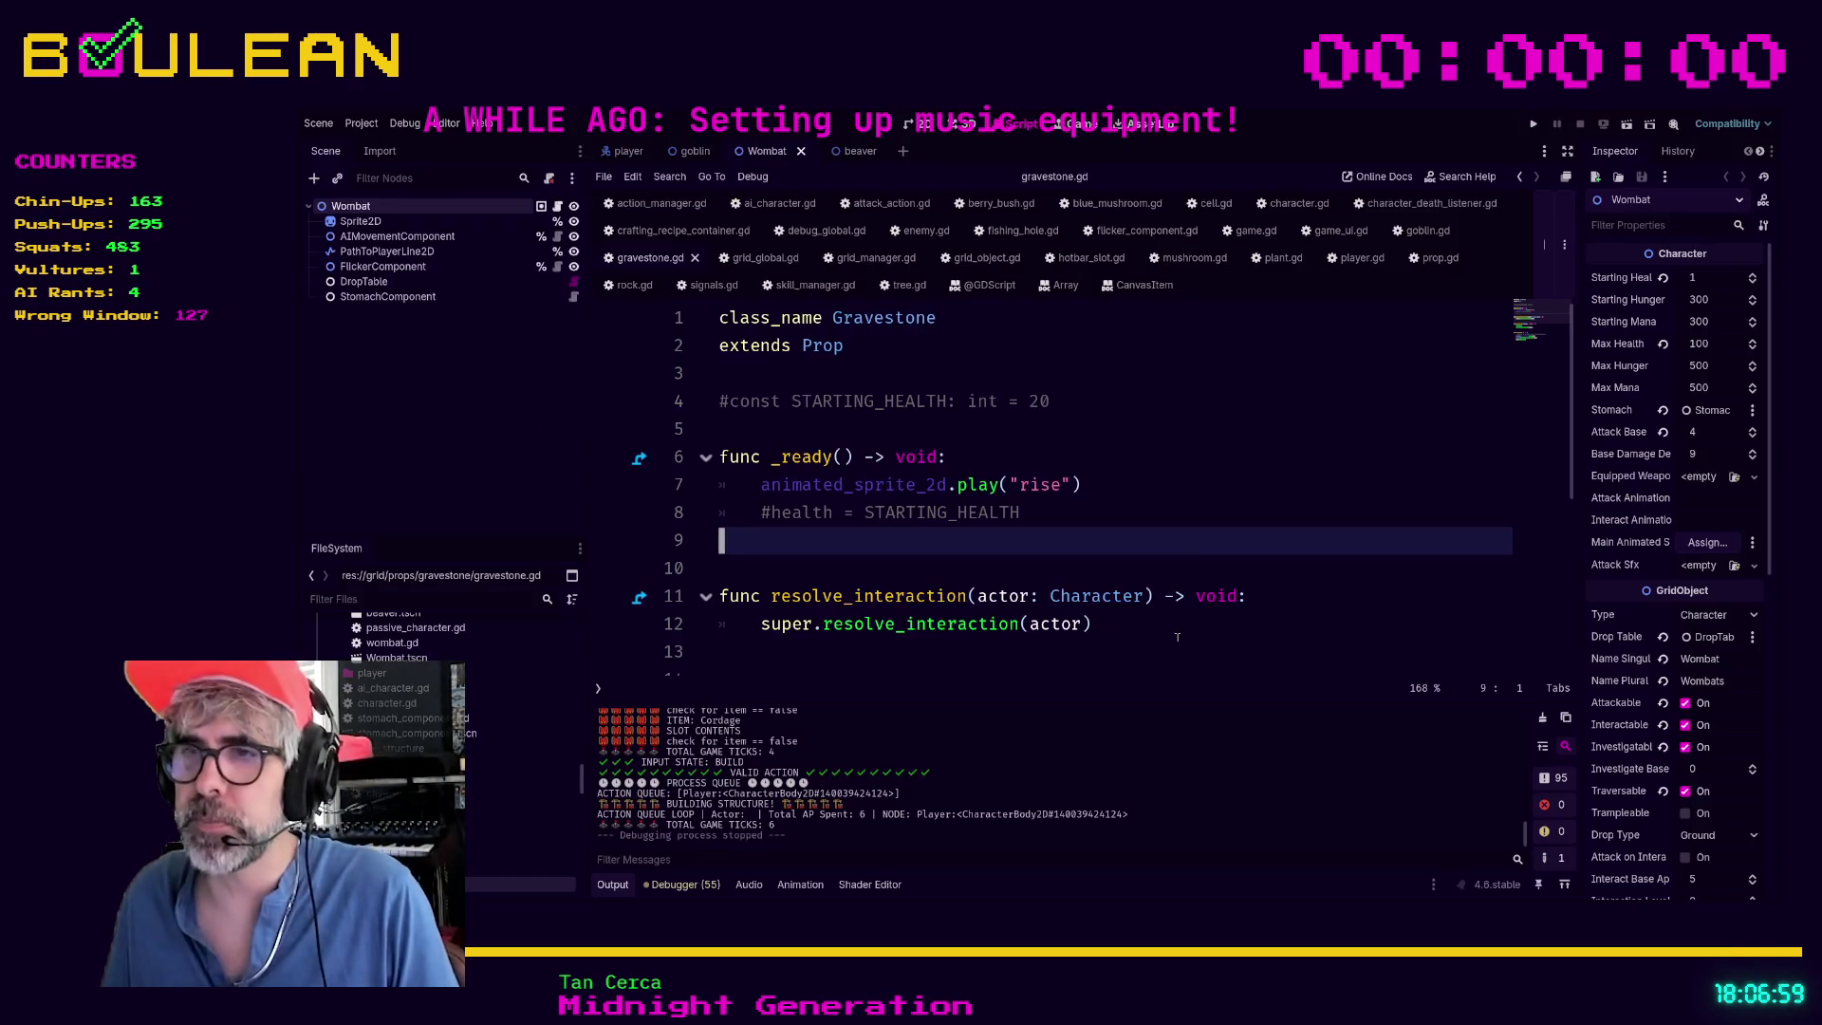
pyautogui.hotkey('alt', 'Tab')
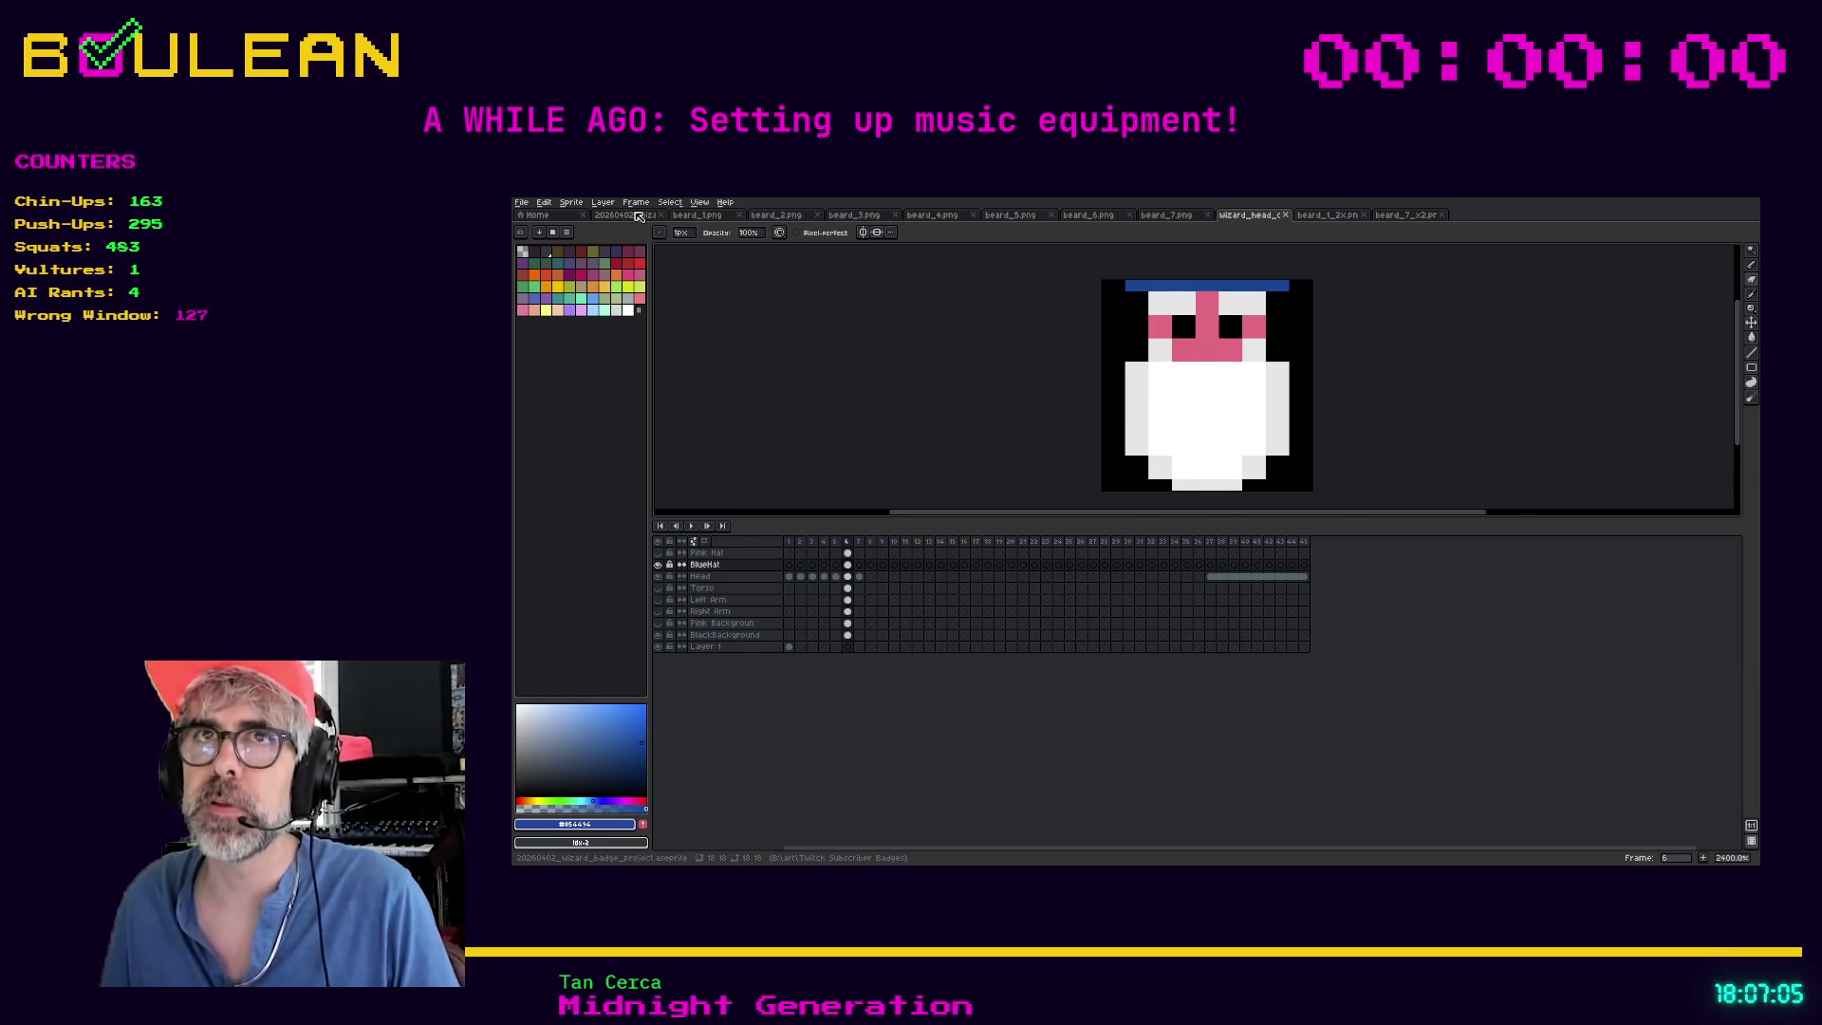
pyautogui.click(628, 215)
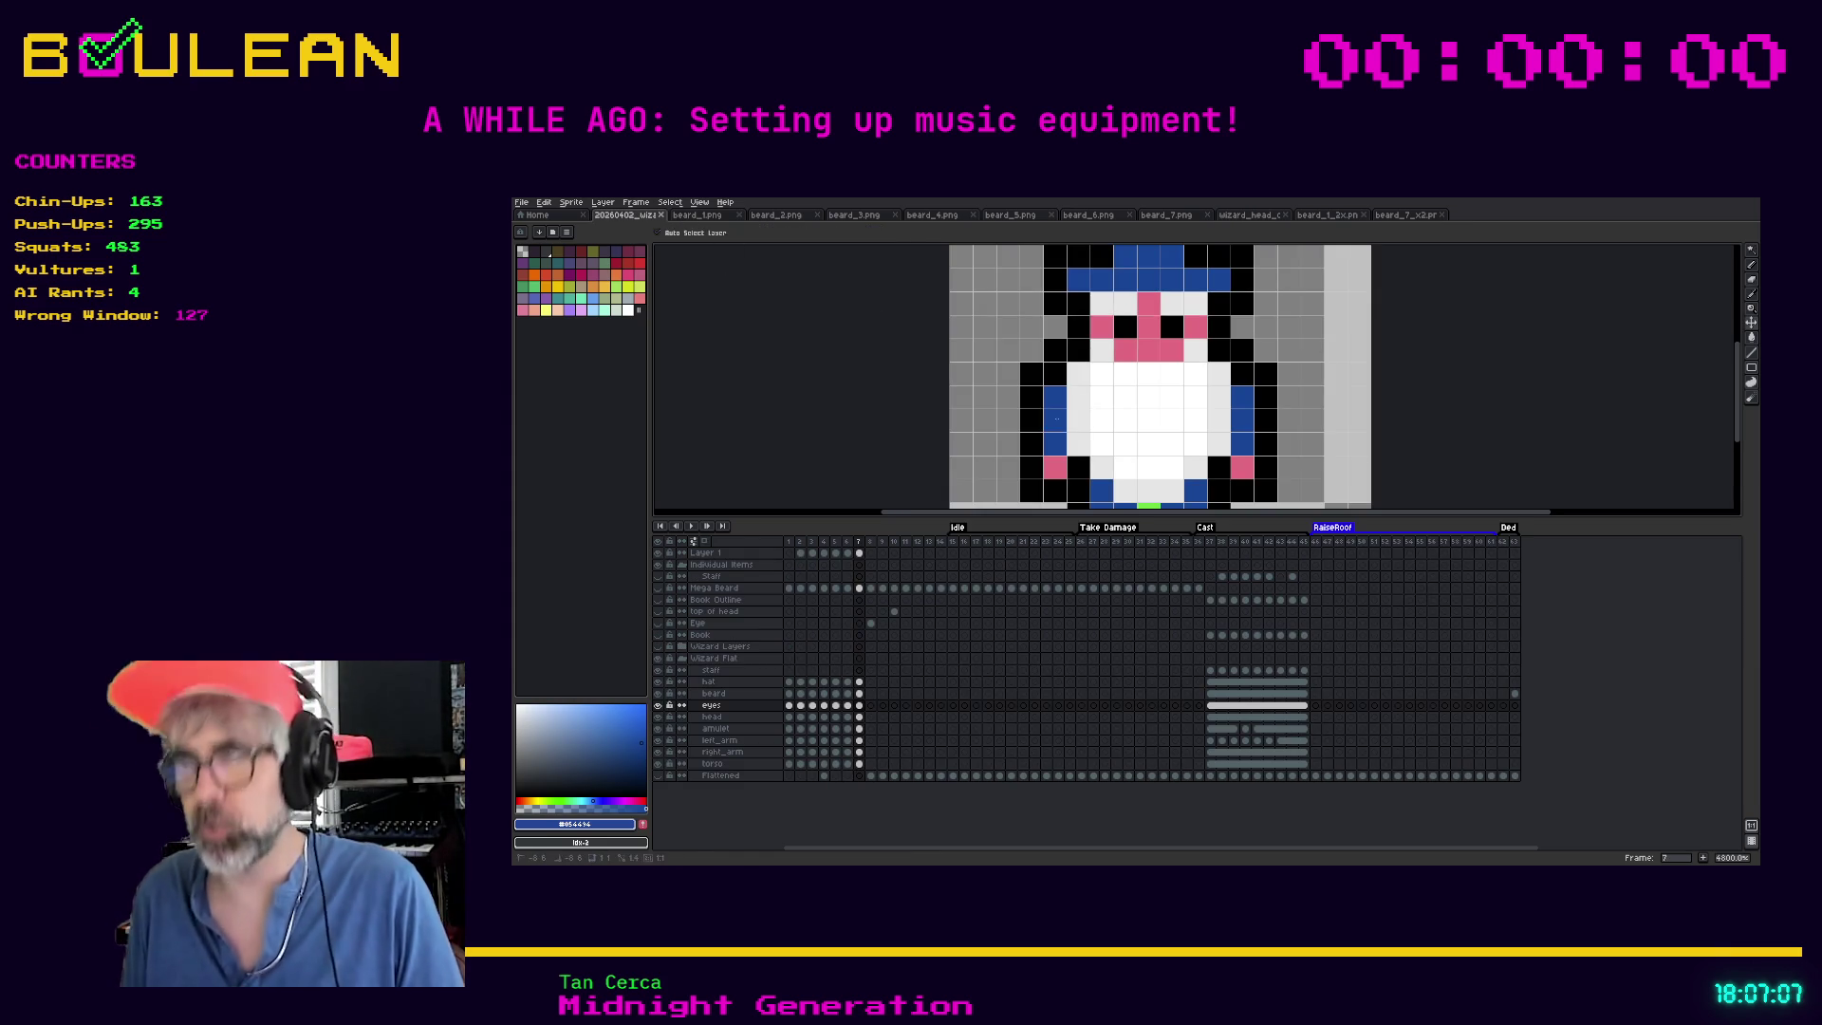
pyautogui.hotkey('ctrl', 'shift', "'")
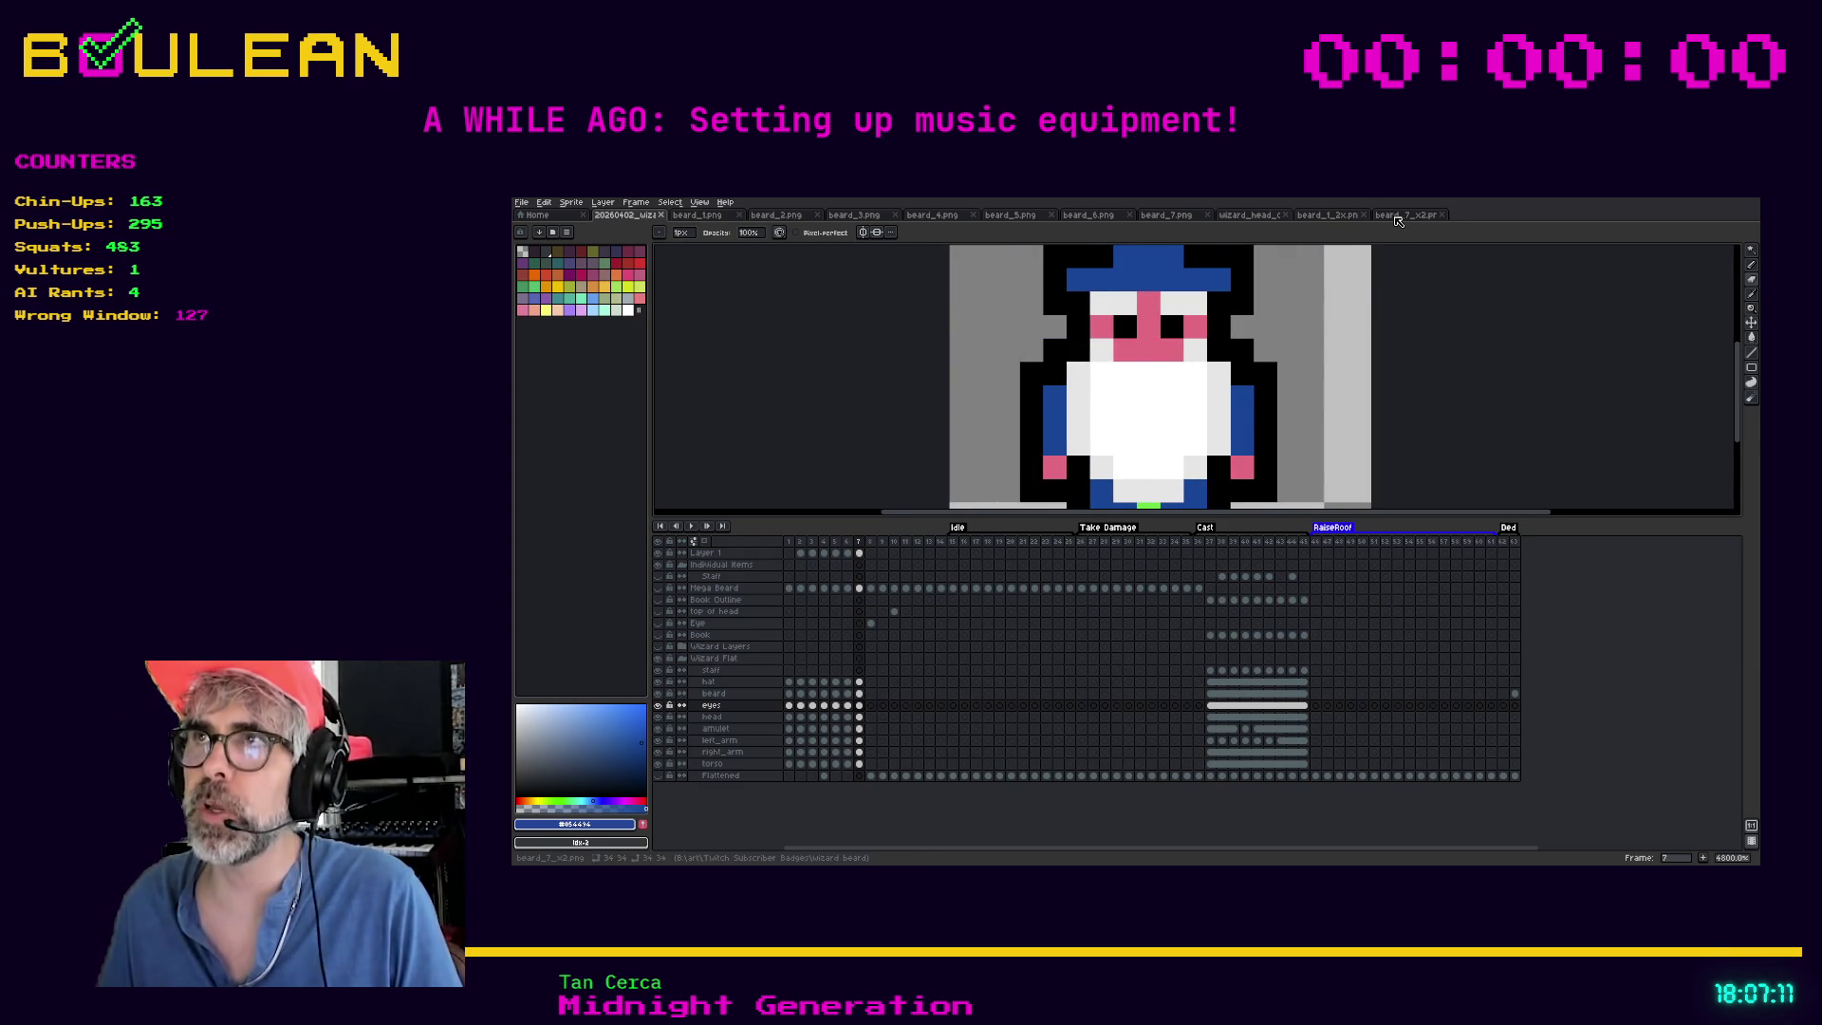
pyautogui.click(1405, 215)
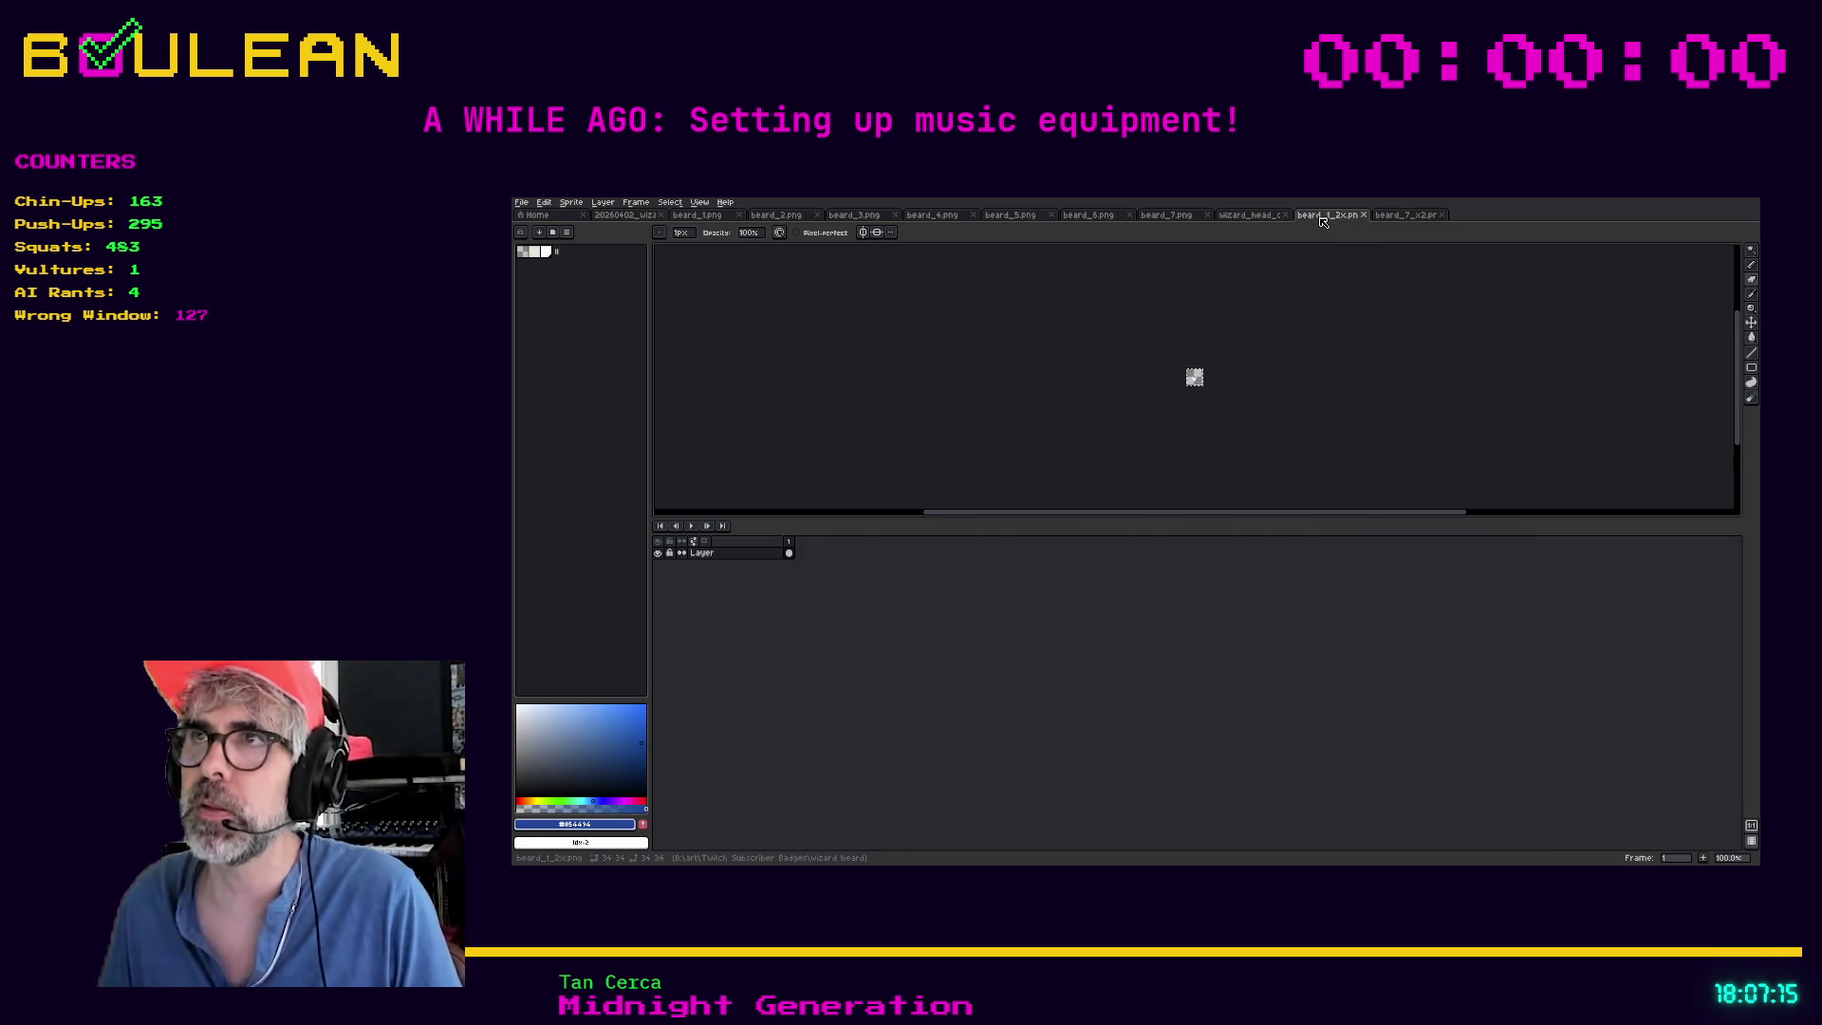
pyautogui.click(1253, 219)
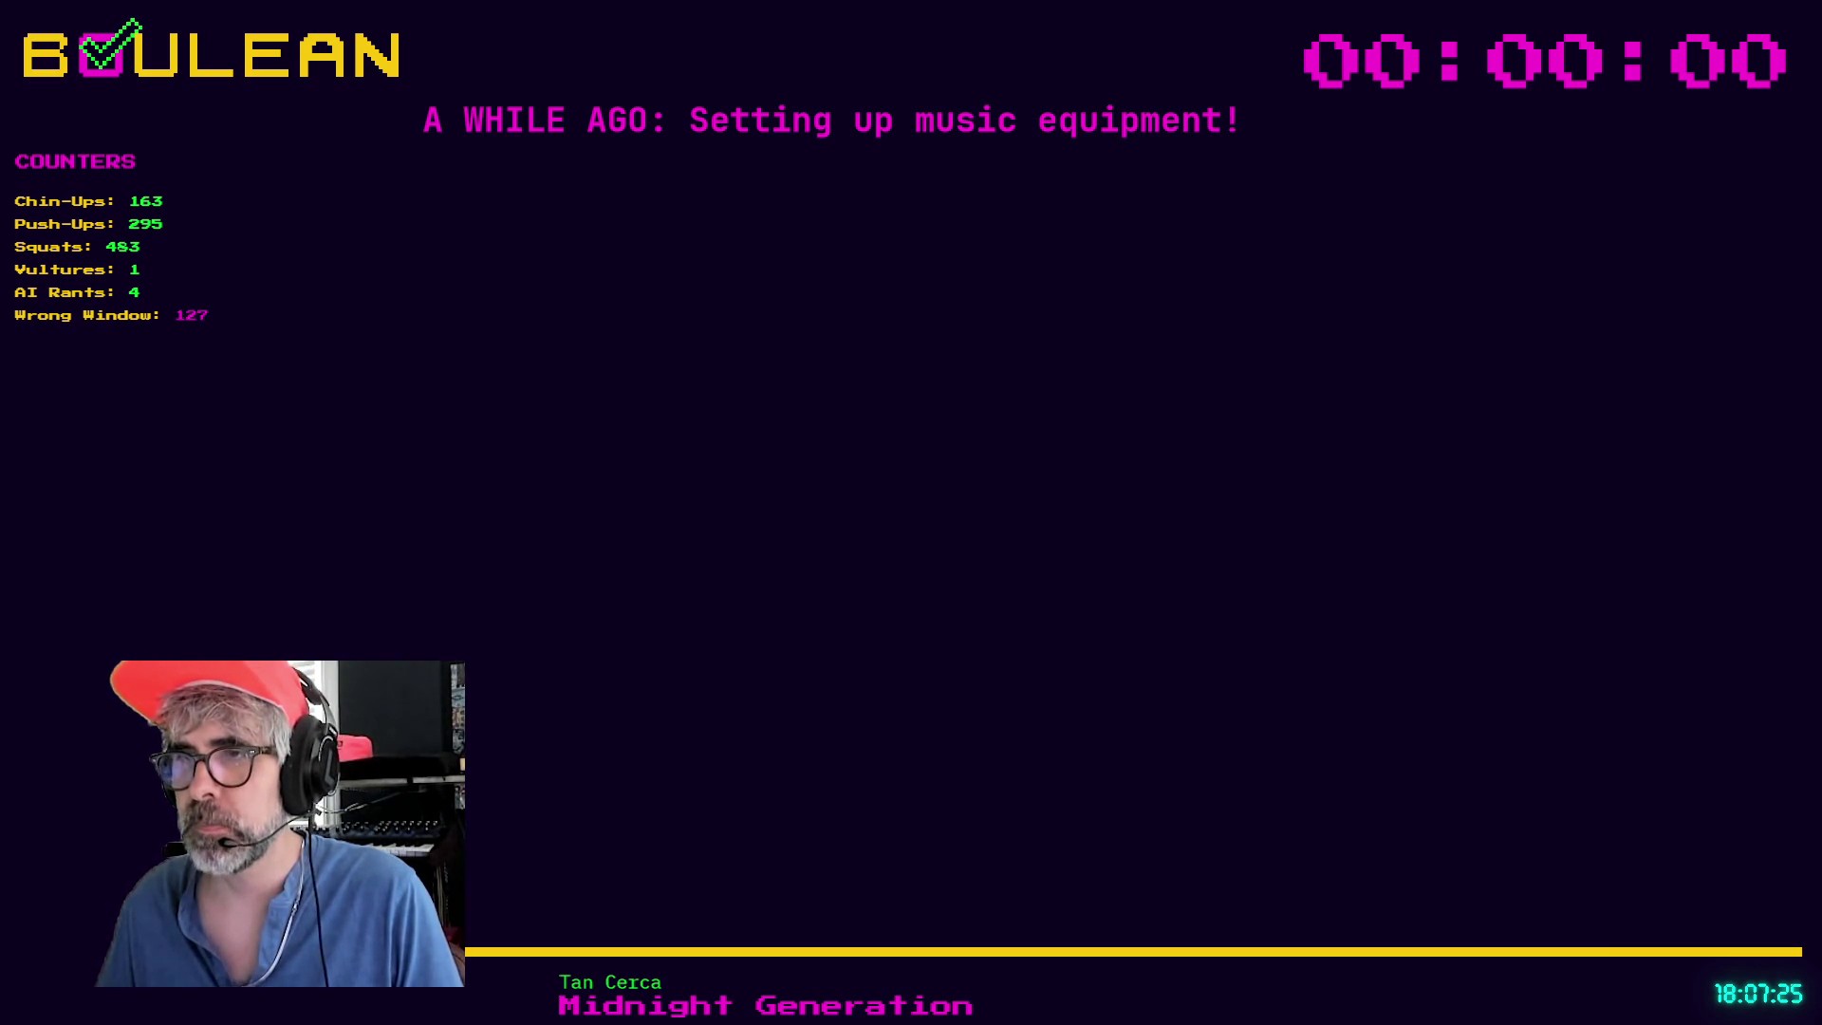
# Relaunch the Godot game with F5 to test the wizard sprite on the forest map
pyautogui.press('F5')
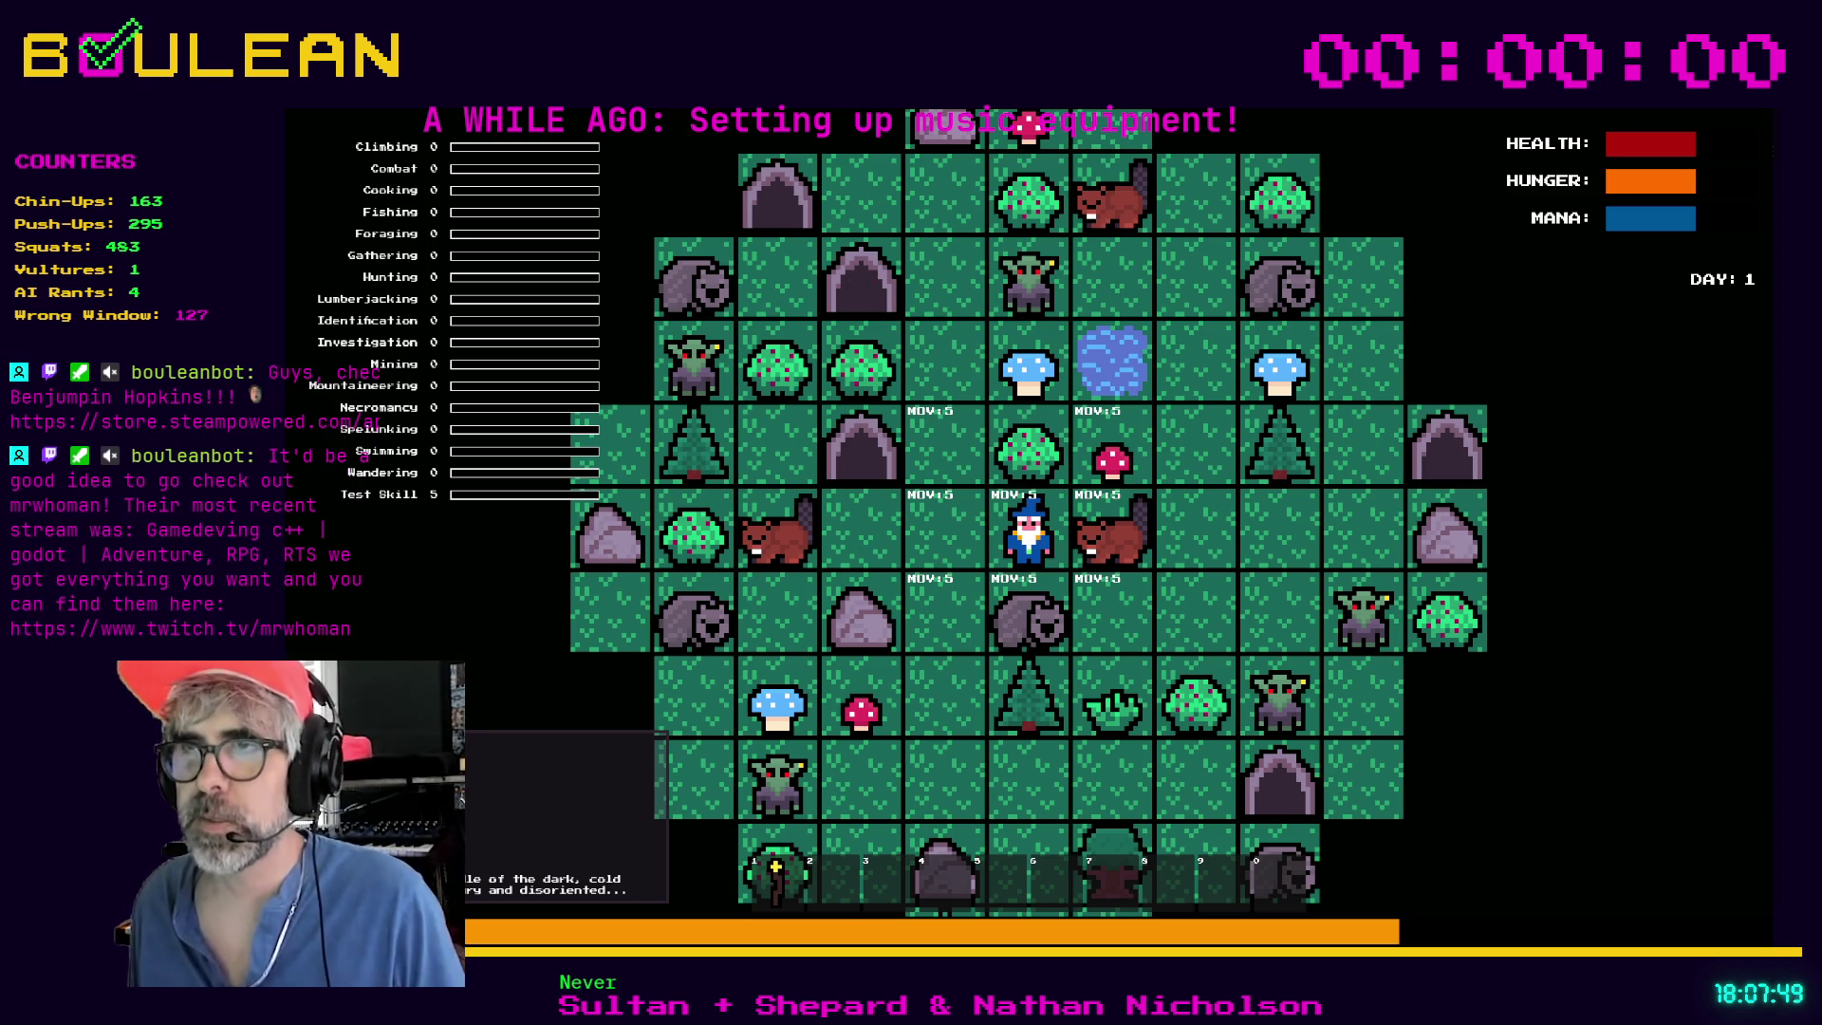
# Craft a campfire and place it on the BUI:2 tile left of the wizard
pyautogui.press('c')
pyautogui.click(1092, 406)
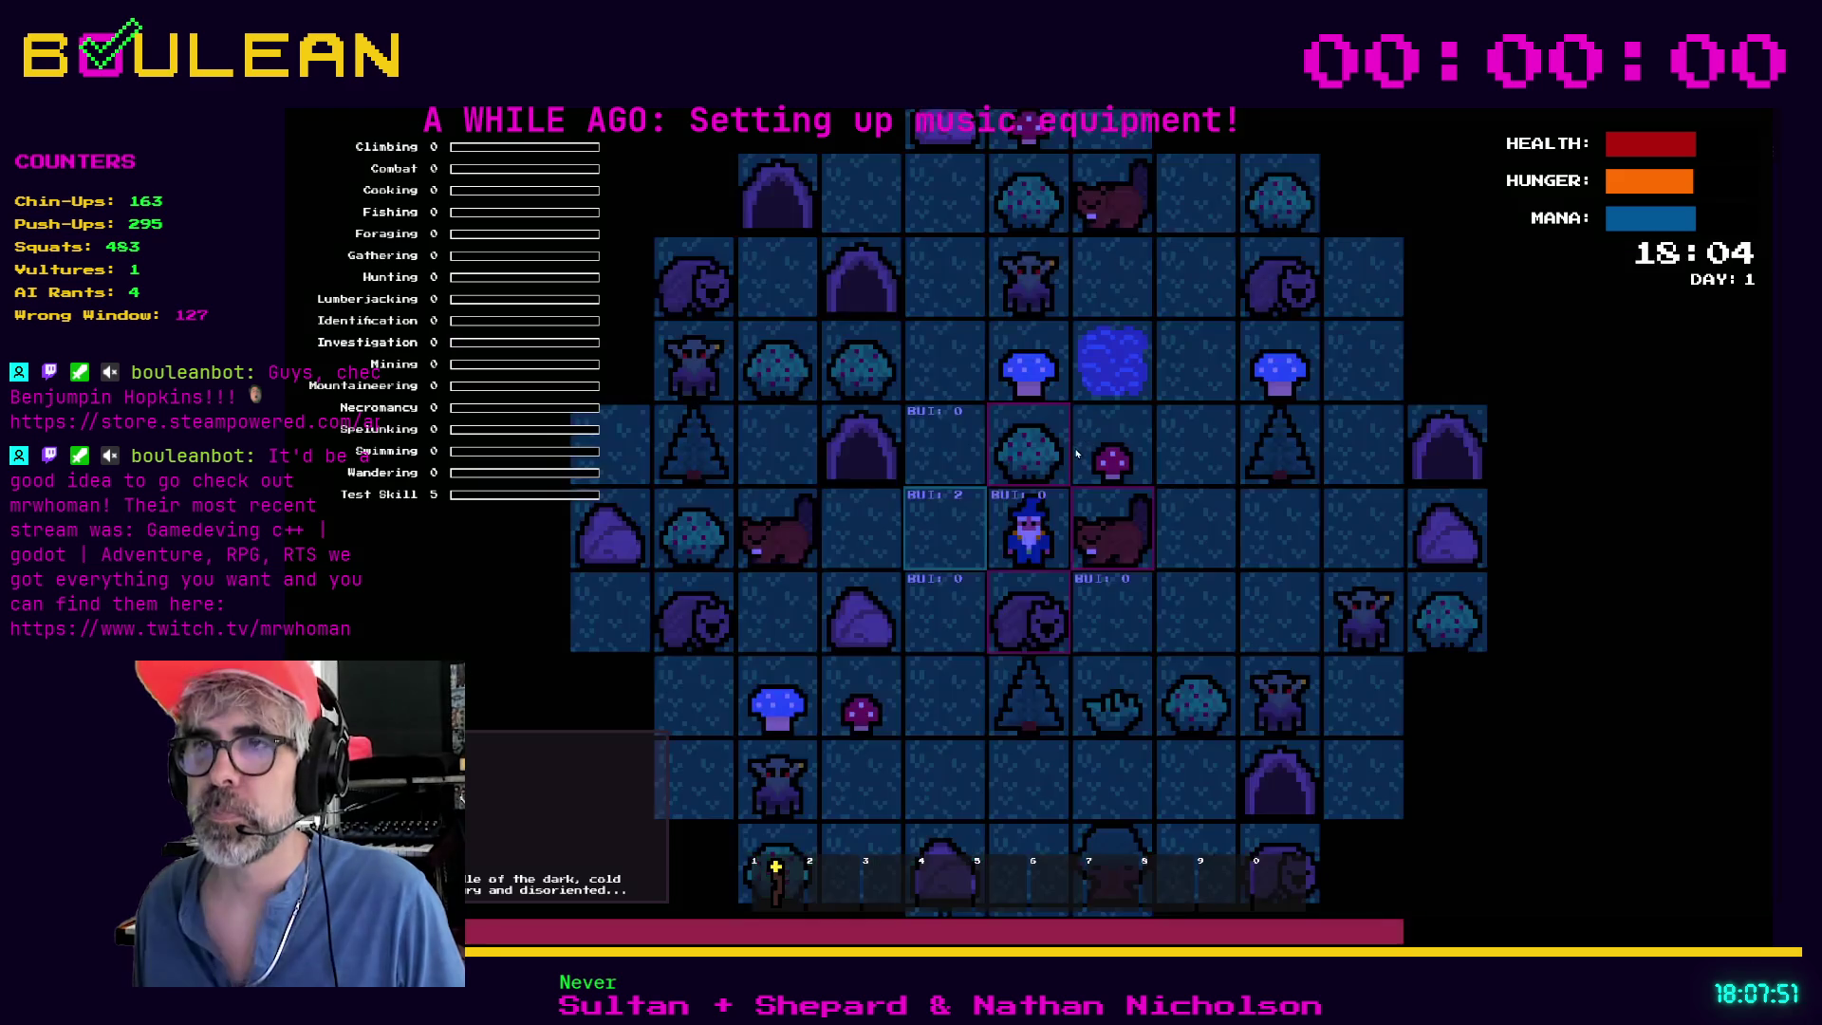
pyautogui.press('Return')
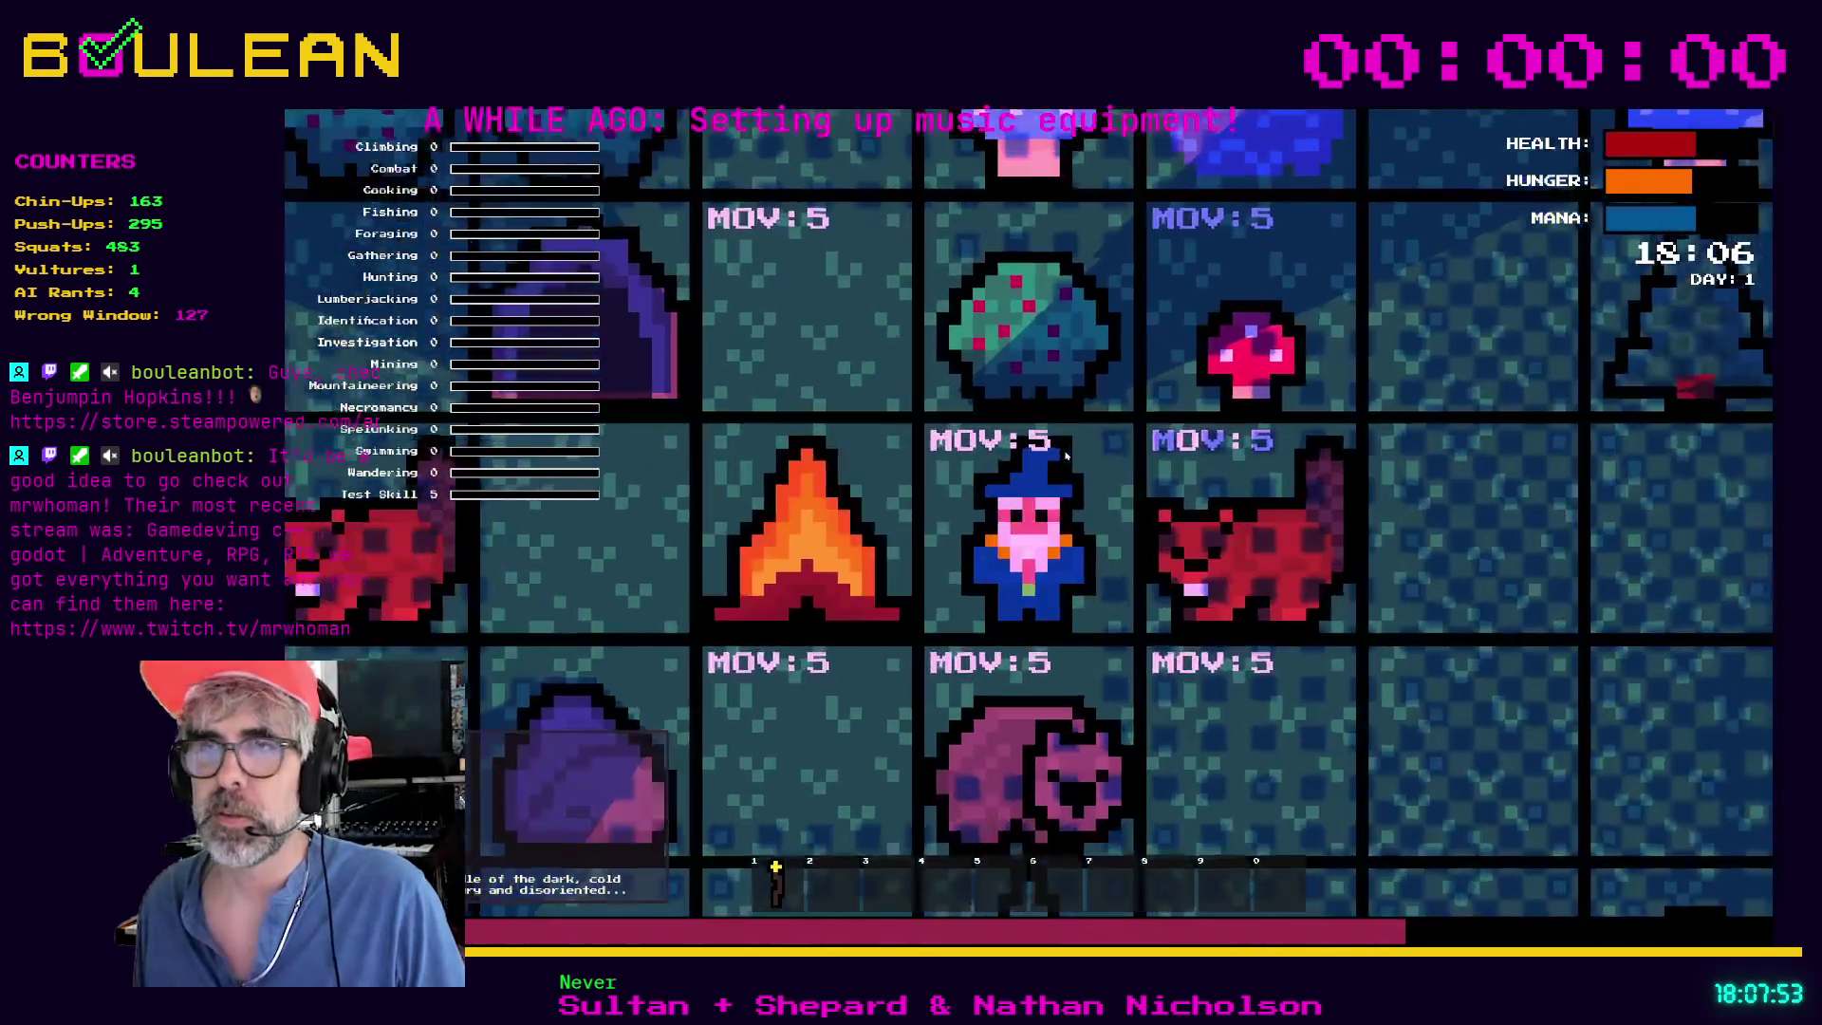
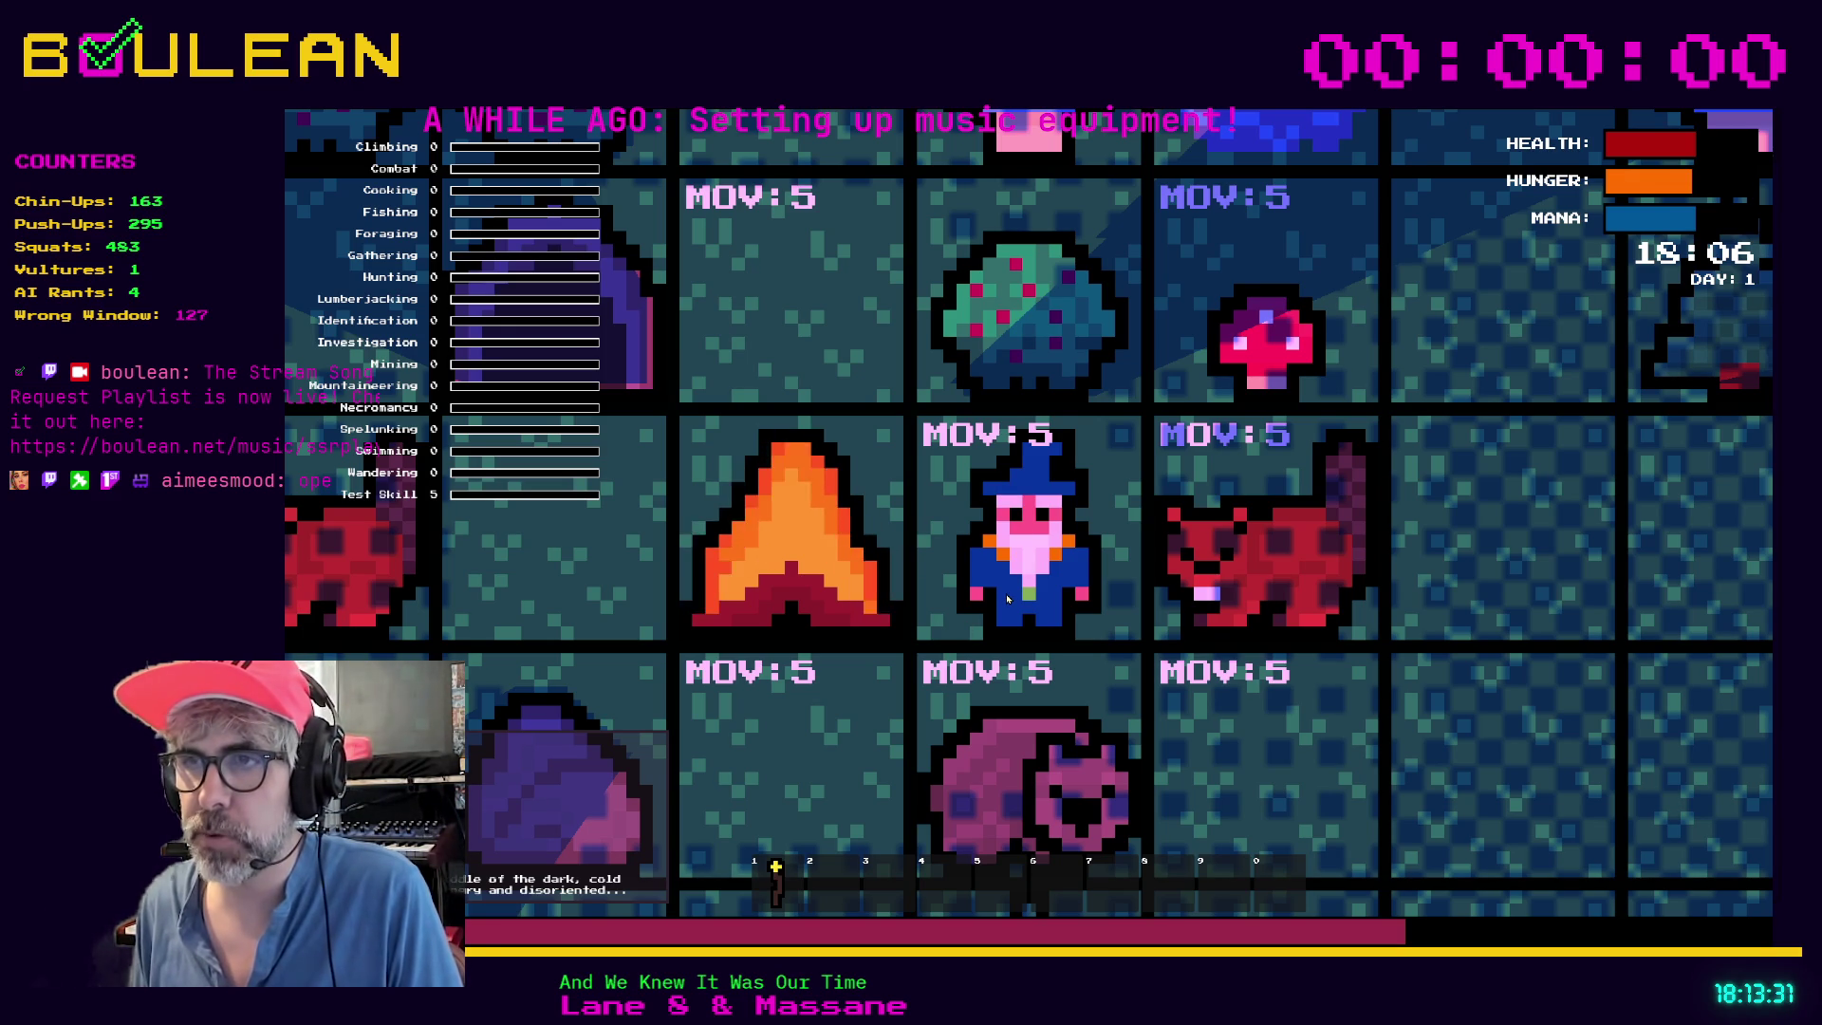
# Stop the running Godot game and switch over to the wizard head sprite
pyautogui.press('F8')
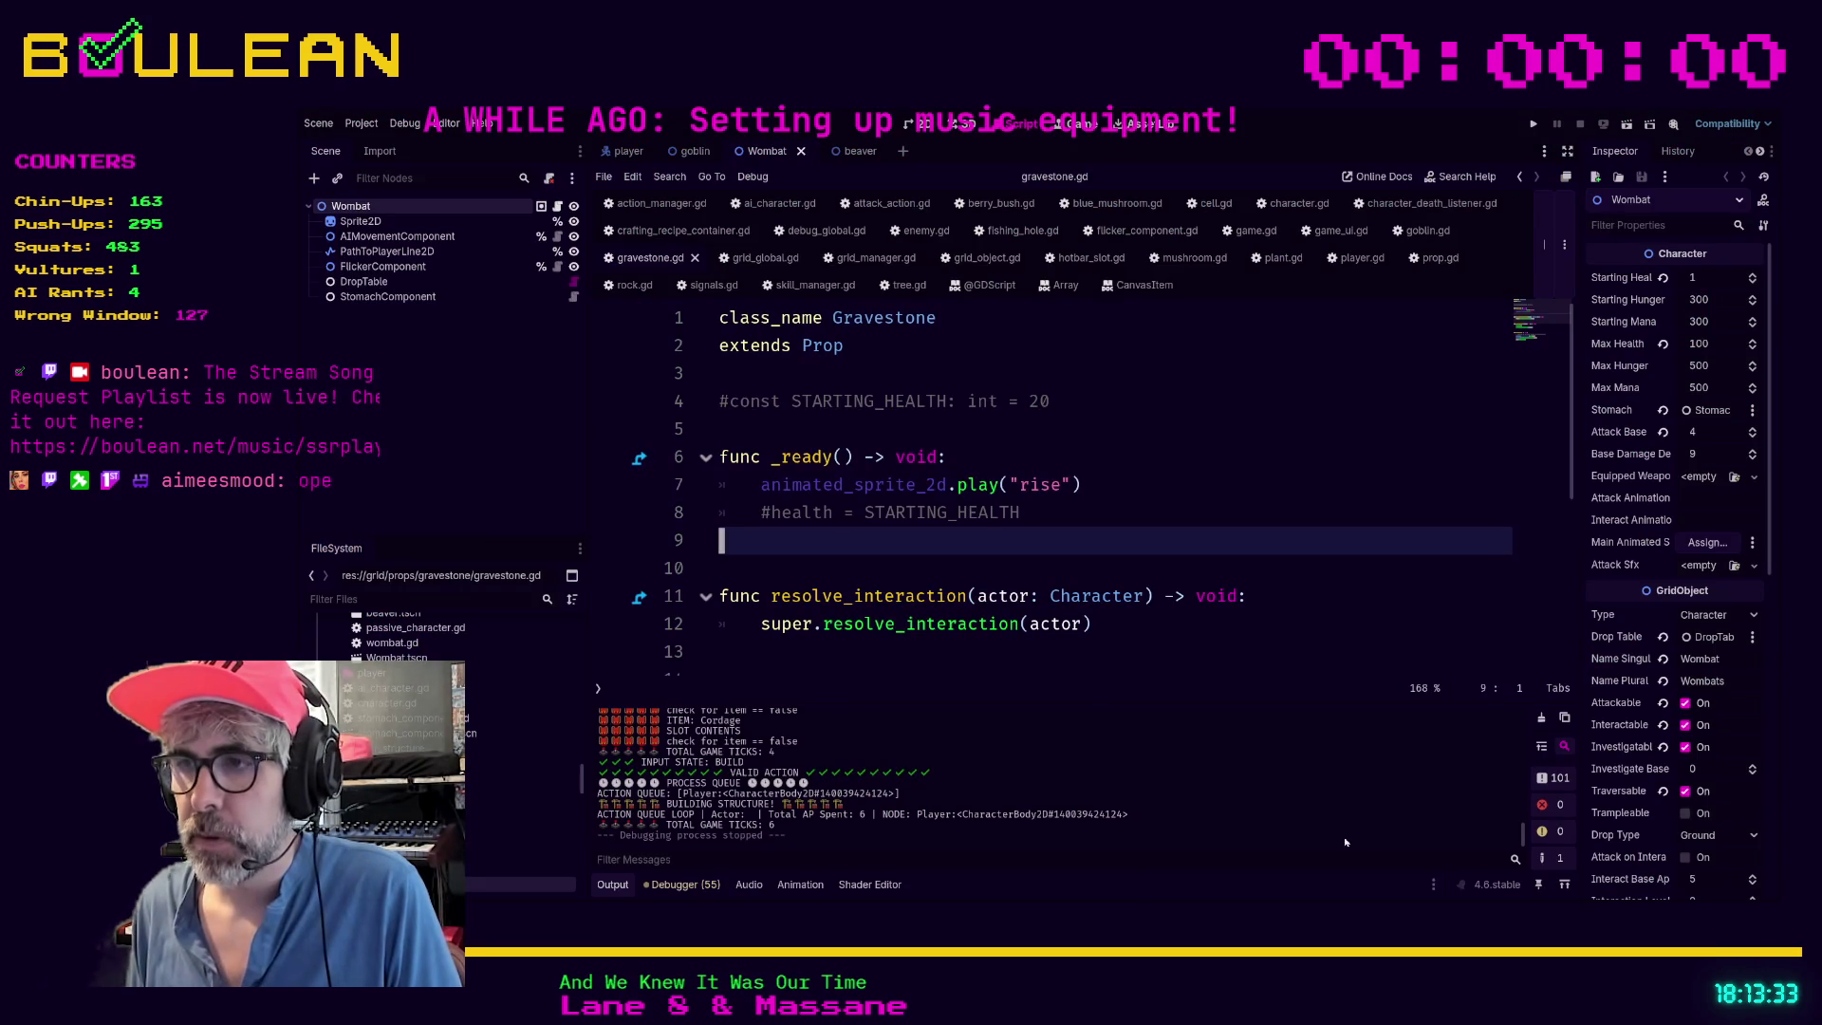
pyautogui.hotkey('alt', 'Tab')
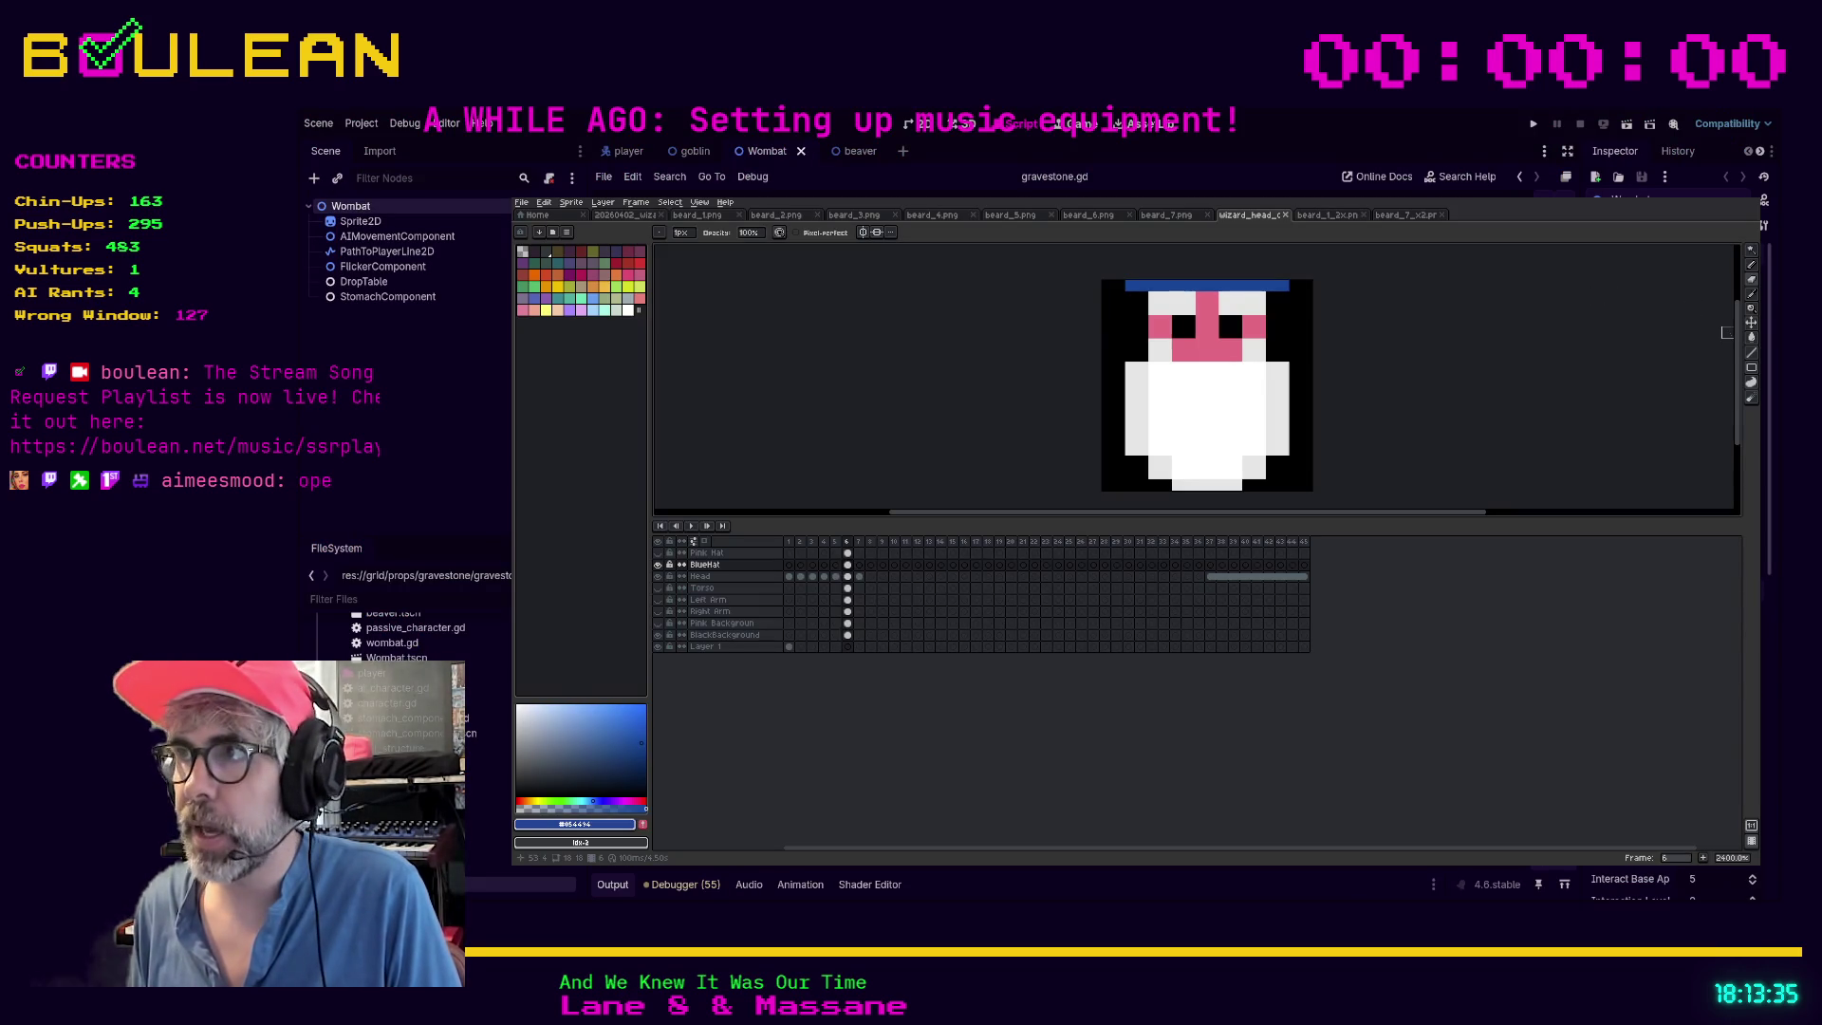
# Scroll around the wizard head canvas and play its animation
pyautogui.scroll(1, 1740, 346)
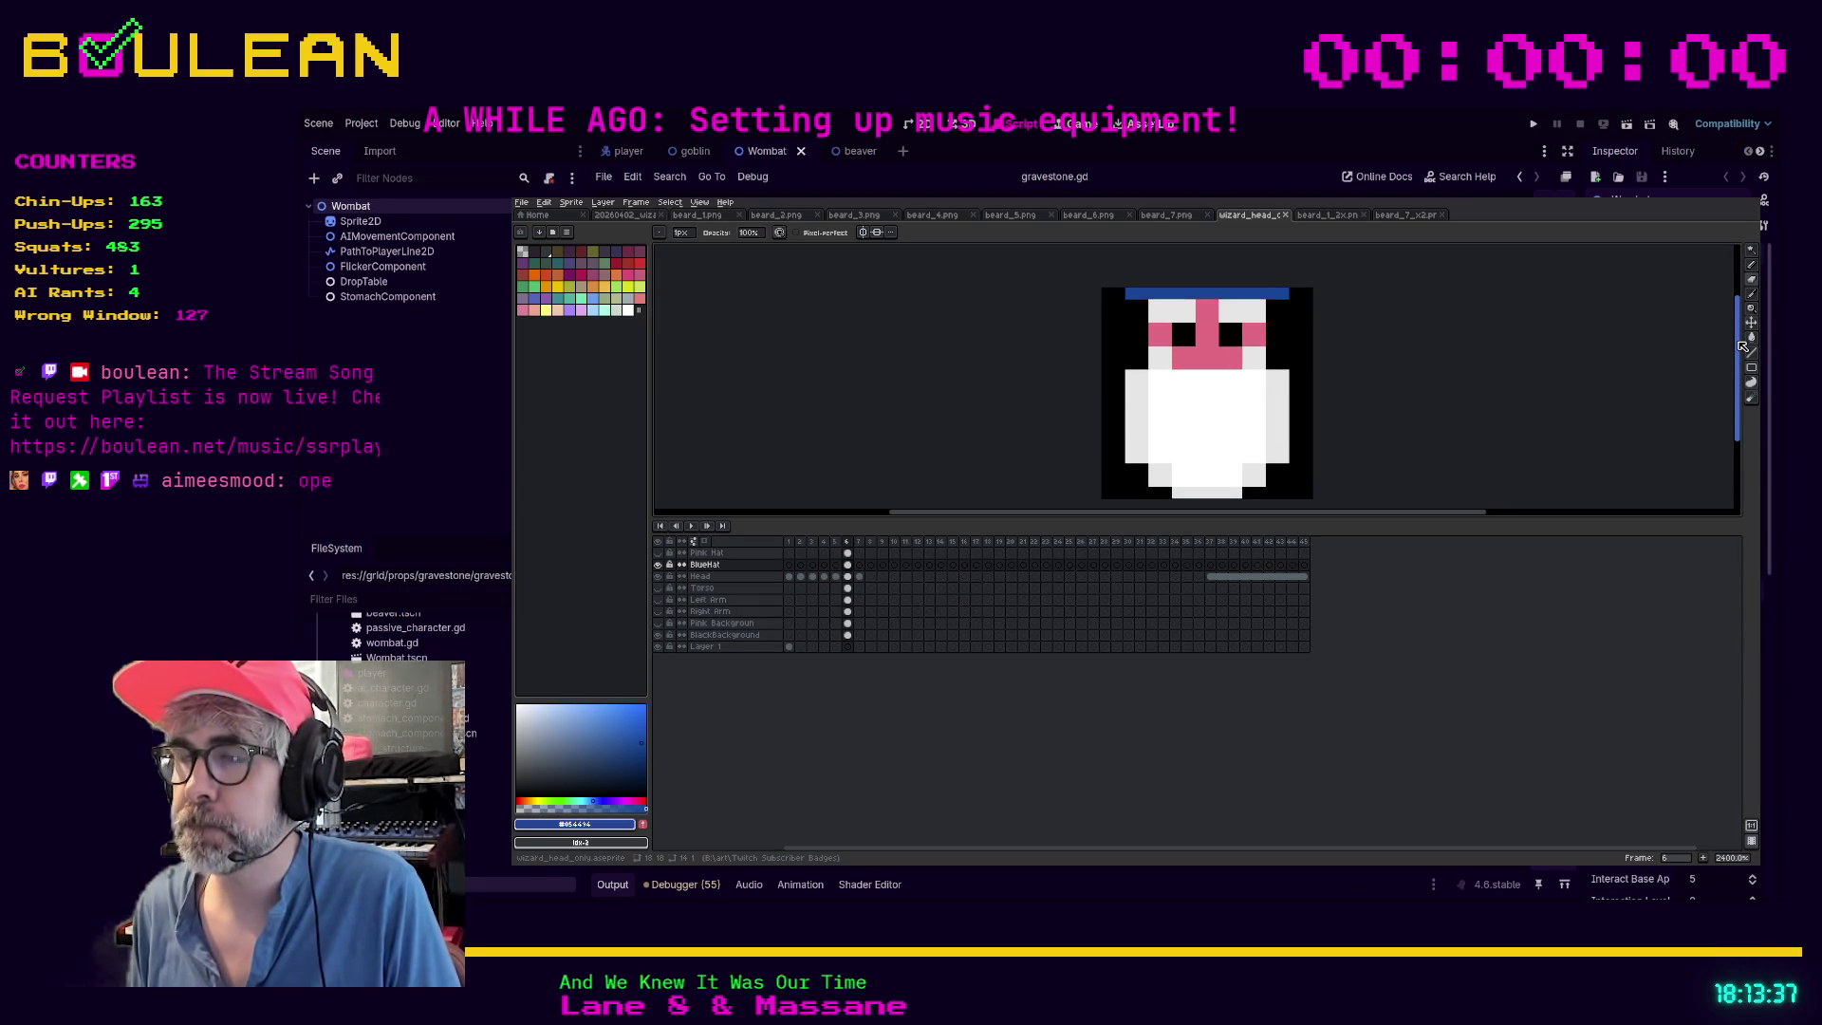
pyautogui.scroll(-1, 1740, 346)
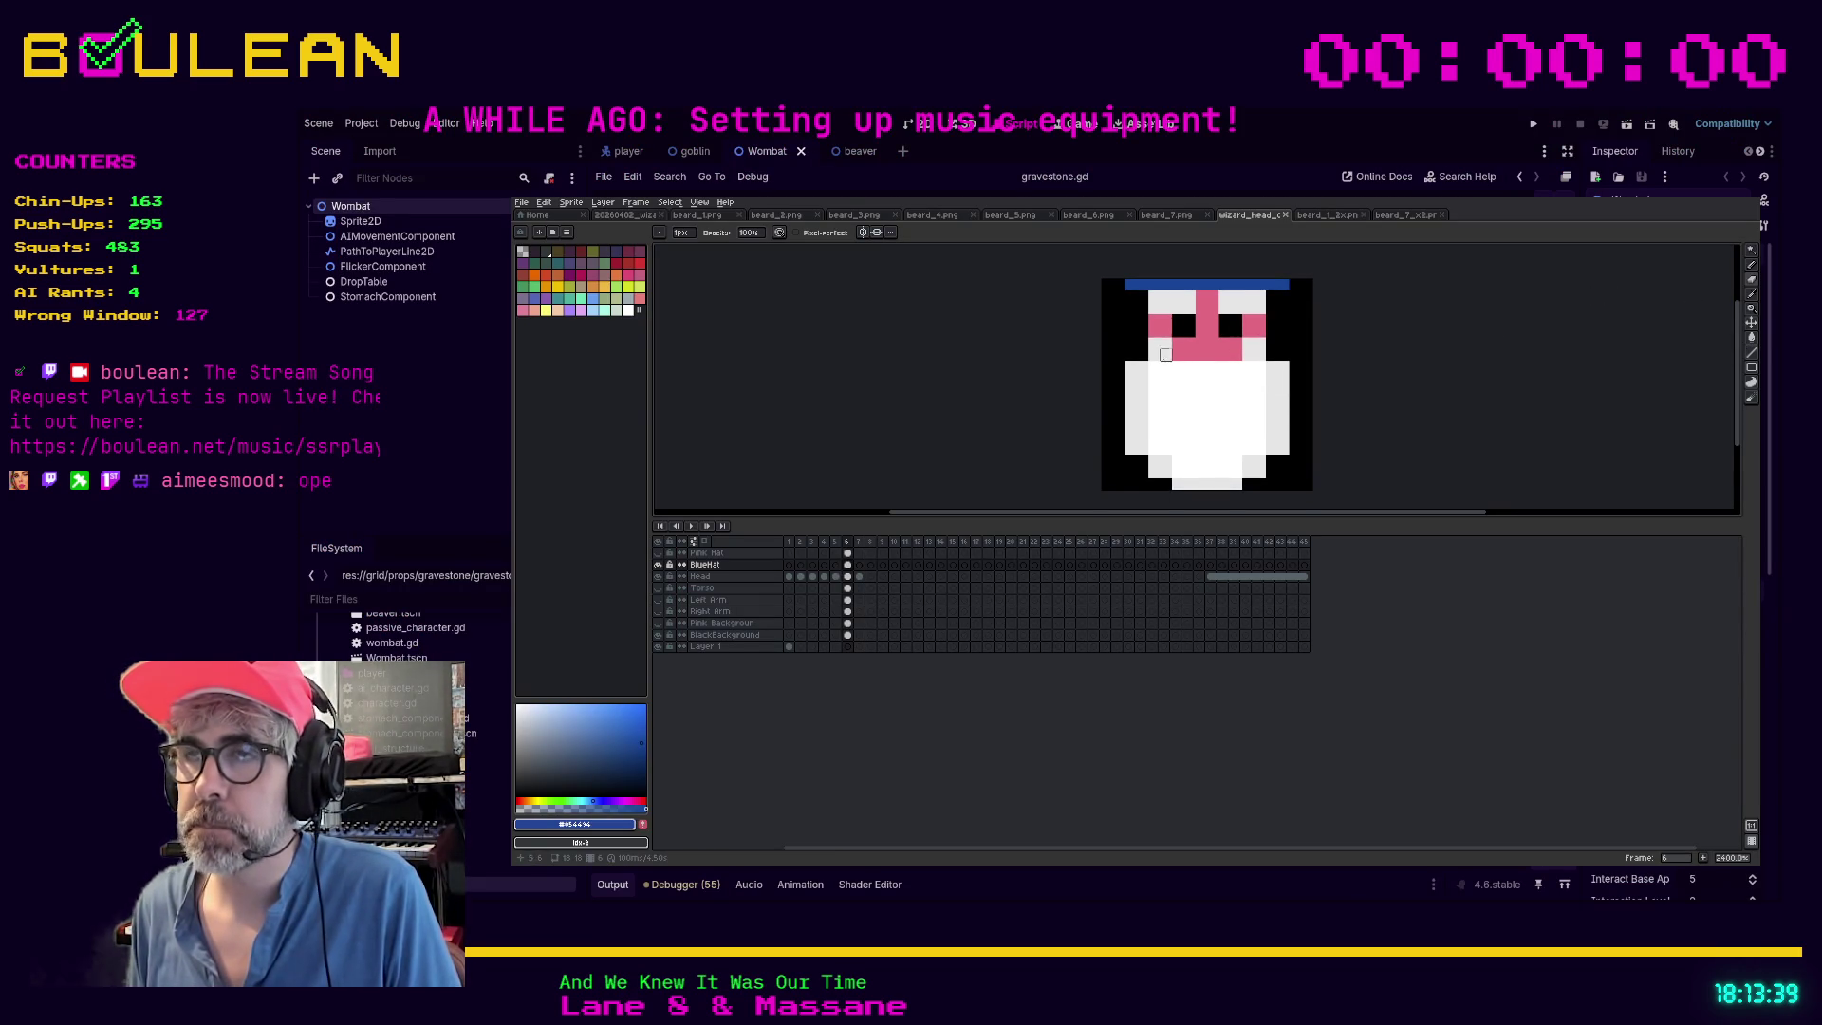
pyautogui.scroll(1, 1106, 378)
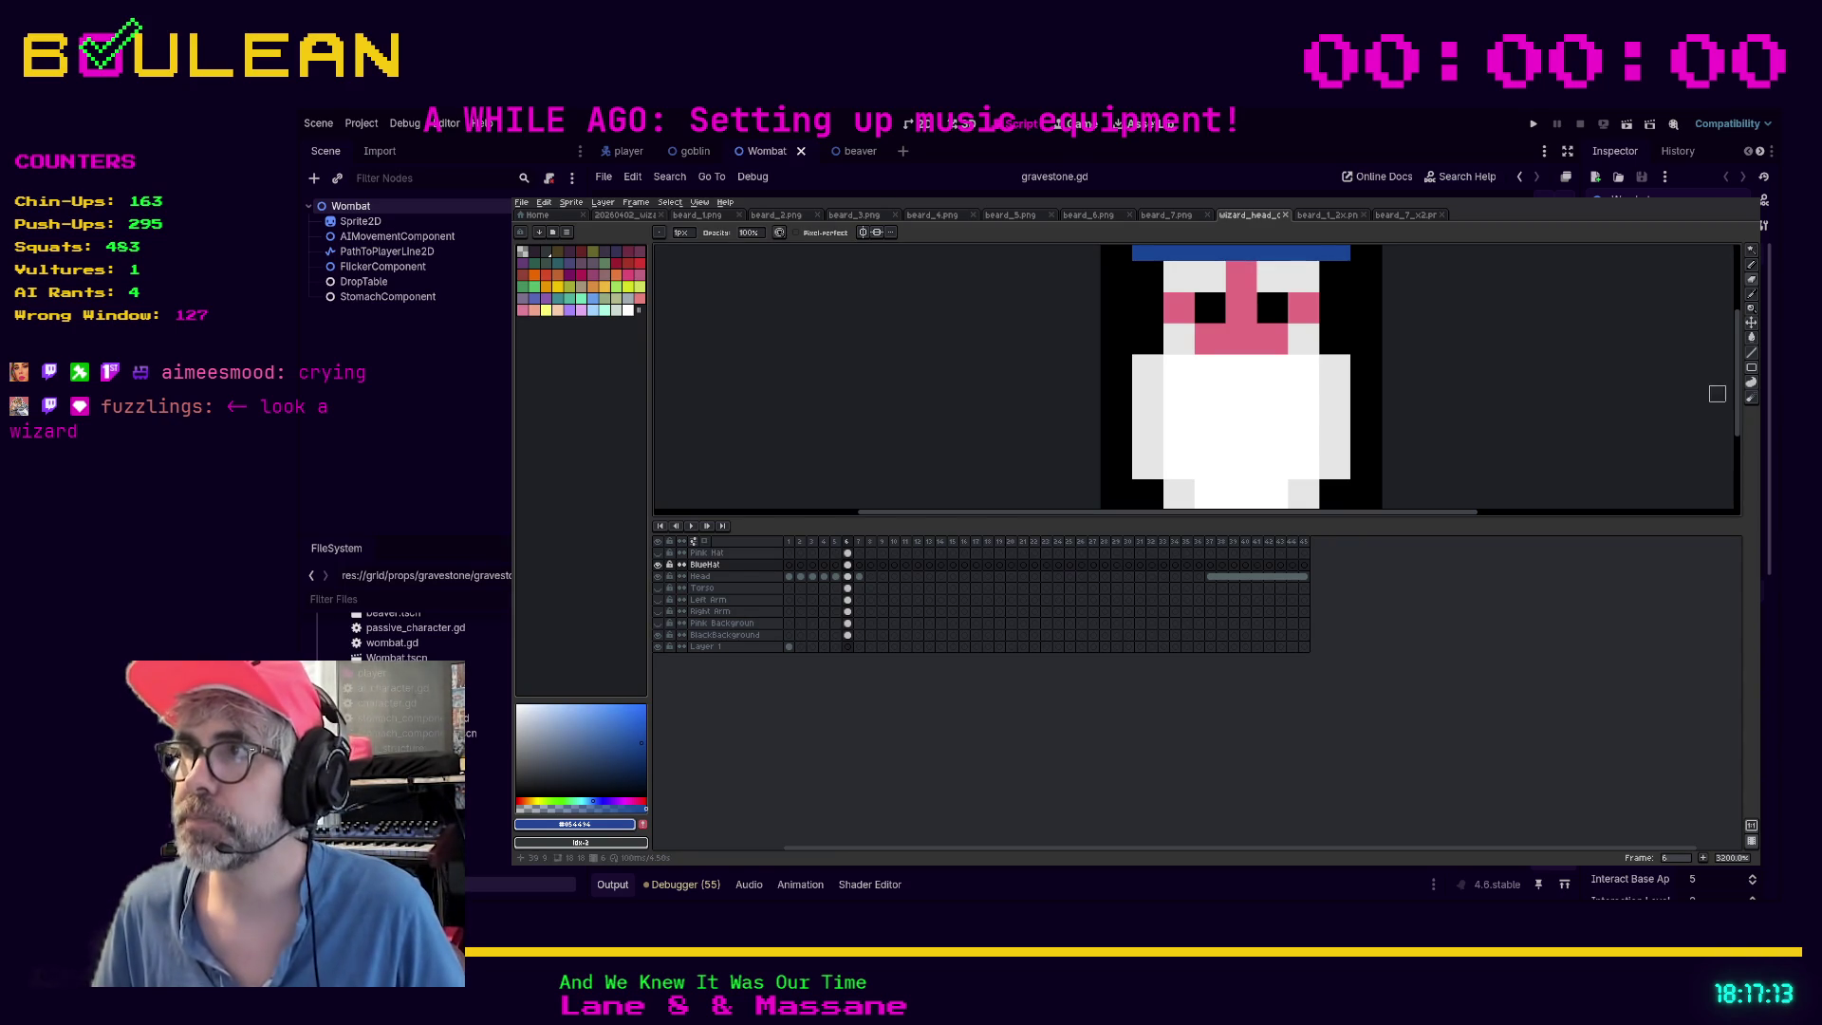
pyautogui.press('Return')
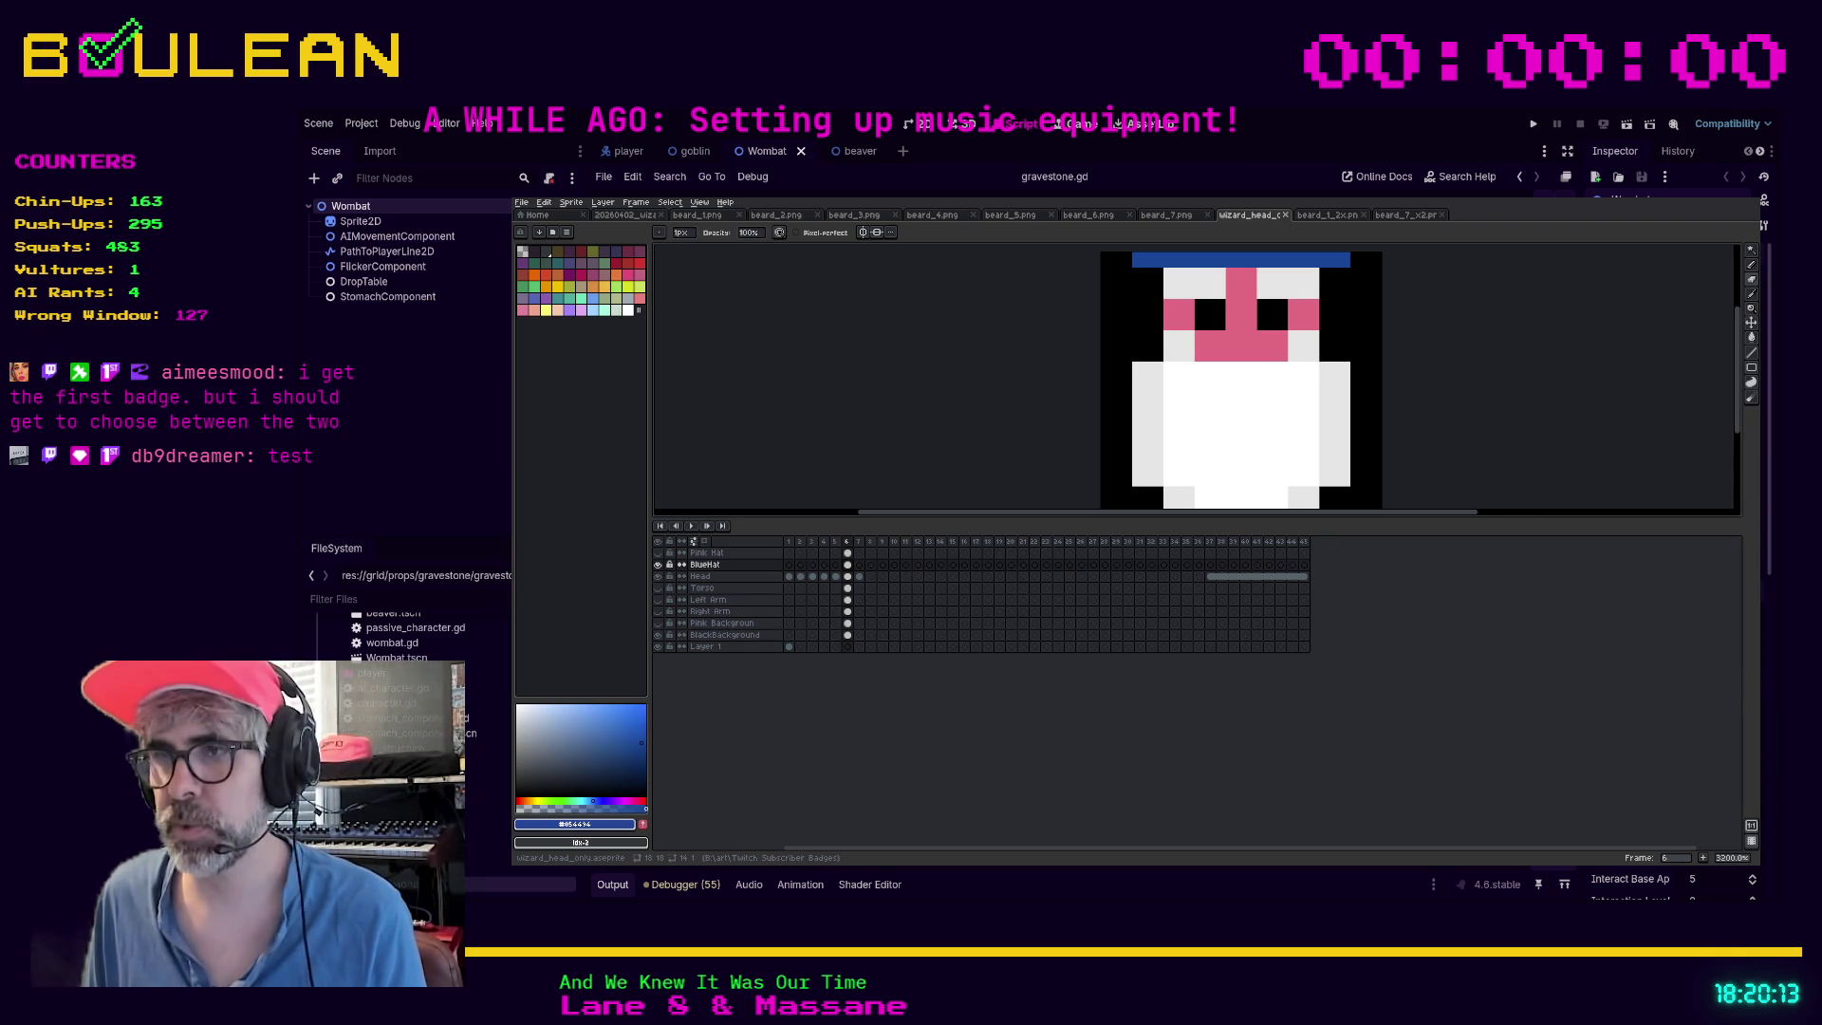
# Switch away from Aseprite to the browser showing Google Maps
pyautogui.hotkey('alt', 'Tab')
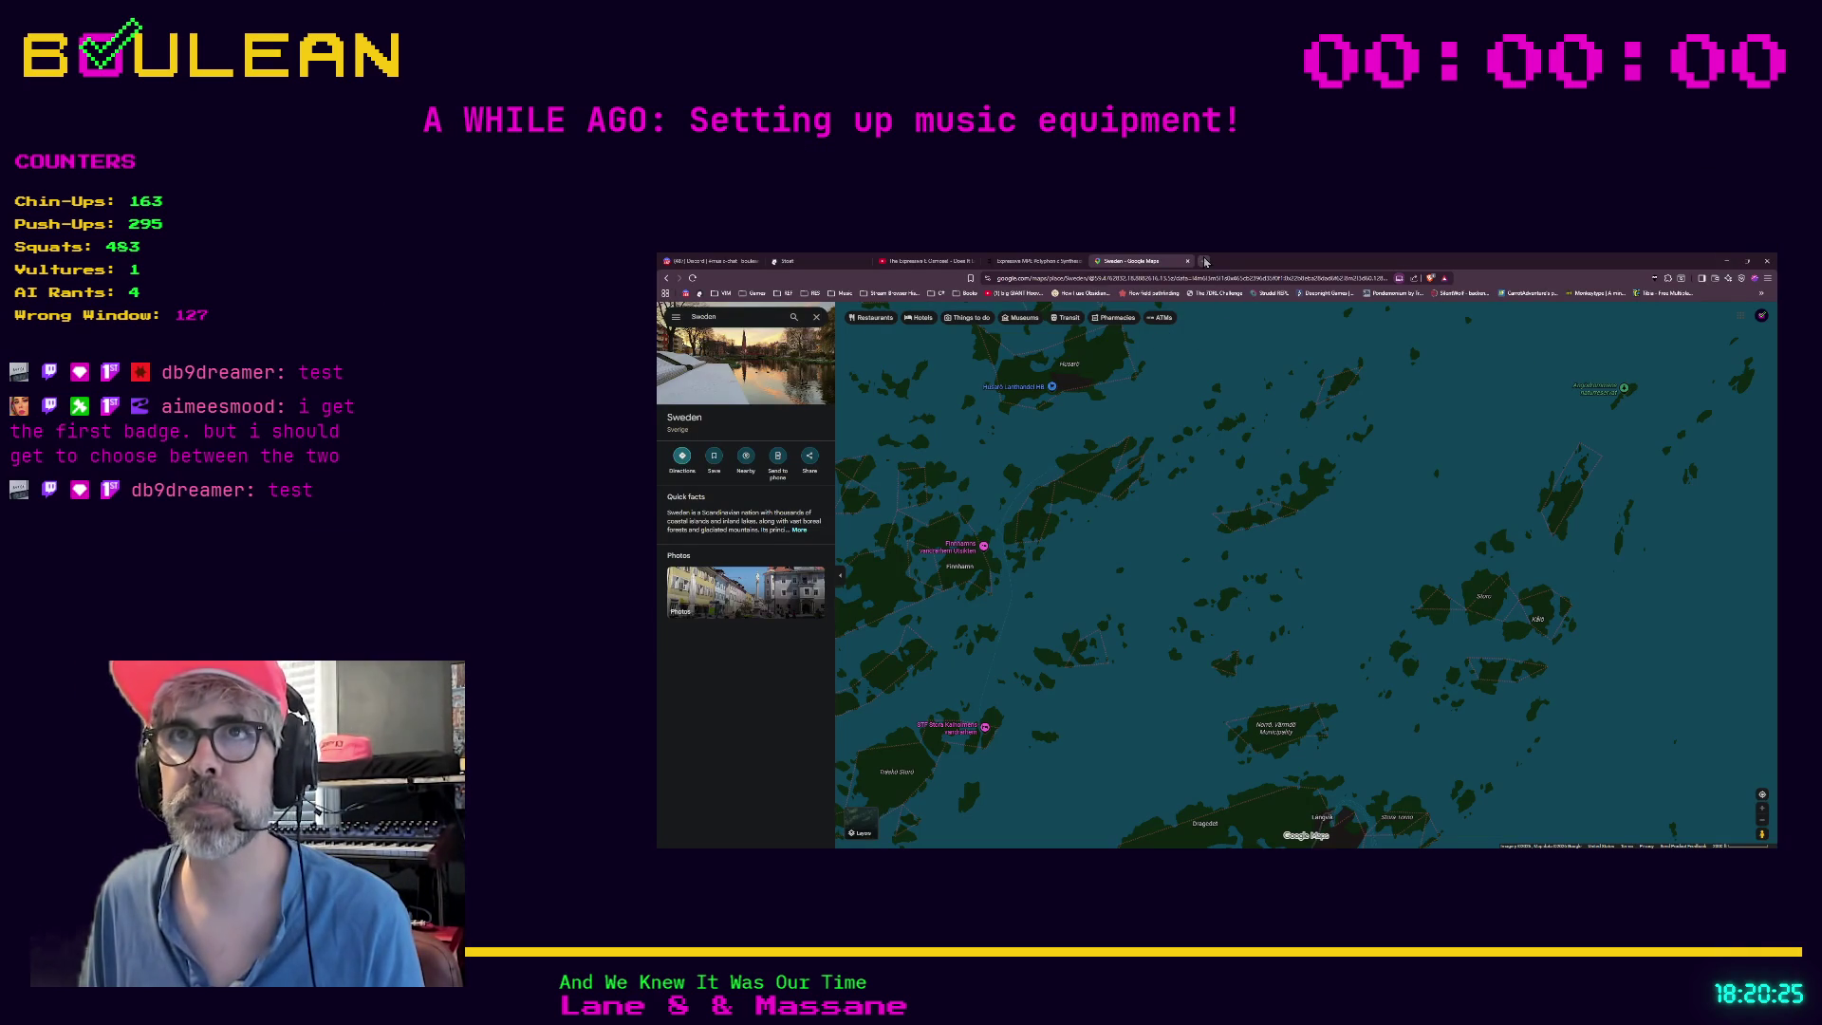
# Post image.png of the badge settings in #stream-discussion on Discord and open it enlarged
pyautogui.click(721, 262)
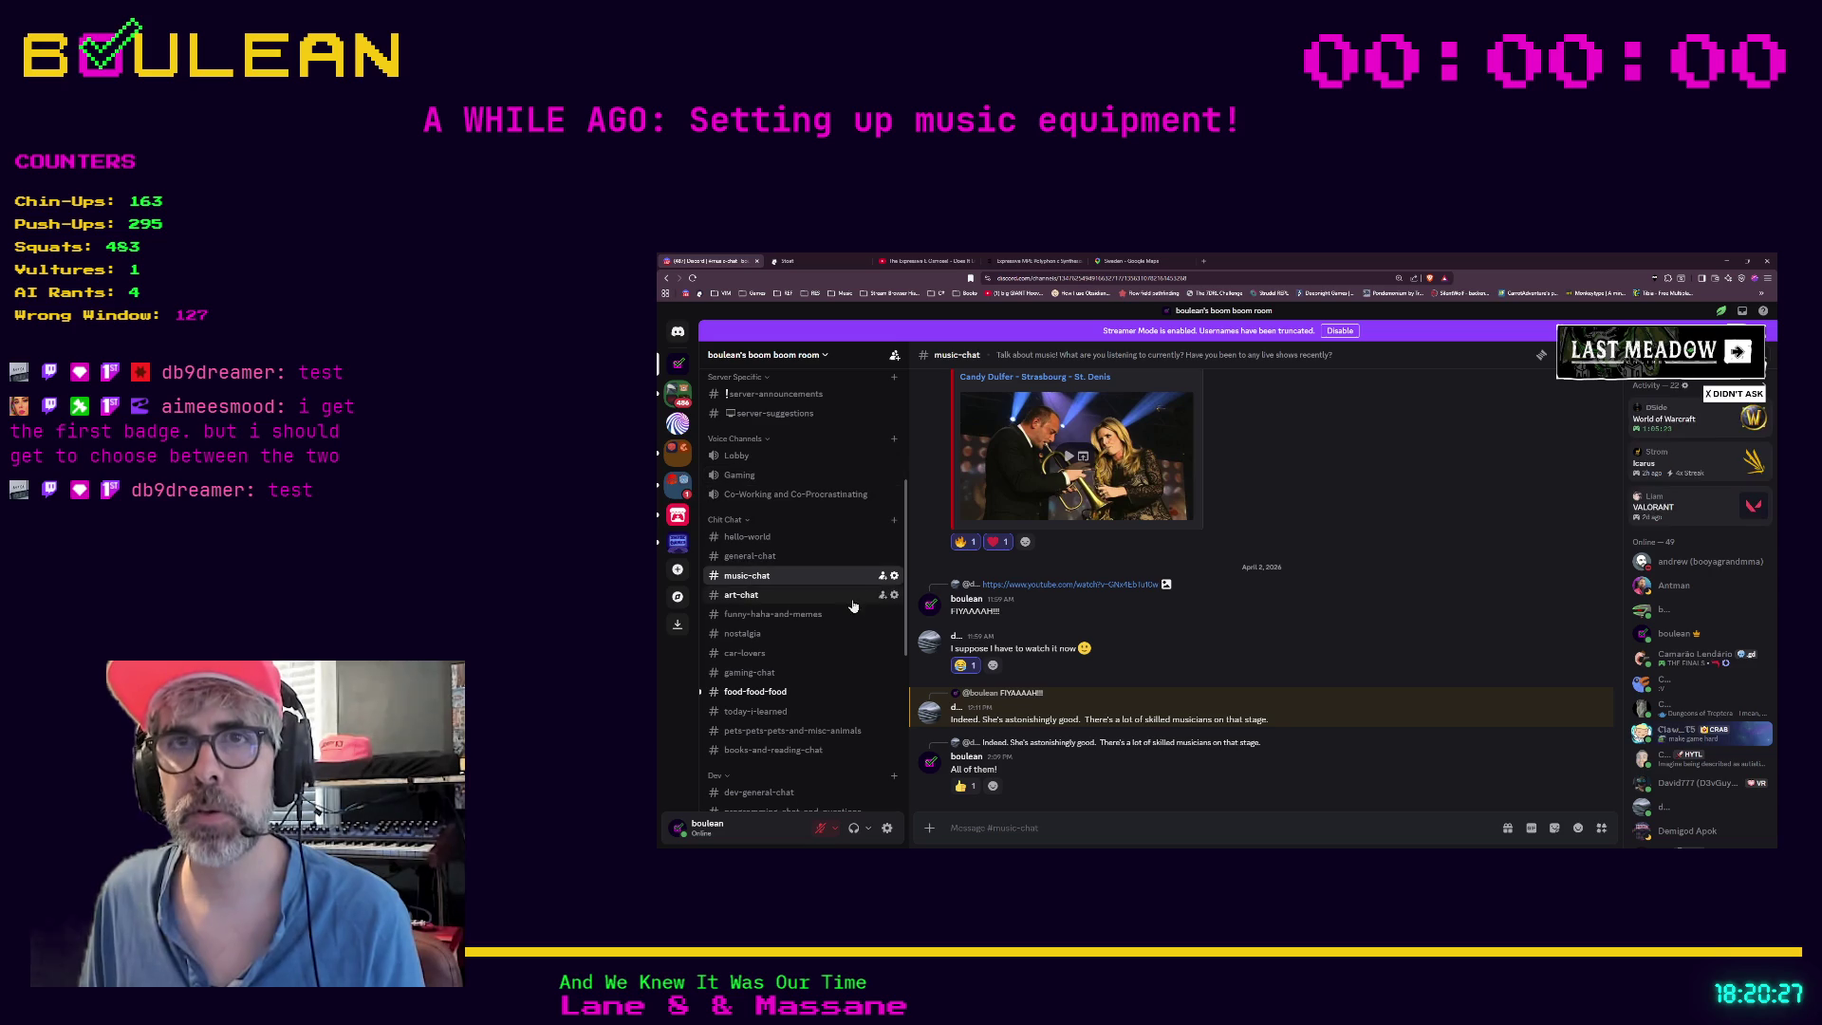
pyautogui.scroll(-4, 832, 579)
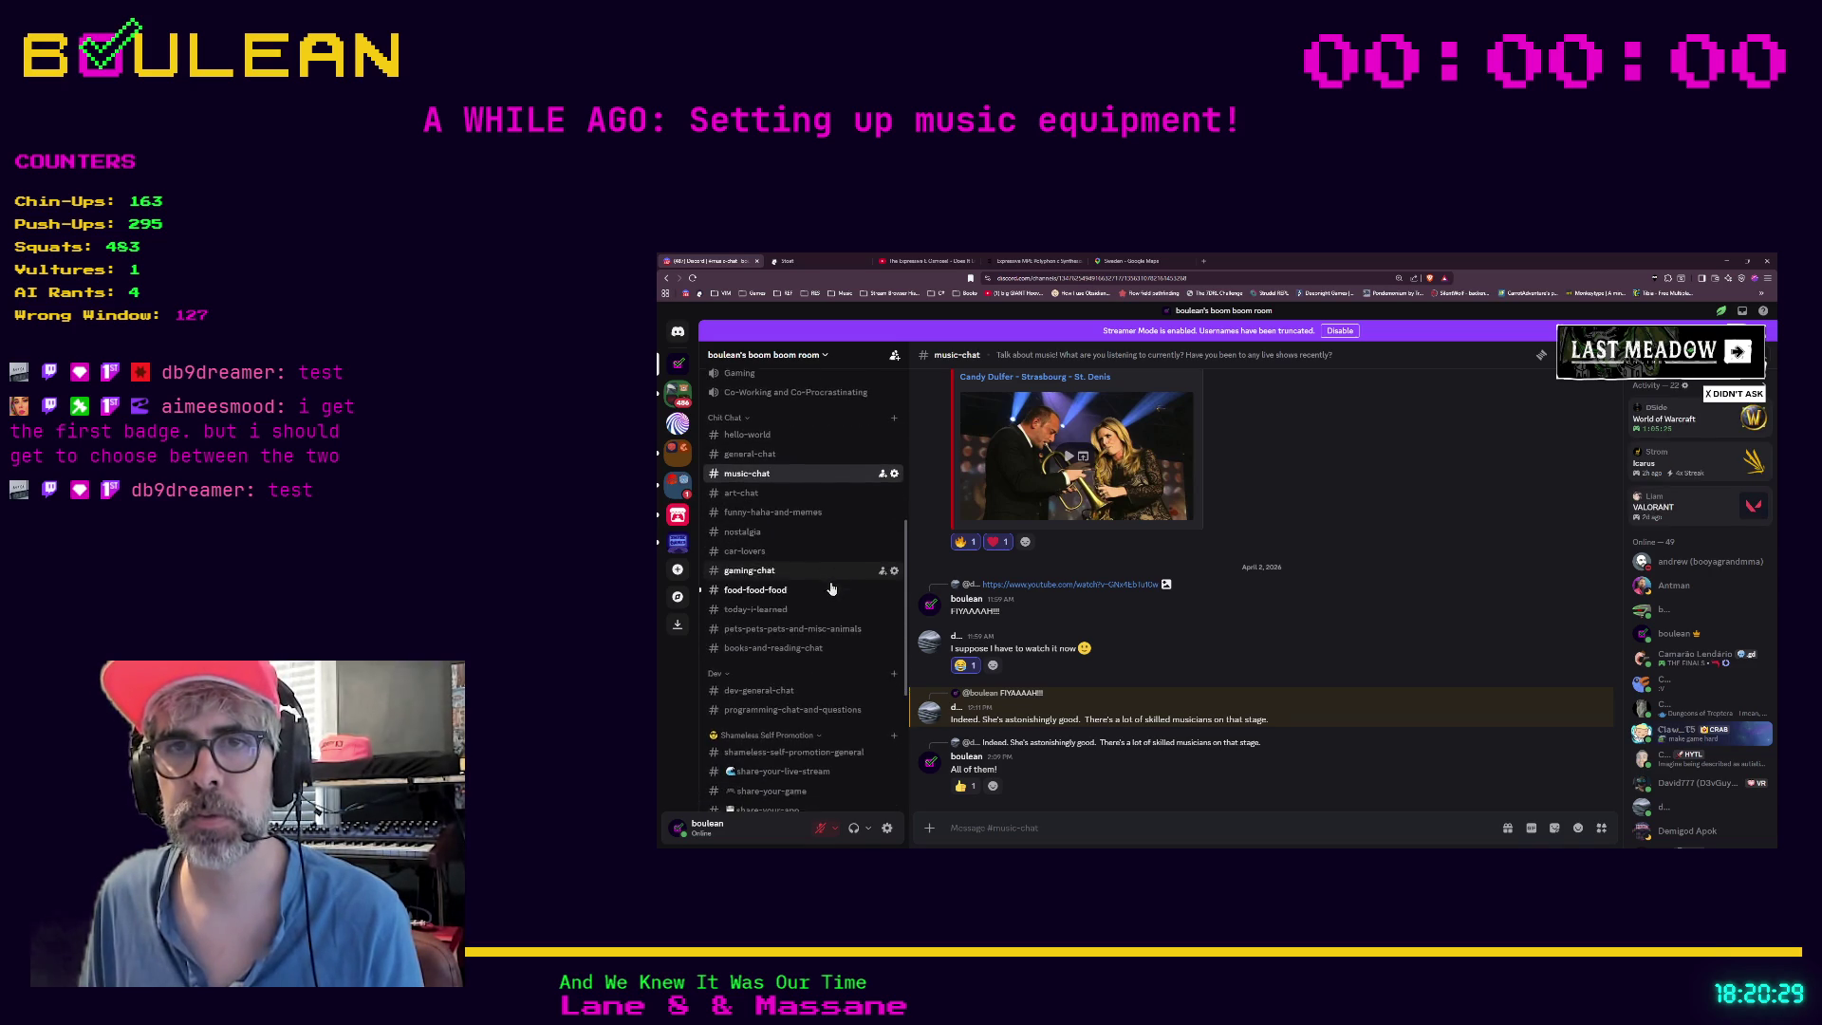
pyautogui.scroll(7, 833, 591)
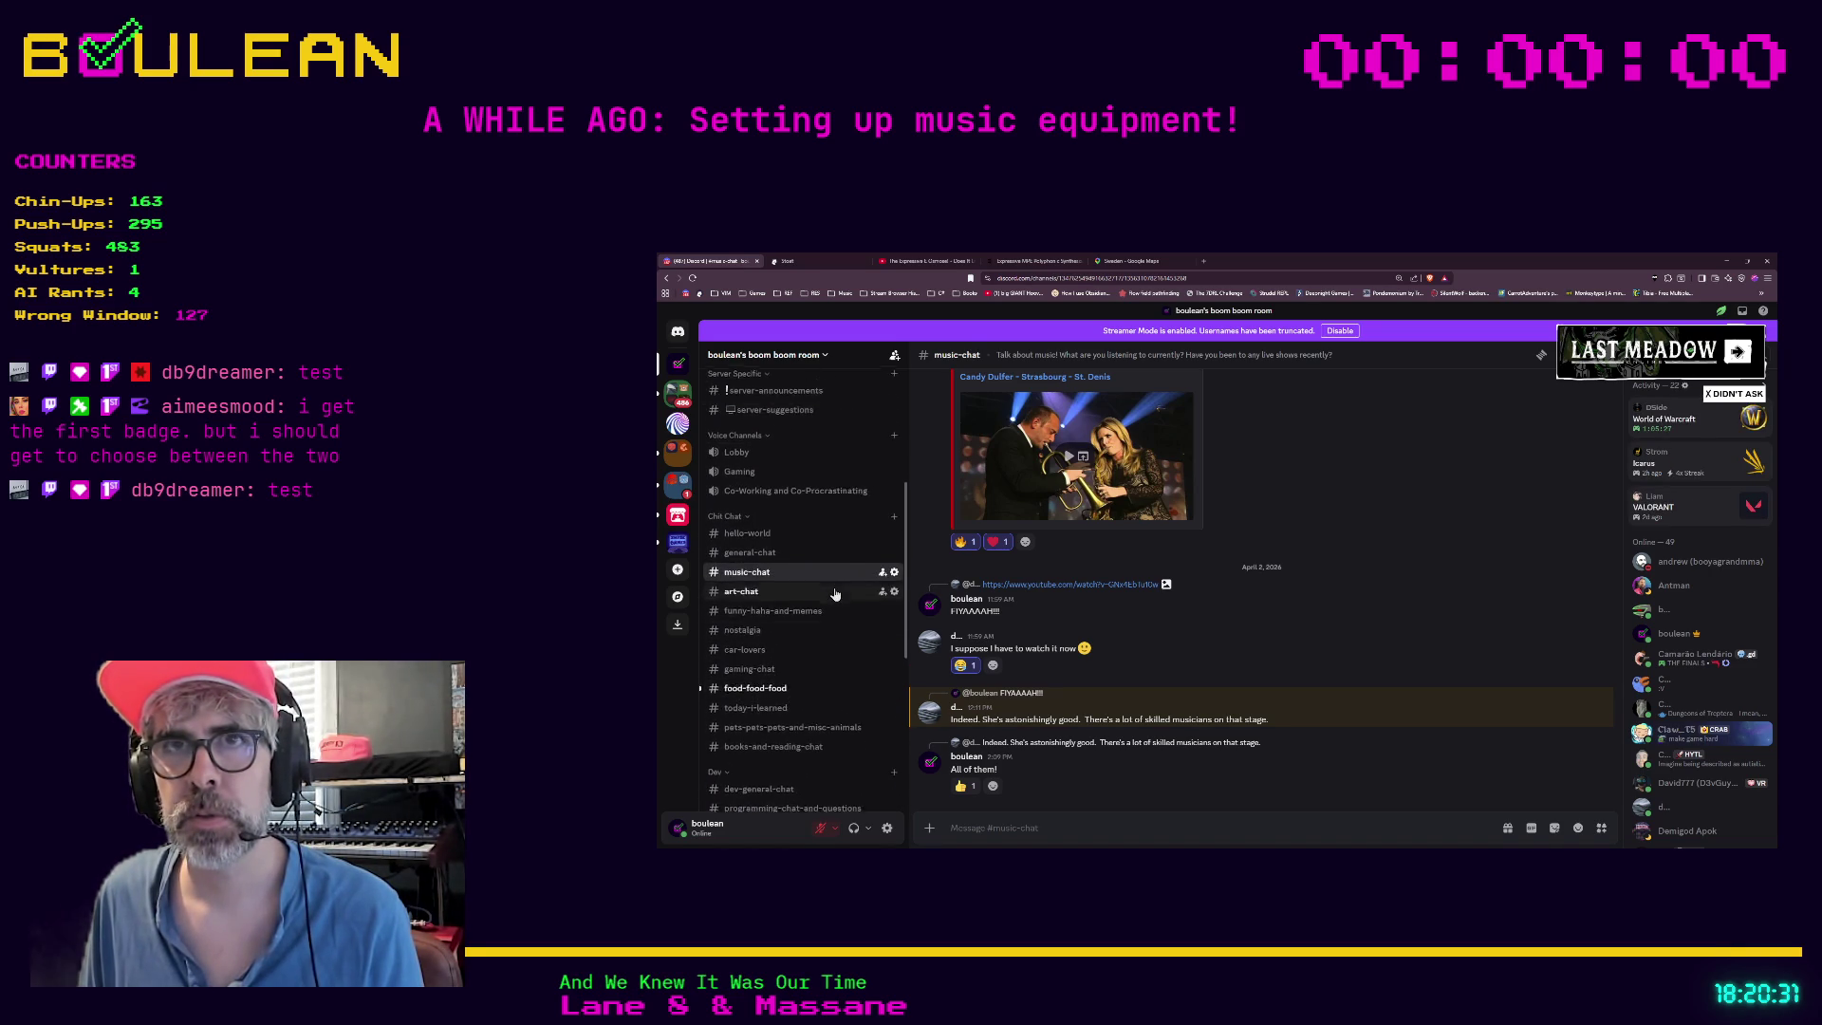
pyautogui.scroll(2, 833, 588)
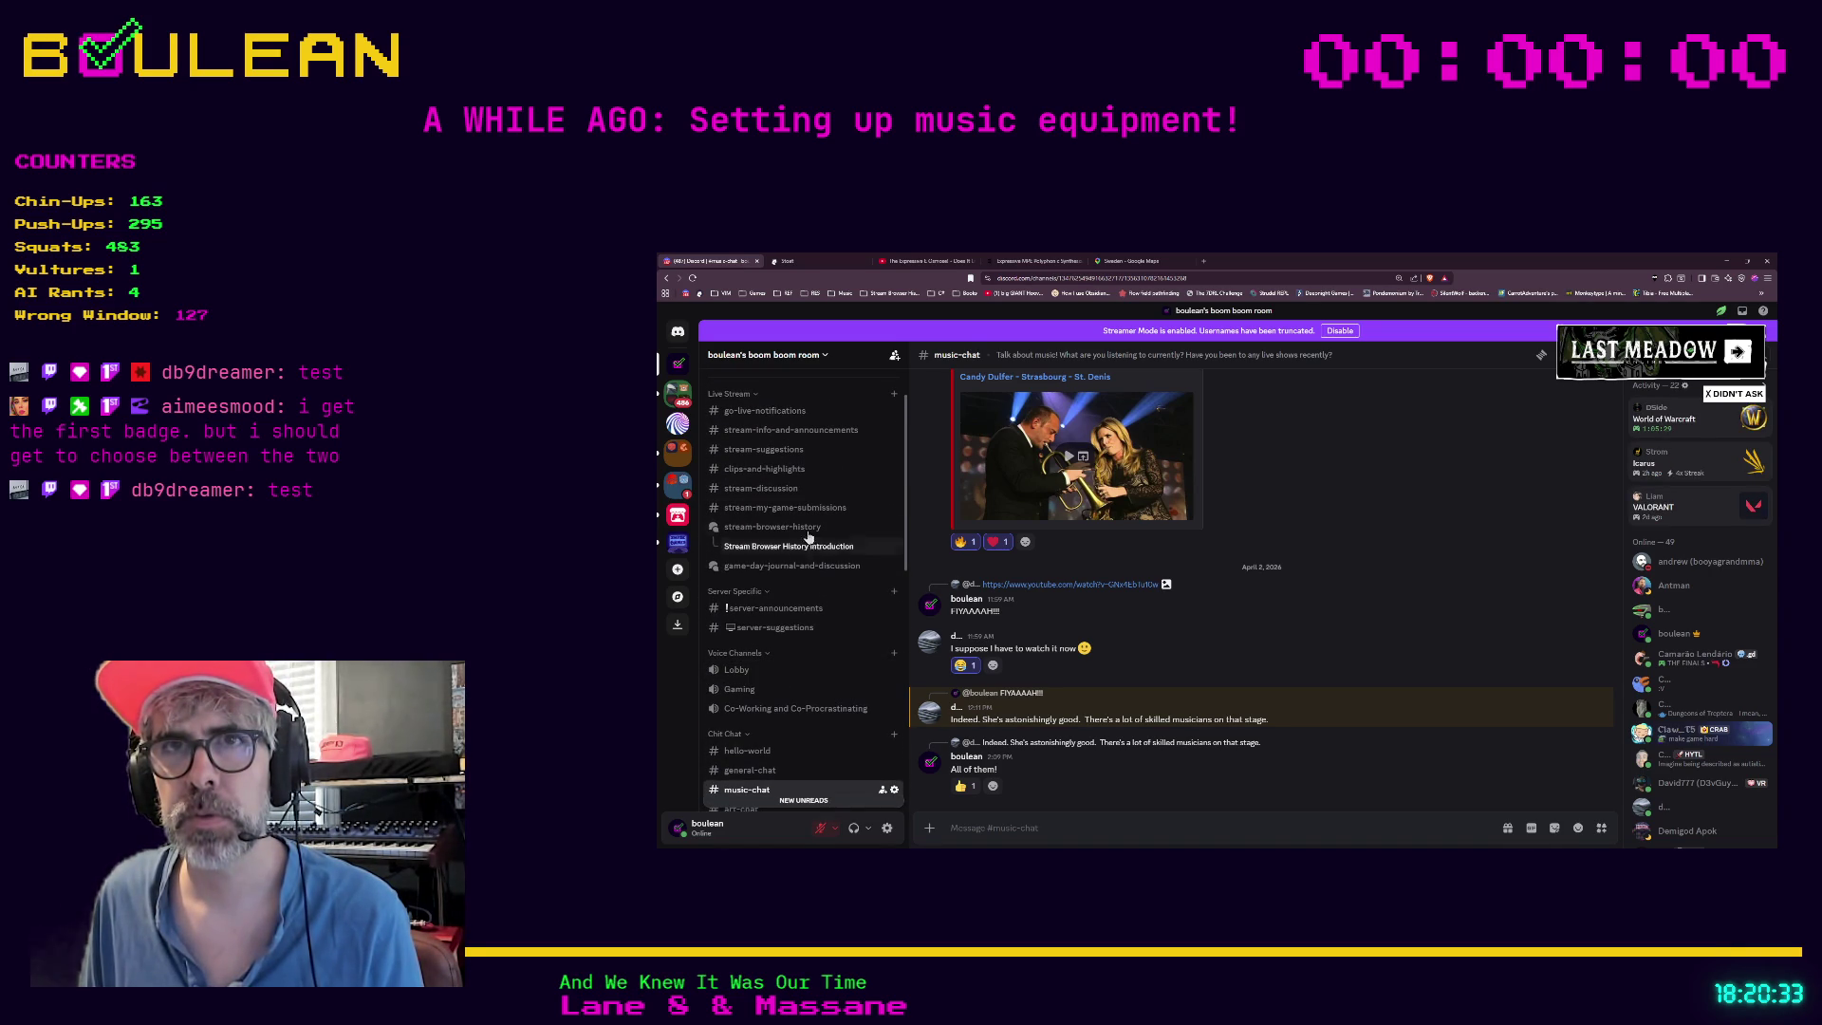
pyautogui.click(775, 494)
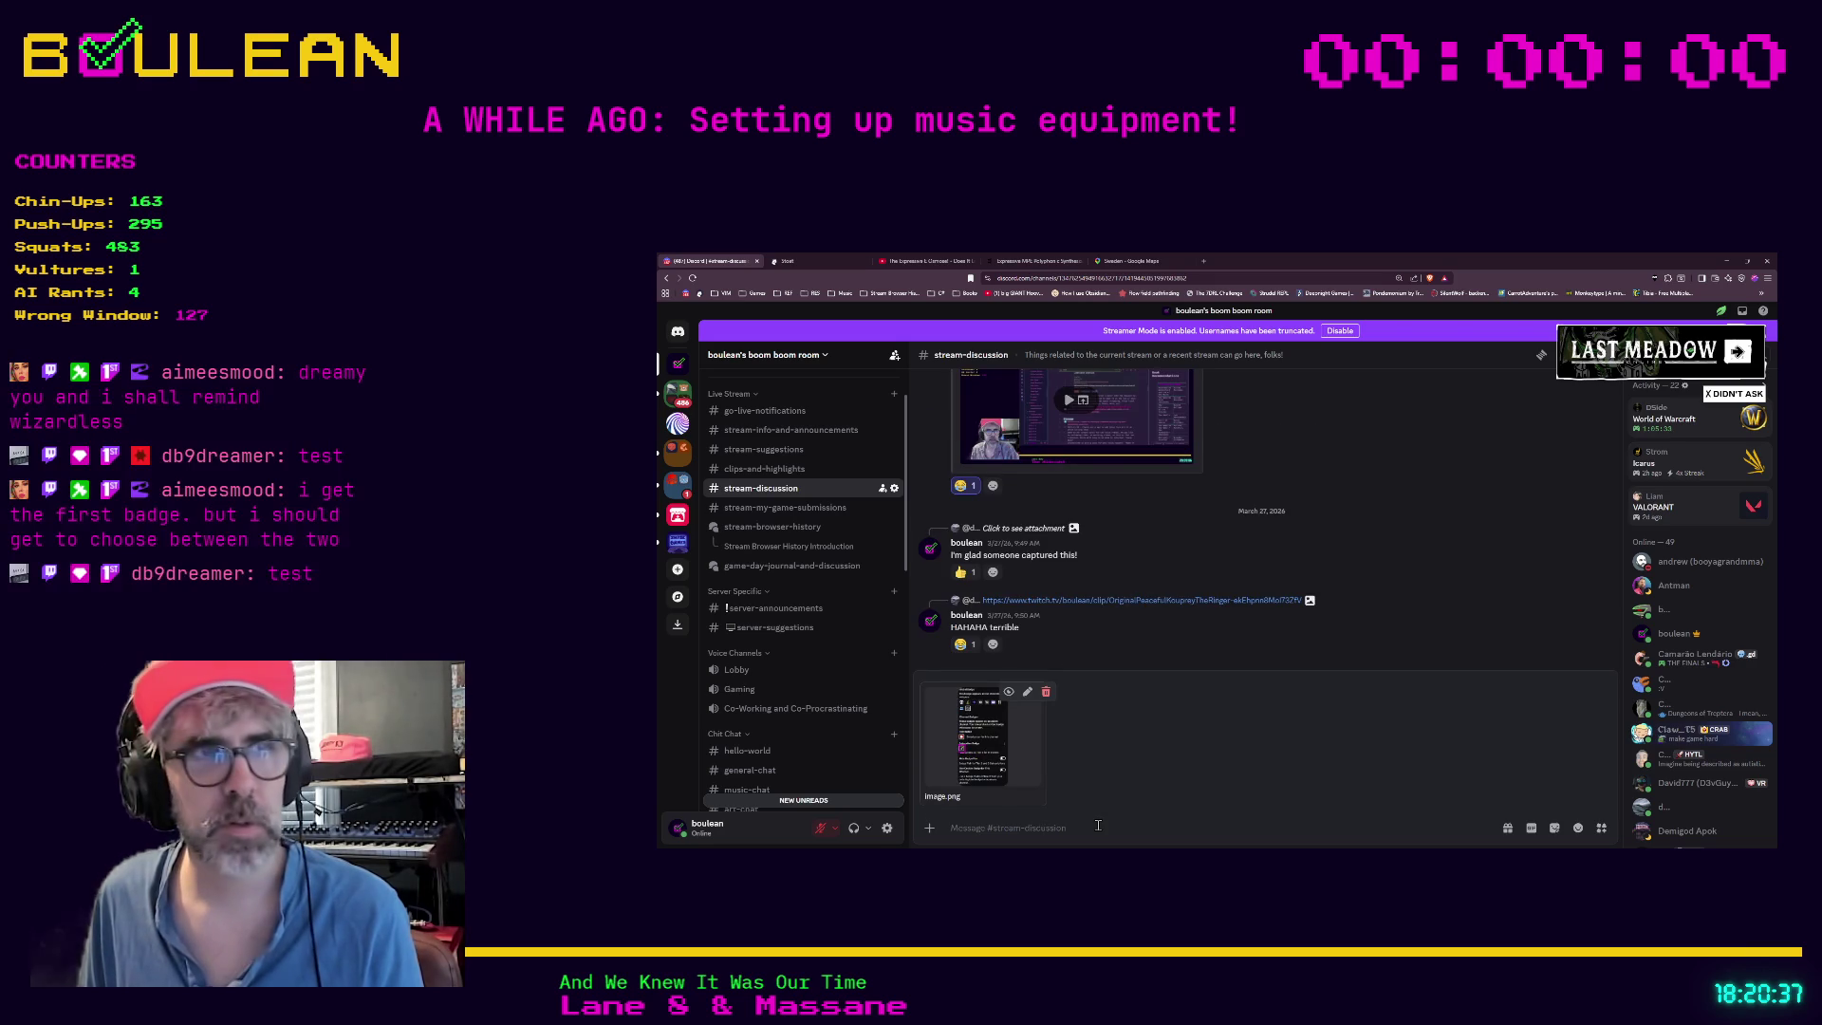
pyautogui.press('Return')
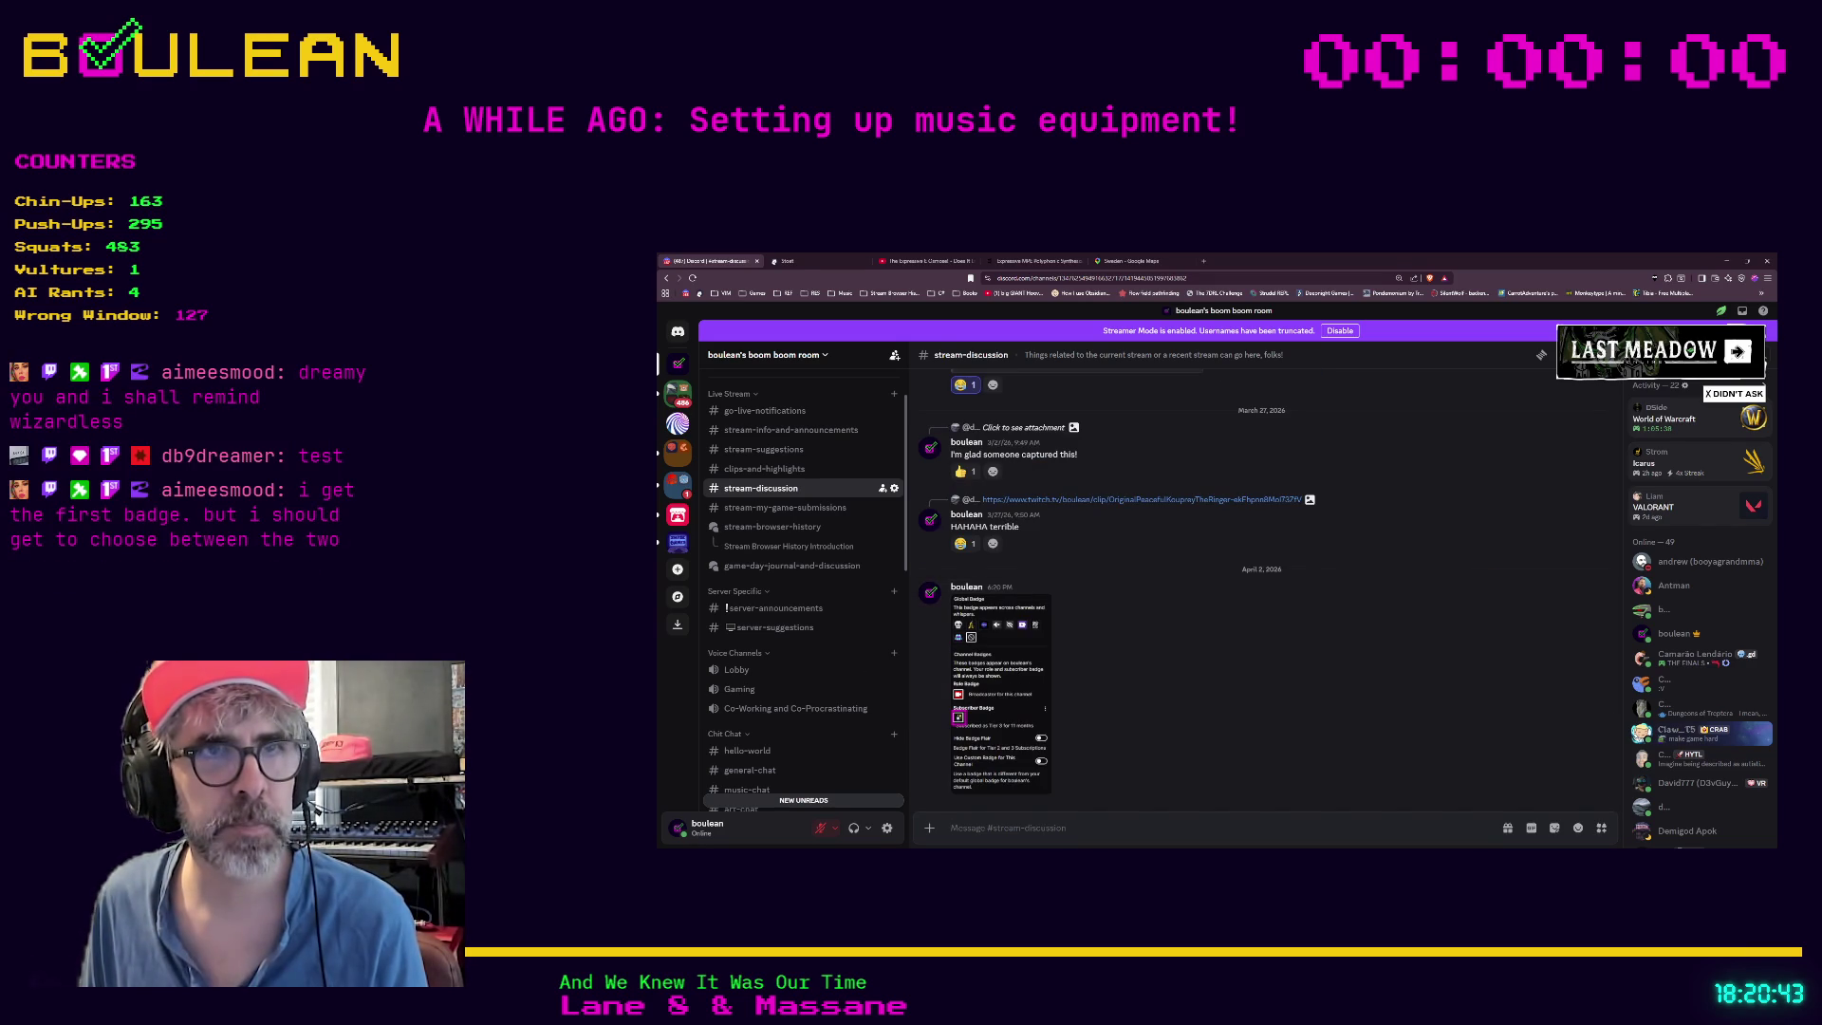
pyautogui.click(1033, 669)
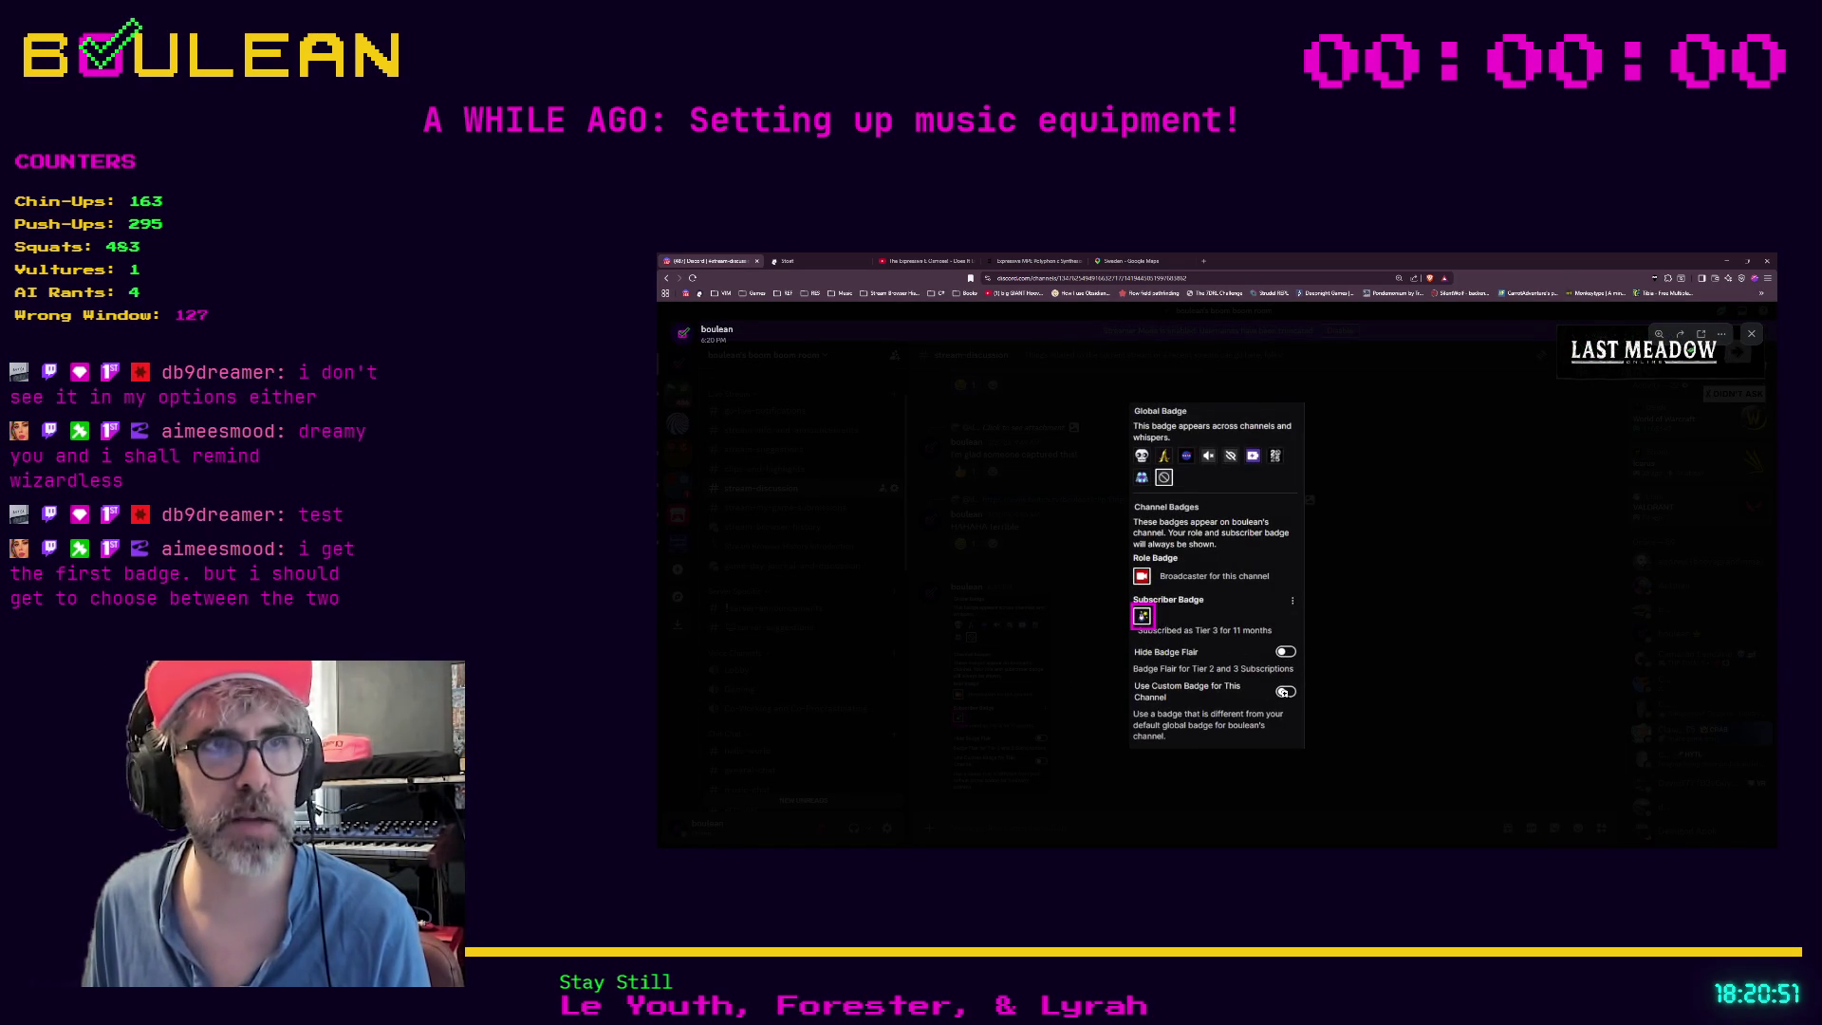
# Zoom in on the subscriber badge, zoom back out, and close the image viewer
pyautogui.click(1283, 693)
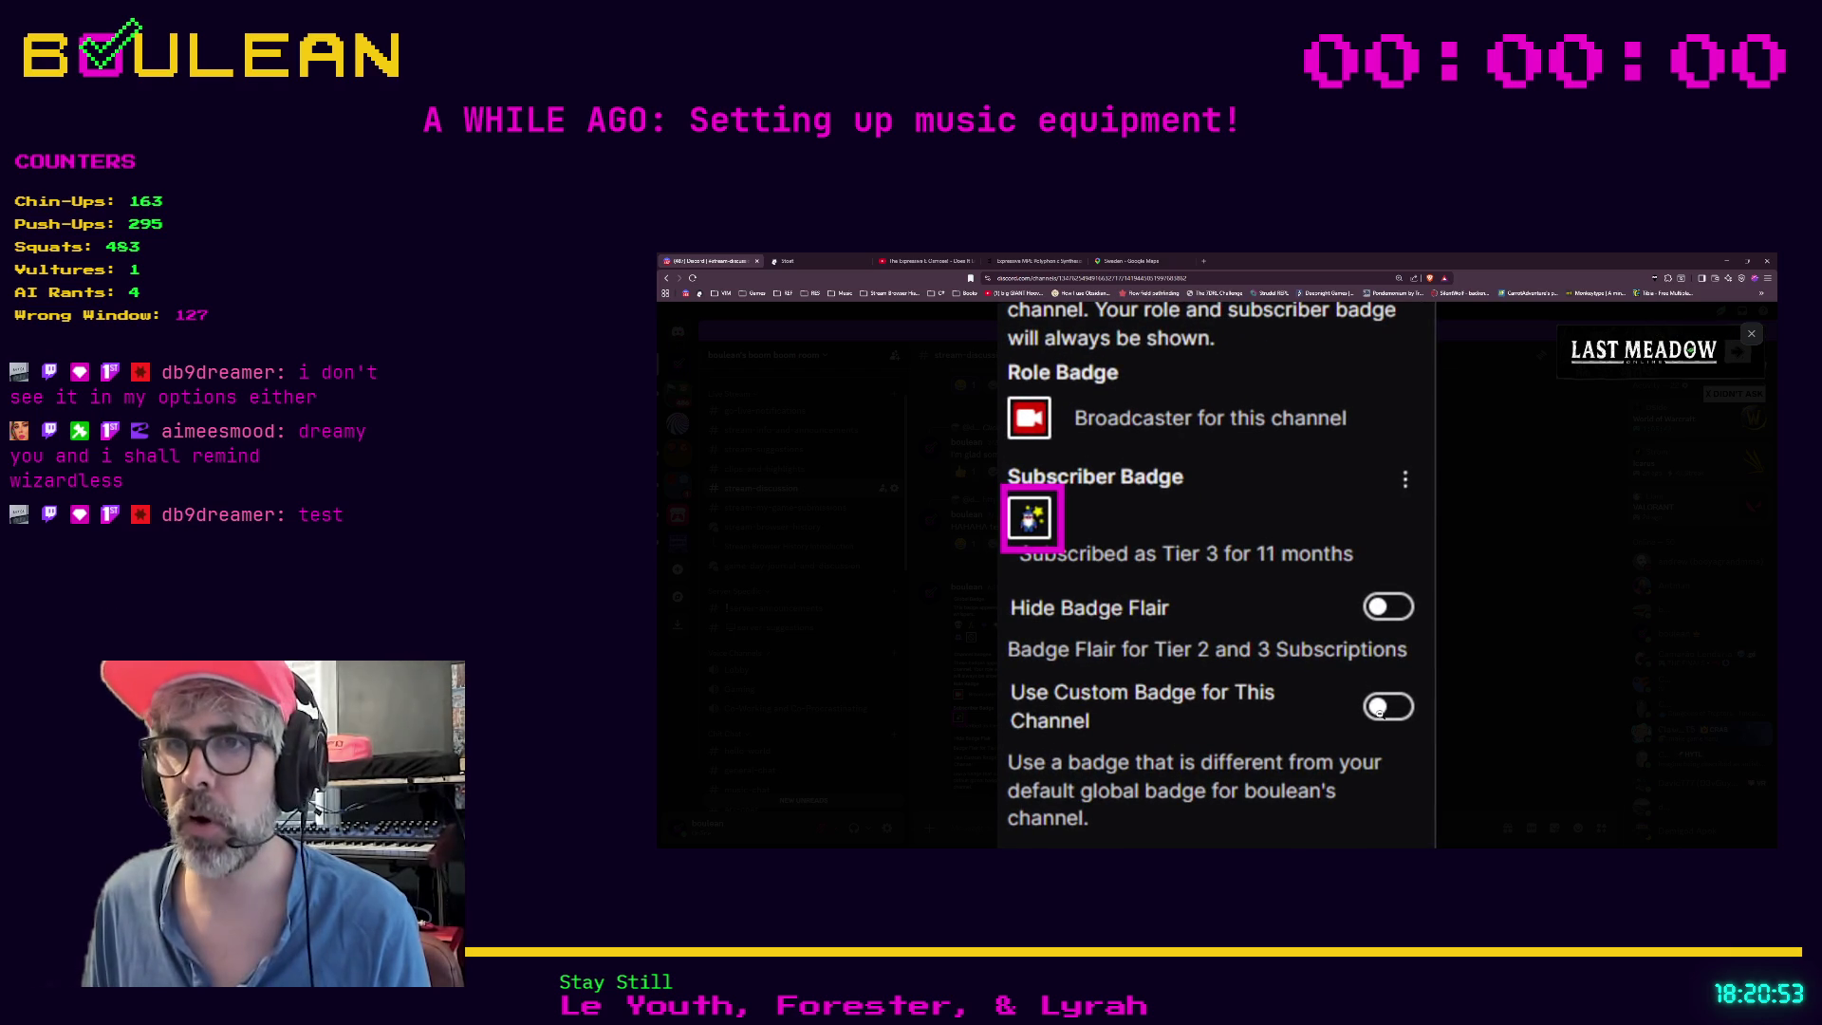
pyautogui.click(1241, 501)
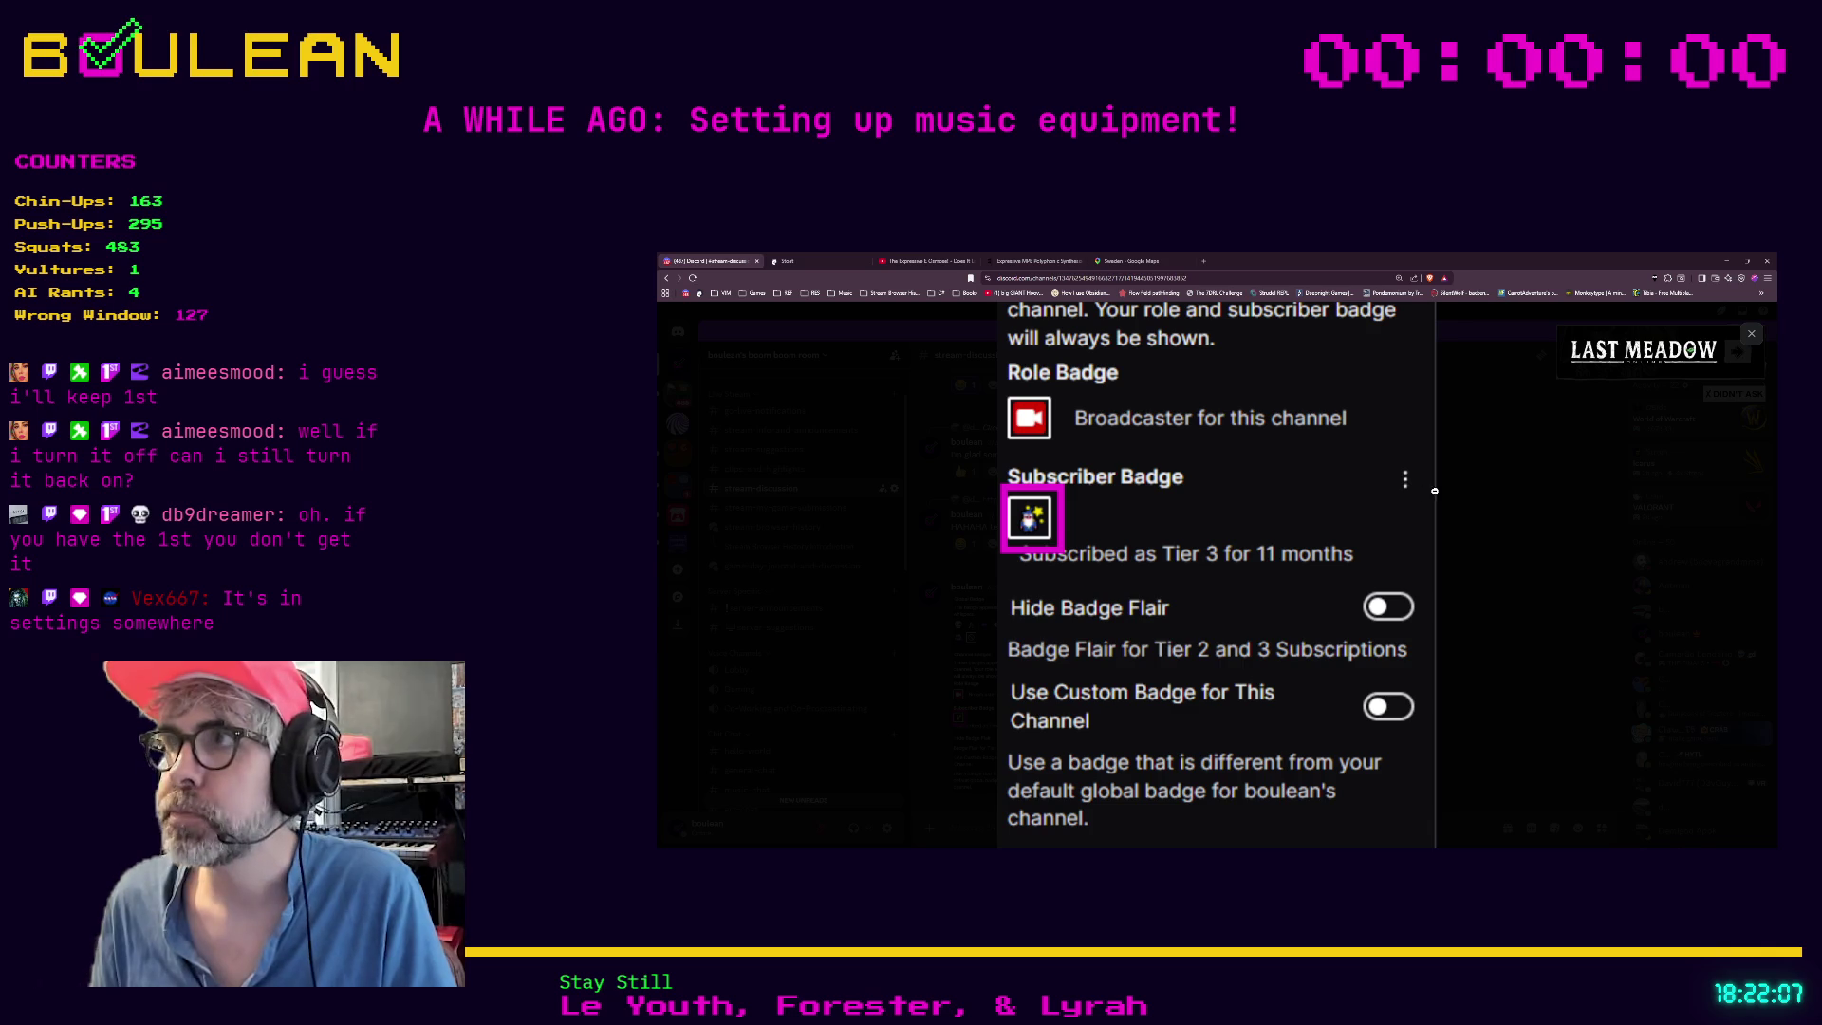
pyautogui.click(1483, 494)
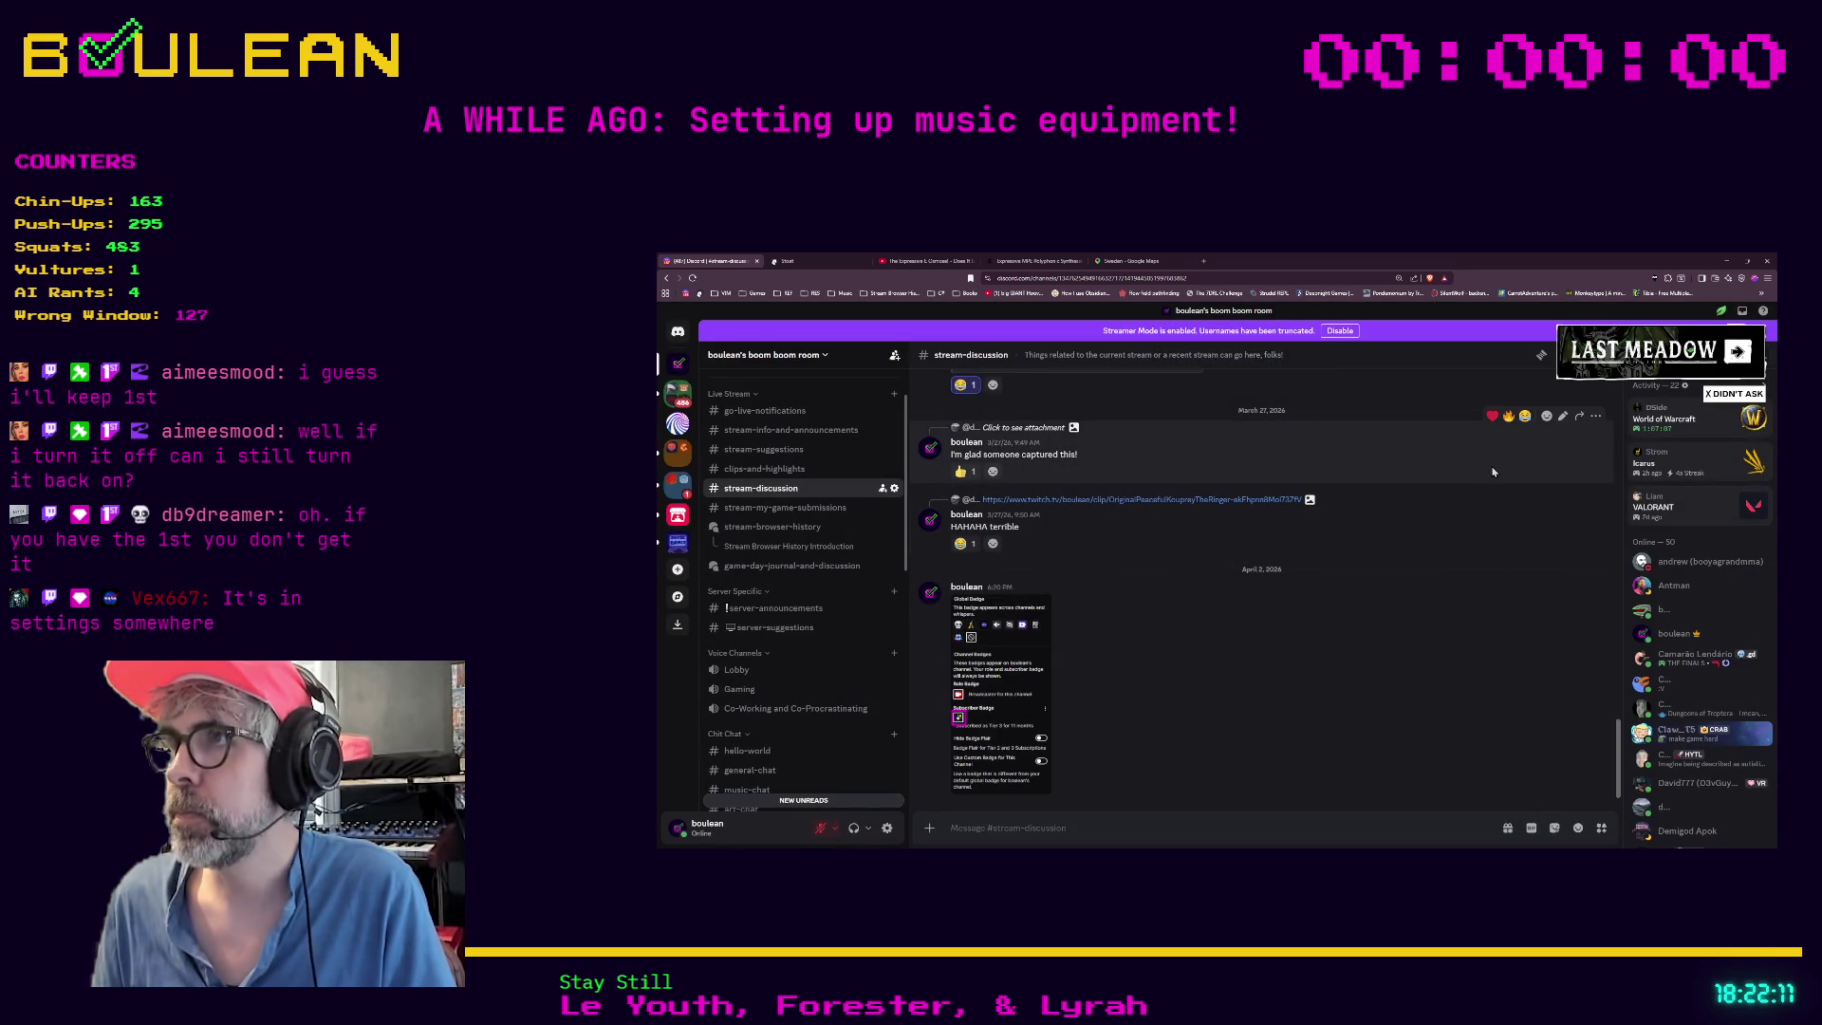
# Search 'enshrouded' in a new tab and open the Enshrouded Steam store page
pyautogui.scroll(3, 1492, 471)
pyautogui.moveTo(1640, 358)
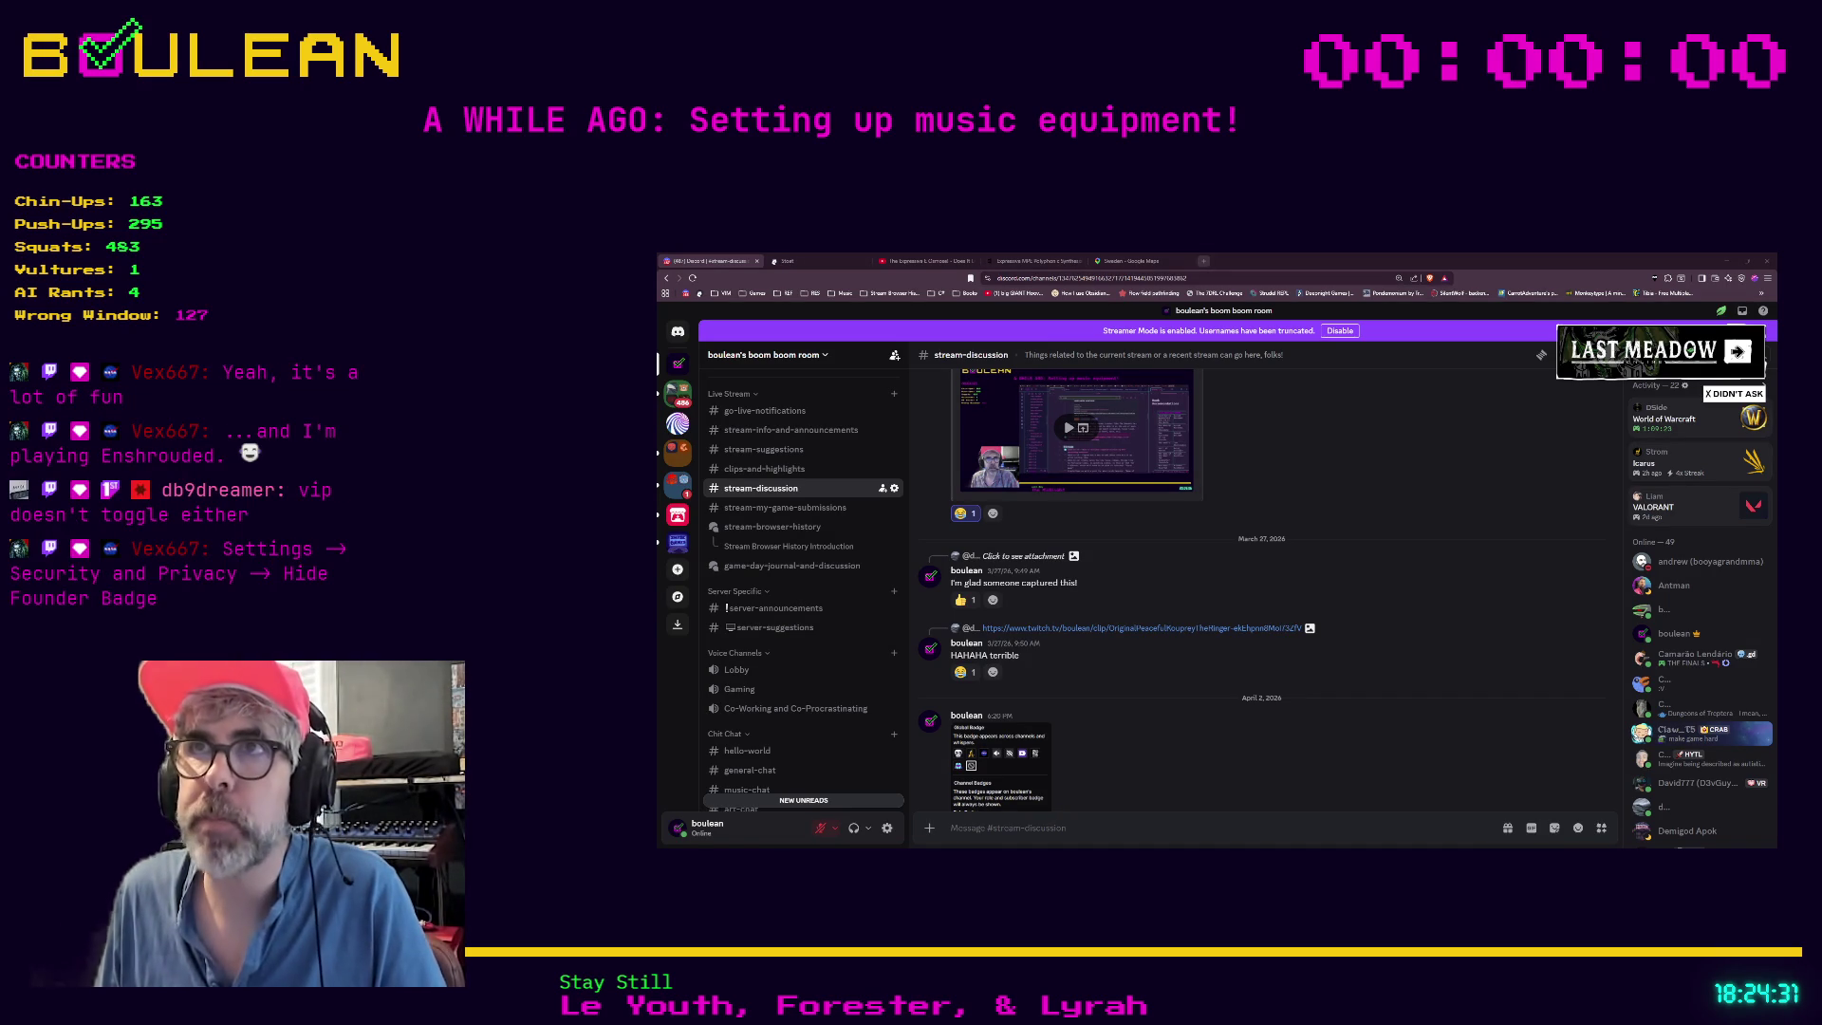
pyautogui.click(1204, 261)
pyautogui.write('enshr')
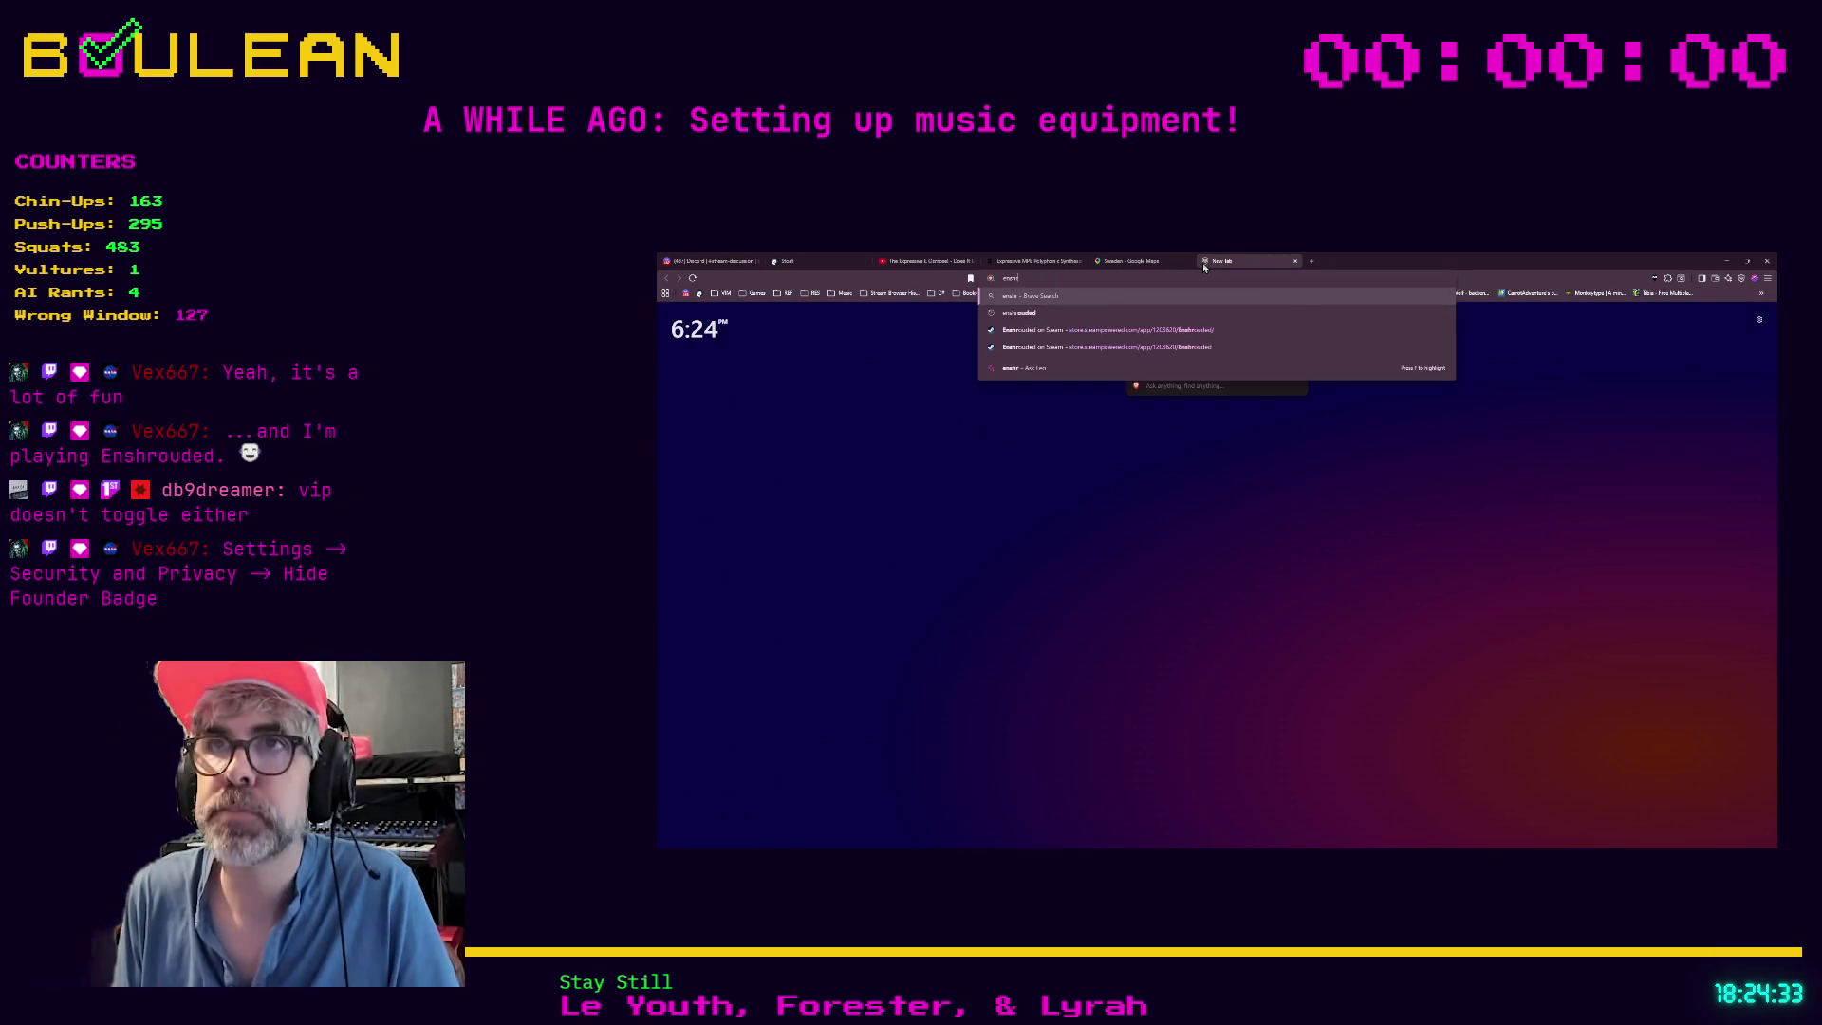
pyautogui.write('ouded')
pyautogui.press('Return')
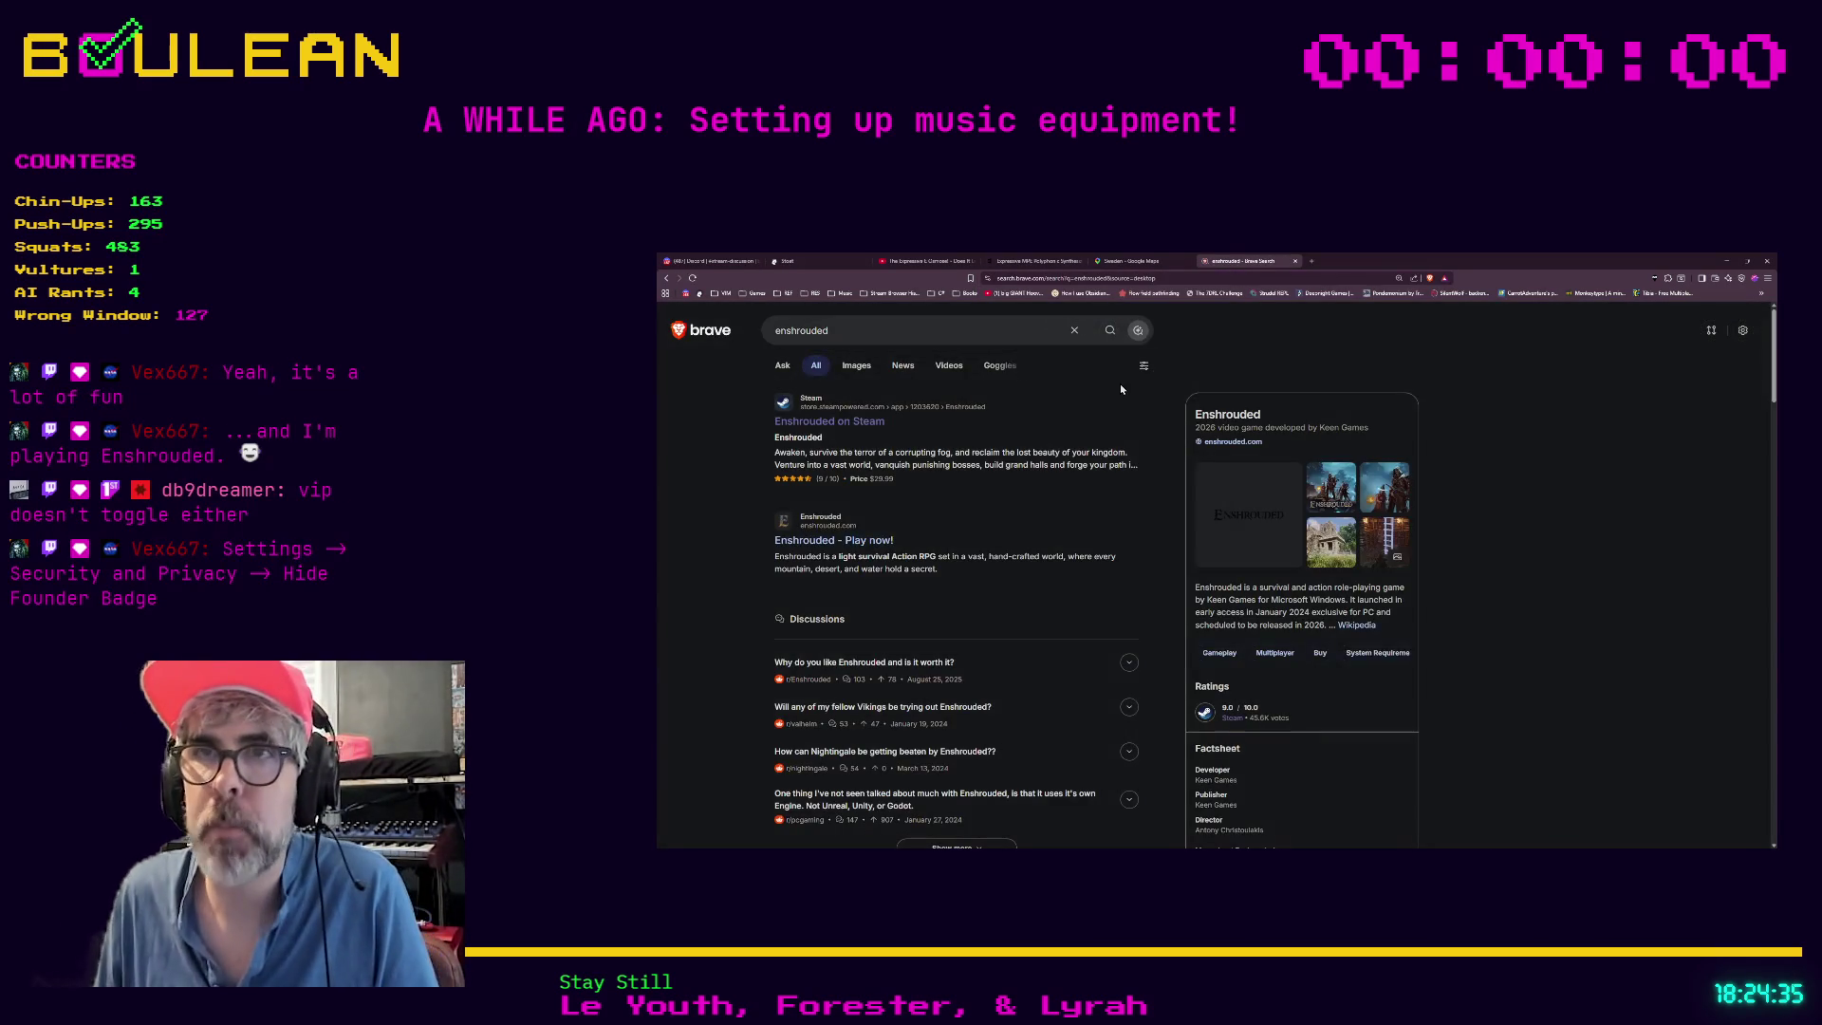
pyautogui.click(857, 417)
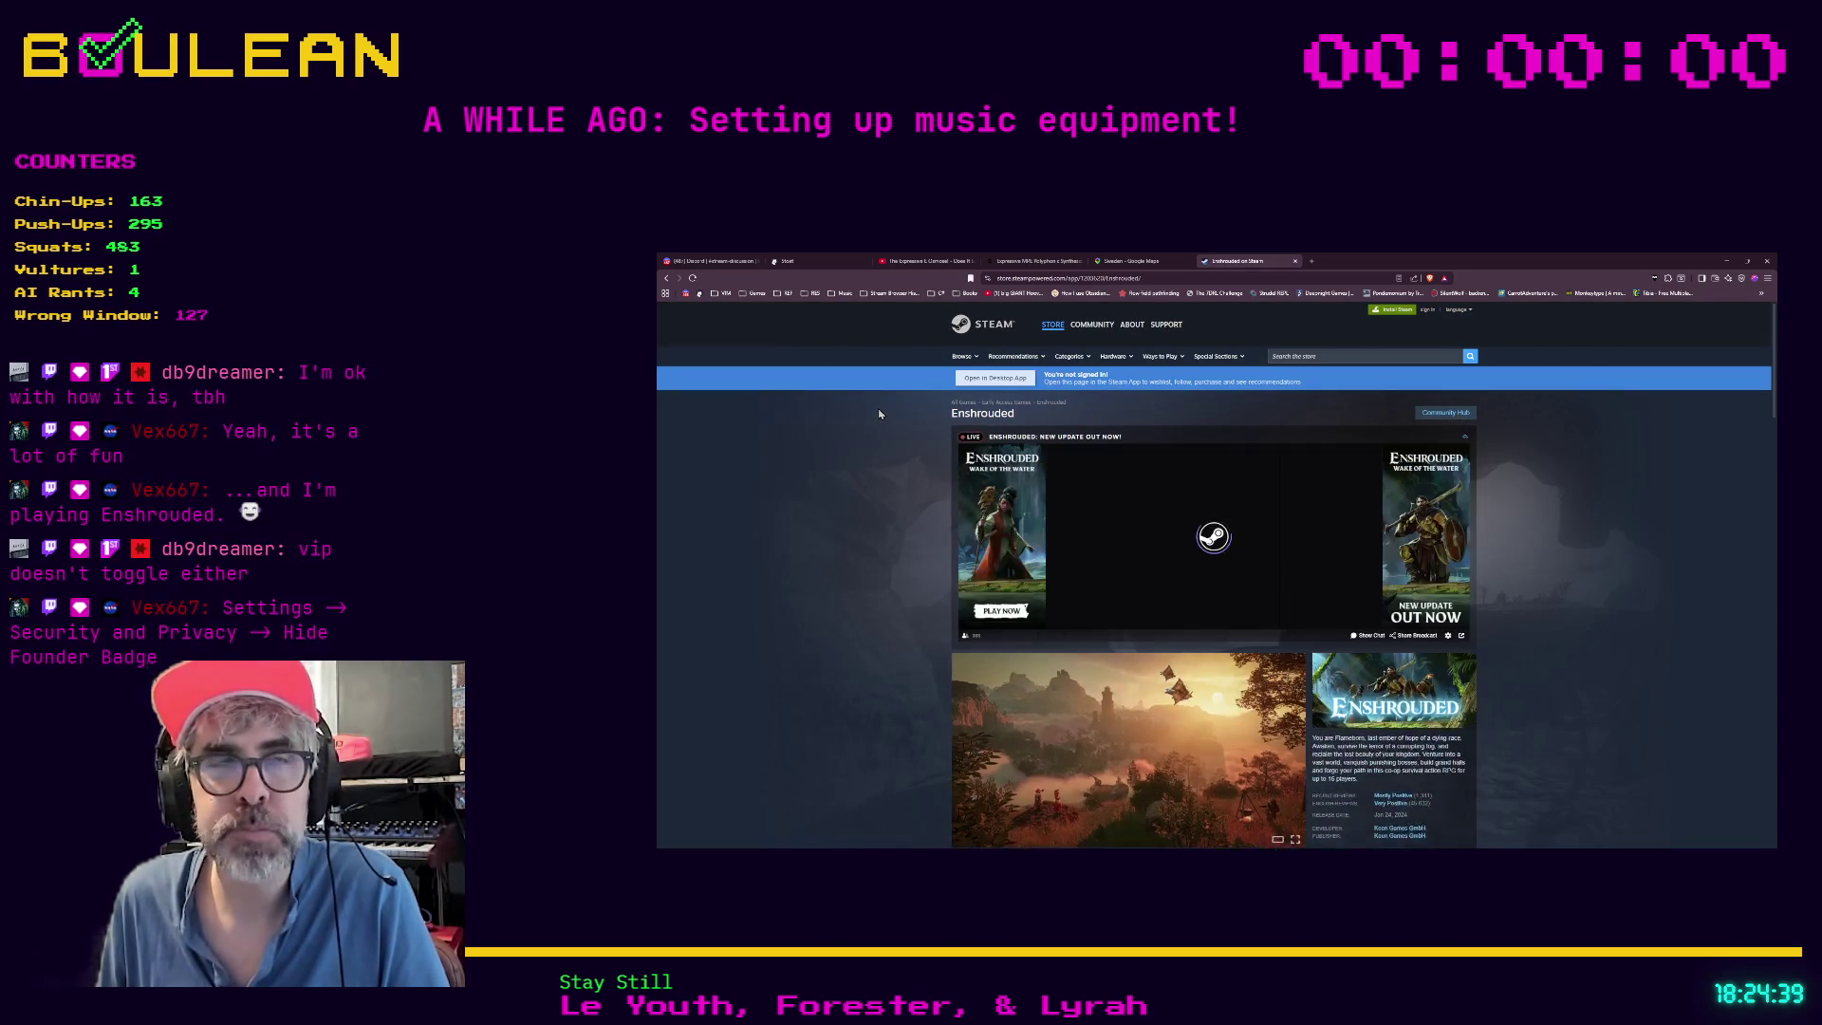
pyautogui.scroll(-1, 879, 413)
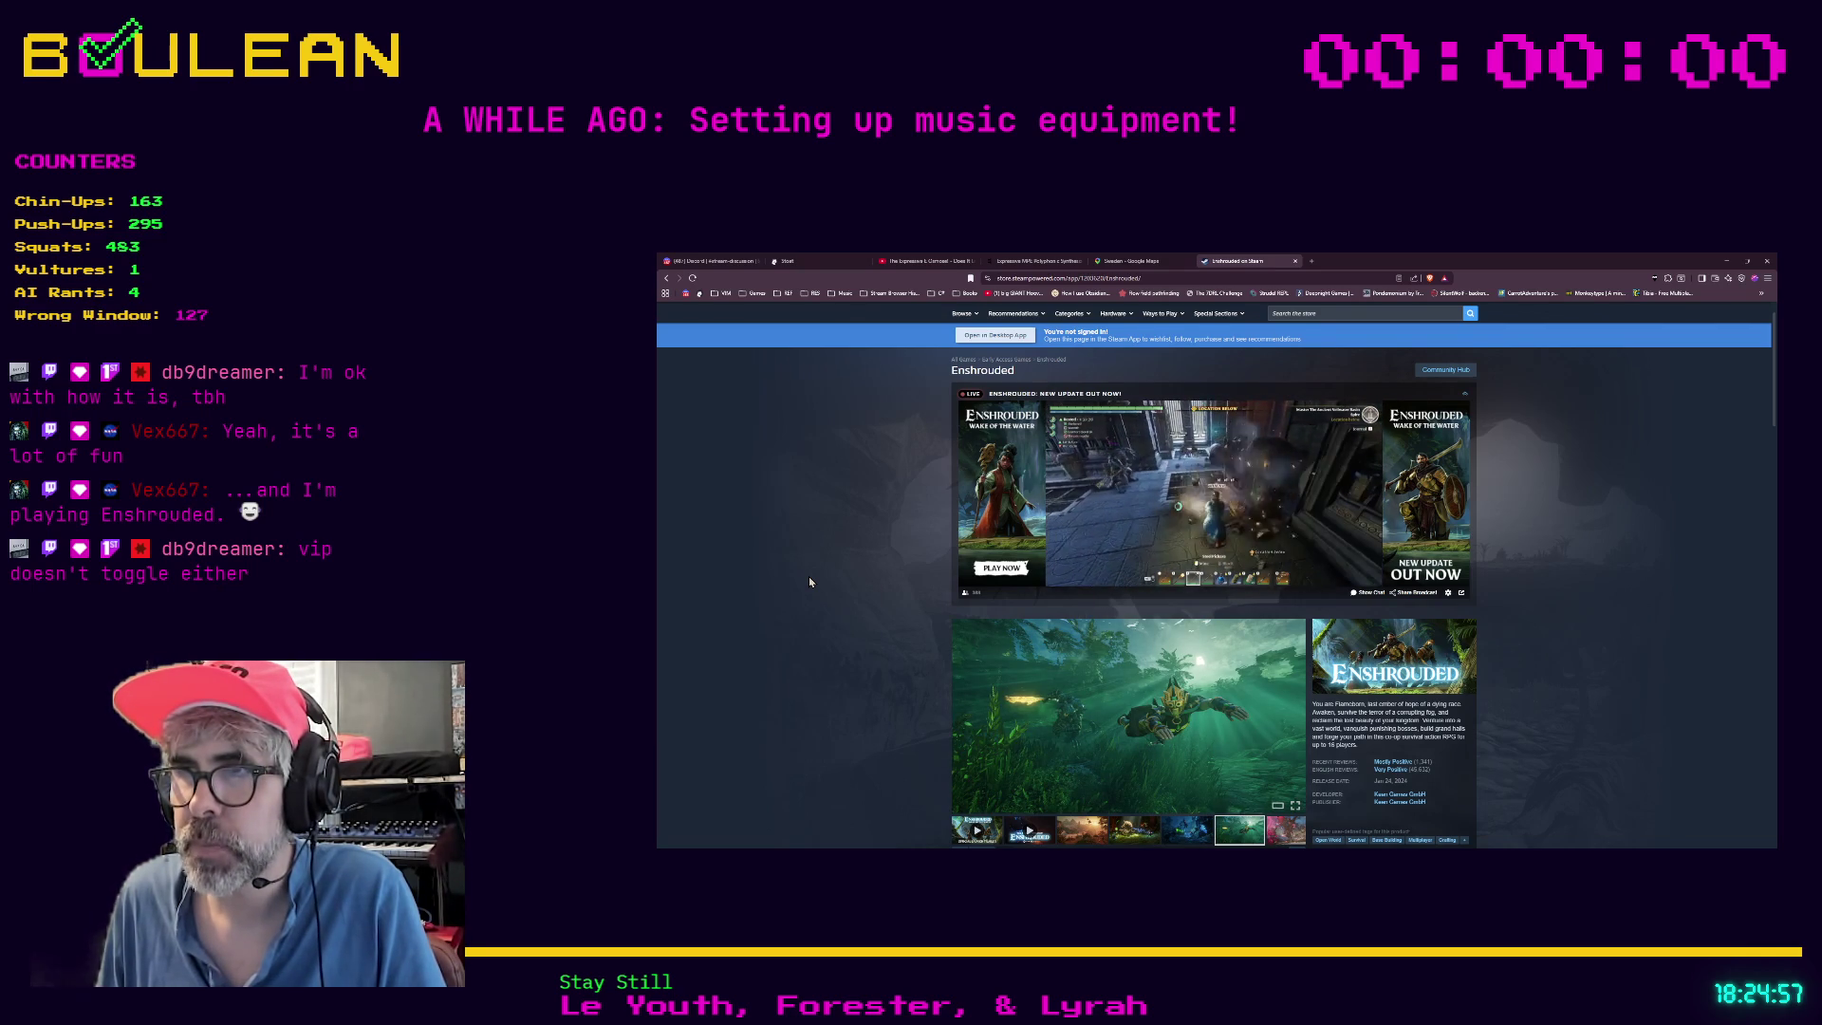
pyautogui.scroll(-5, 810, 582)
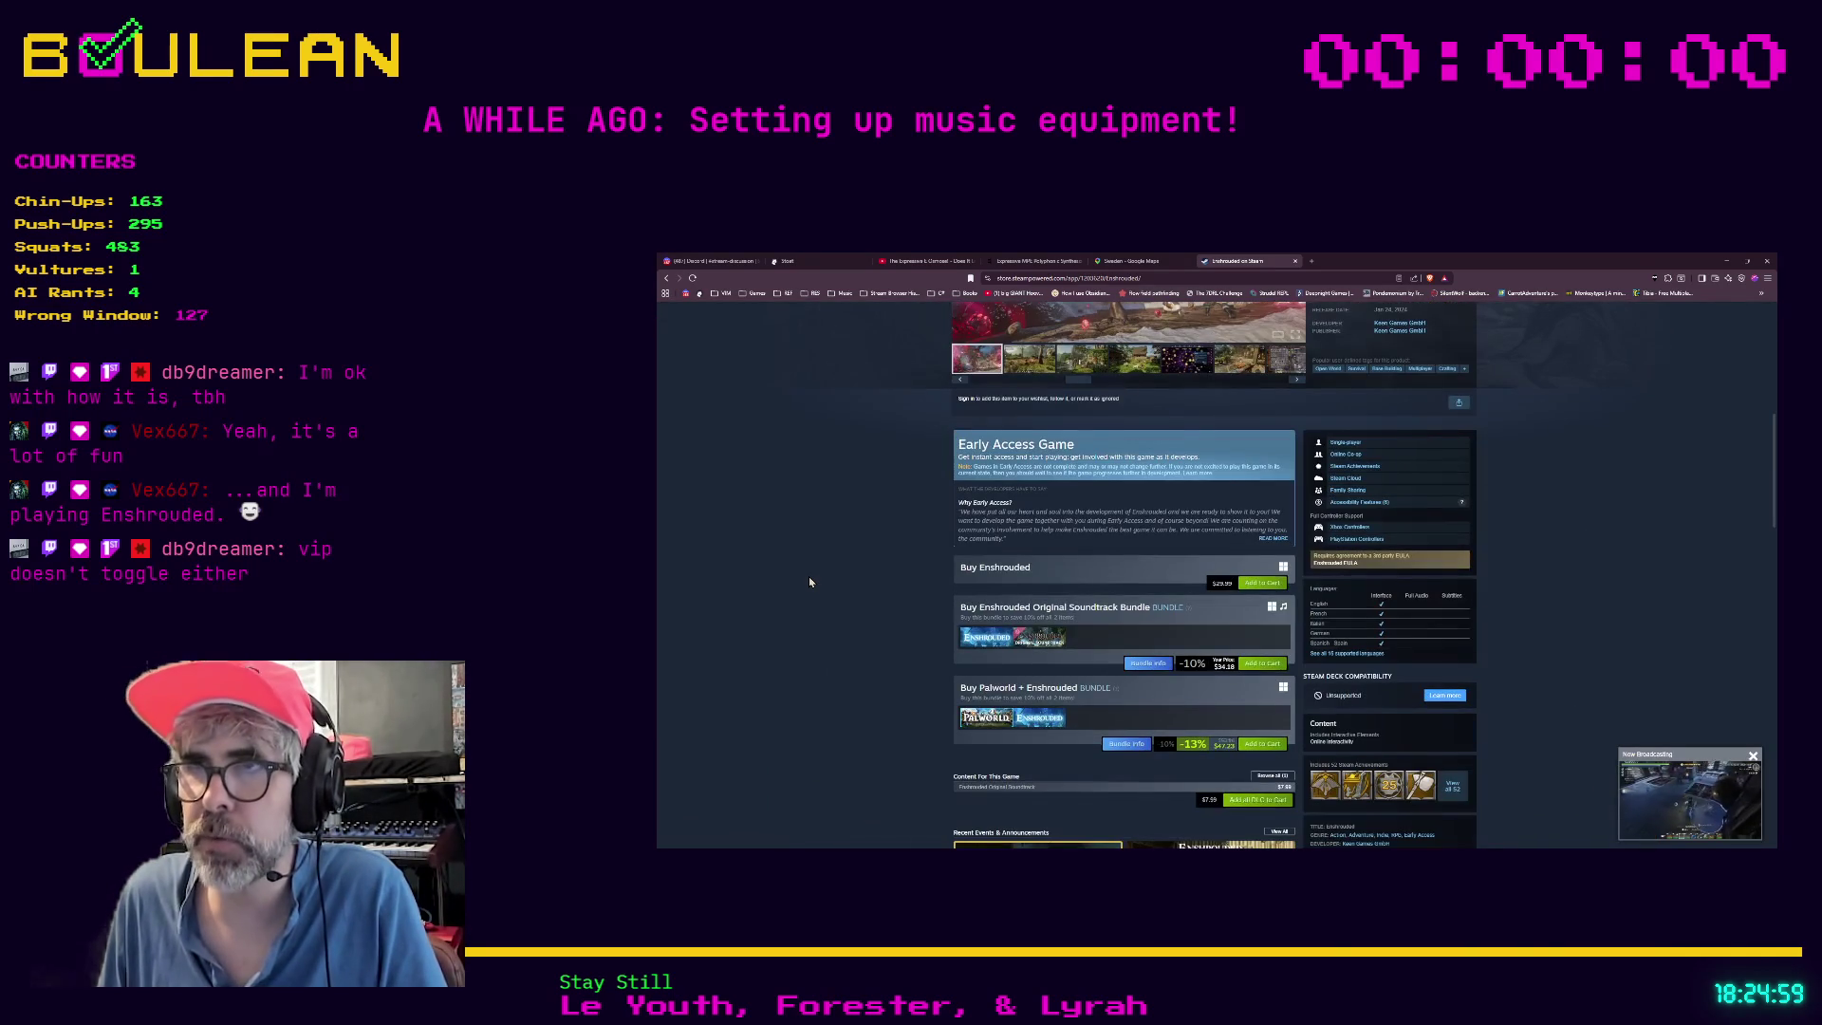
pyautogui.scroll(-2, 809, 582)
pyautogui.scroll(-5, 809, 582)
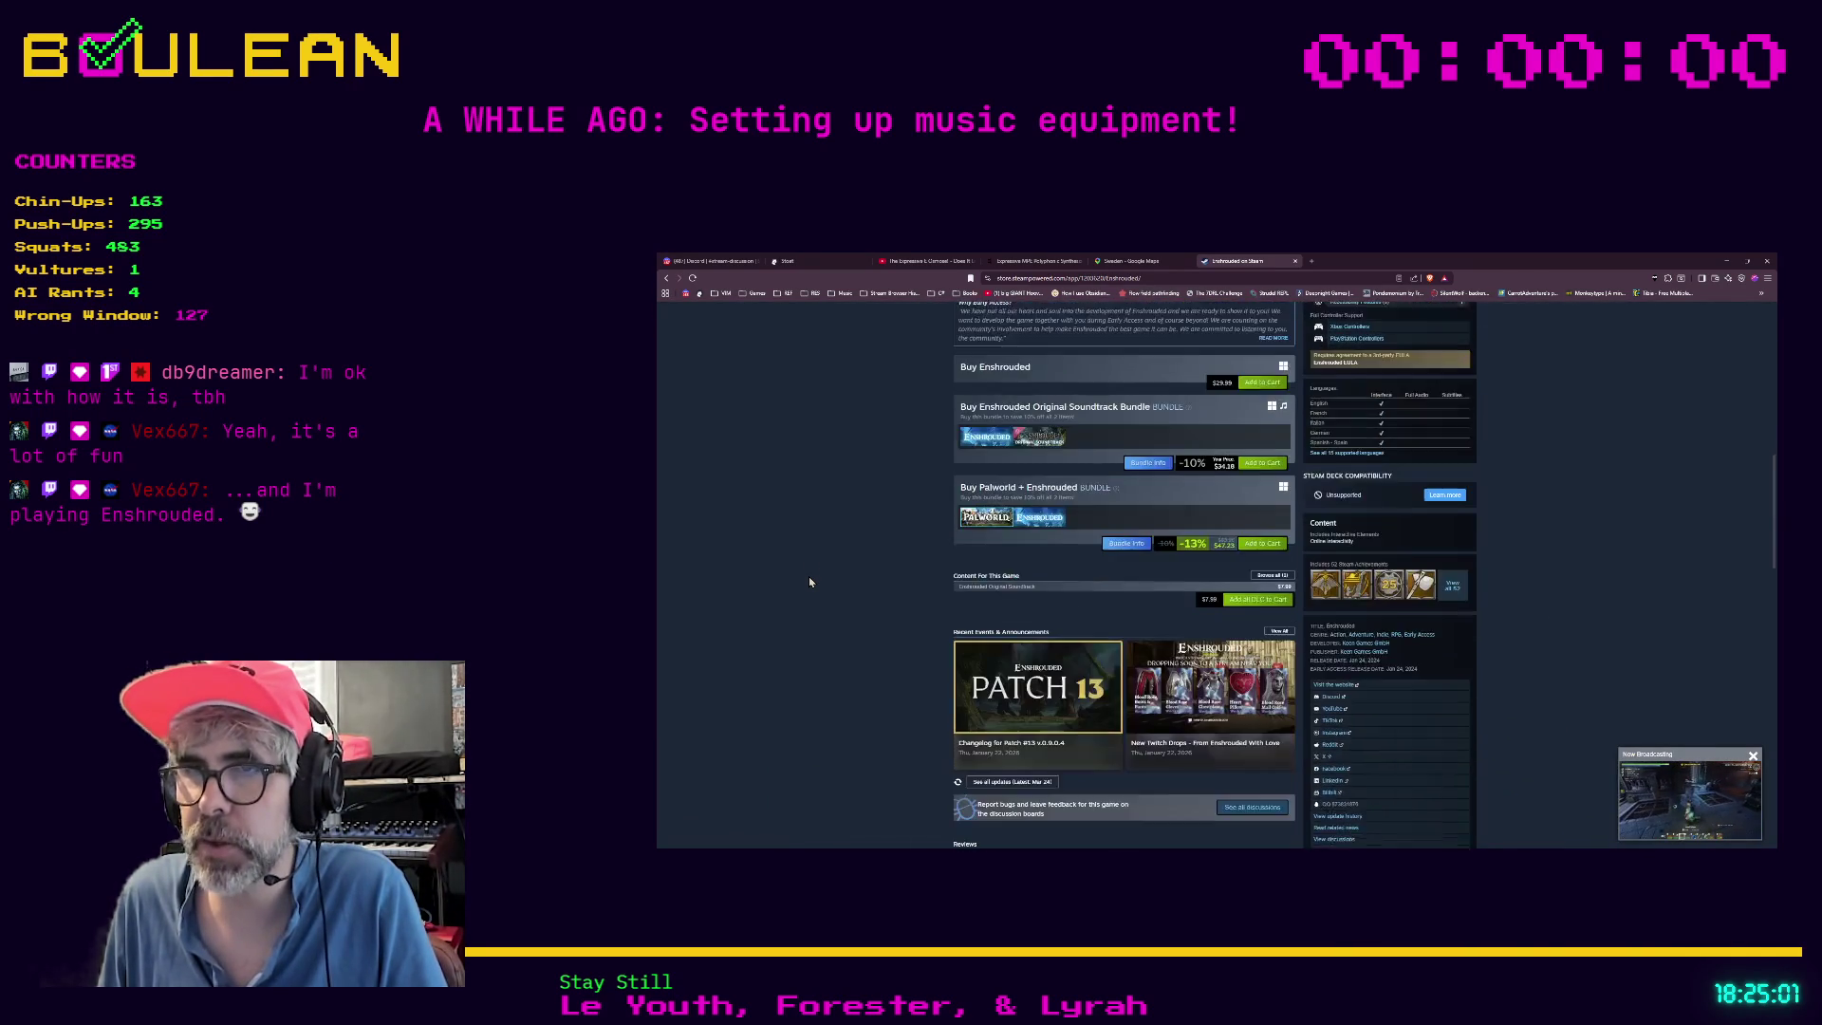
pyautogui.scroll(-5, 809, 582)
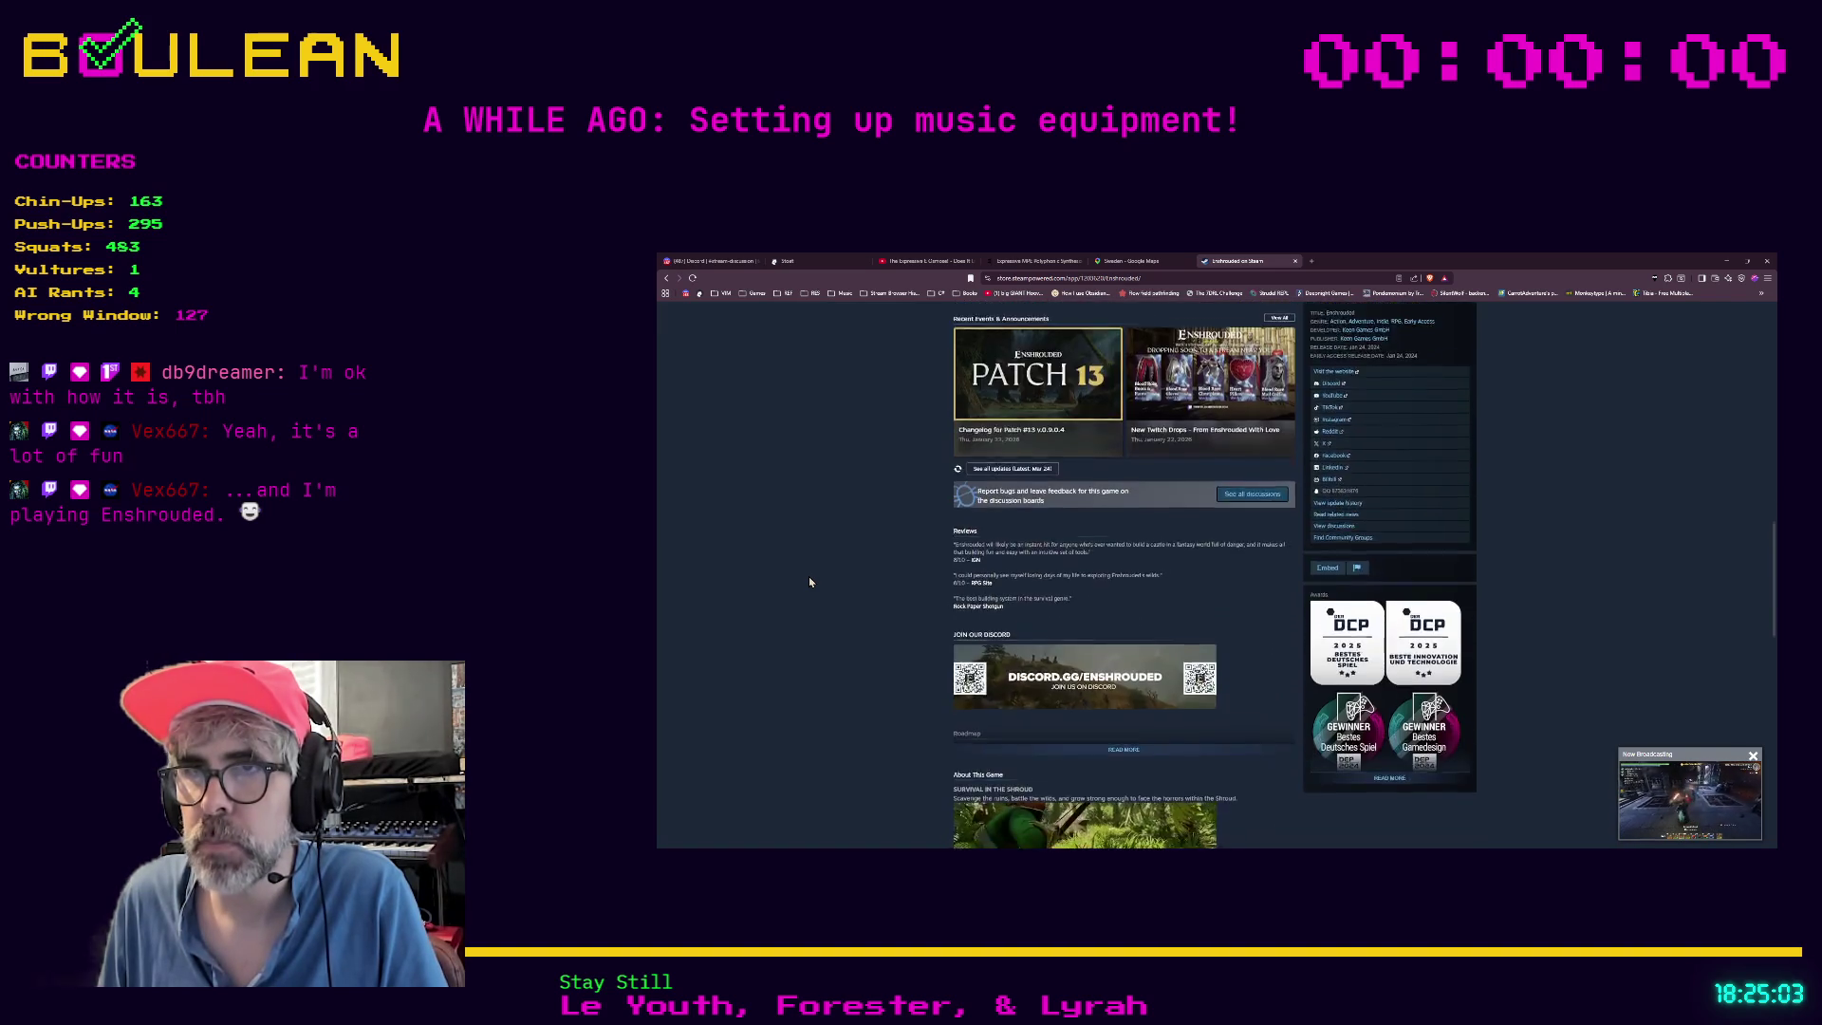
pyautogui.scroll(-10, 809, 581)
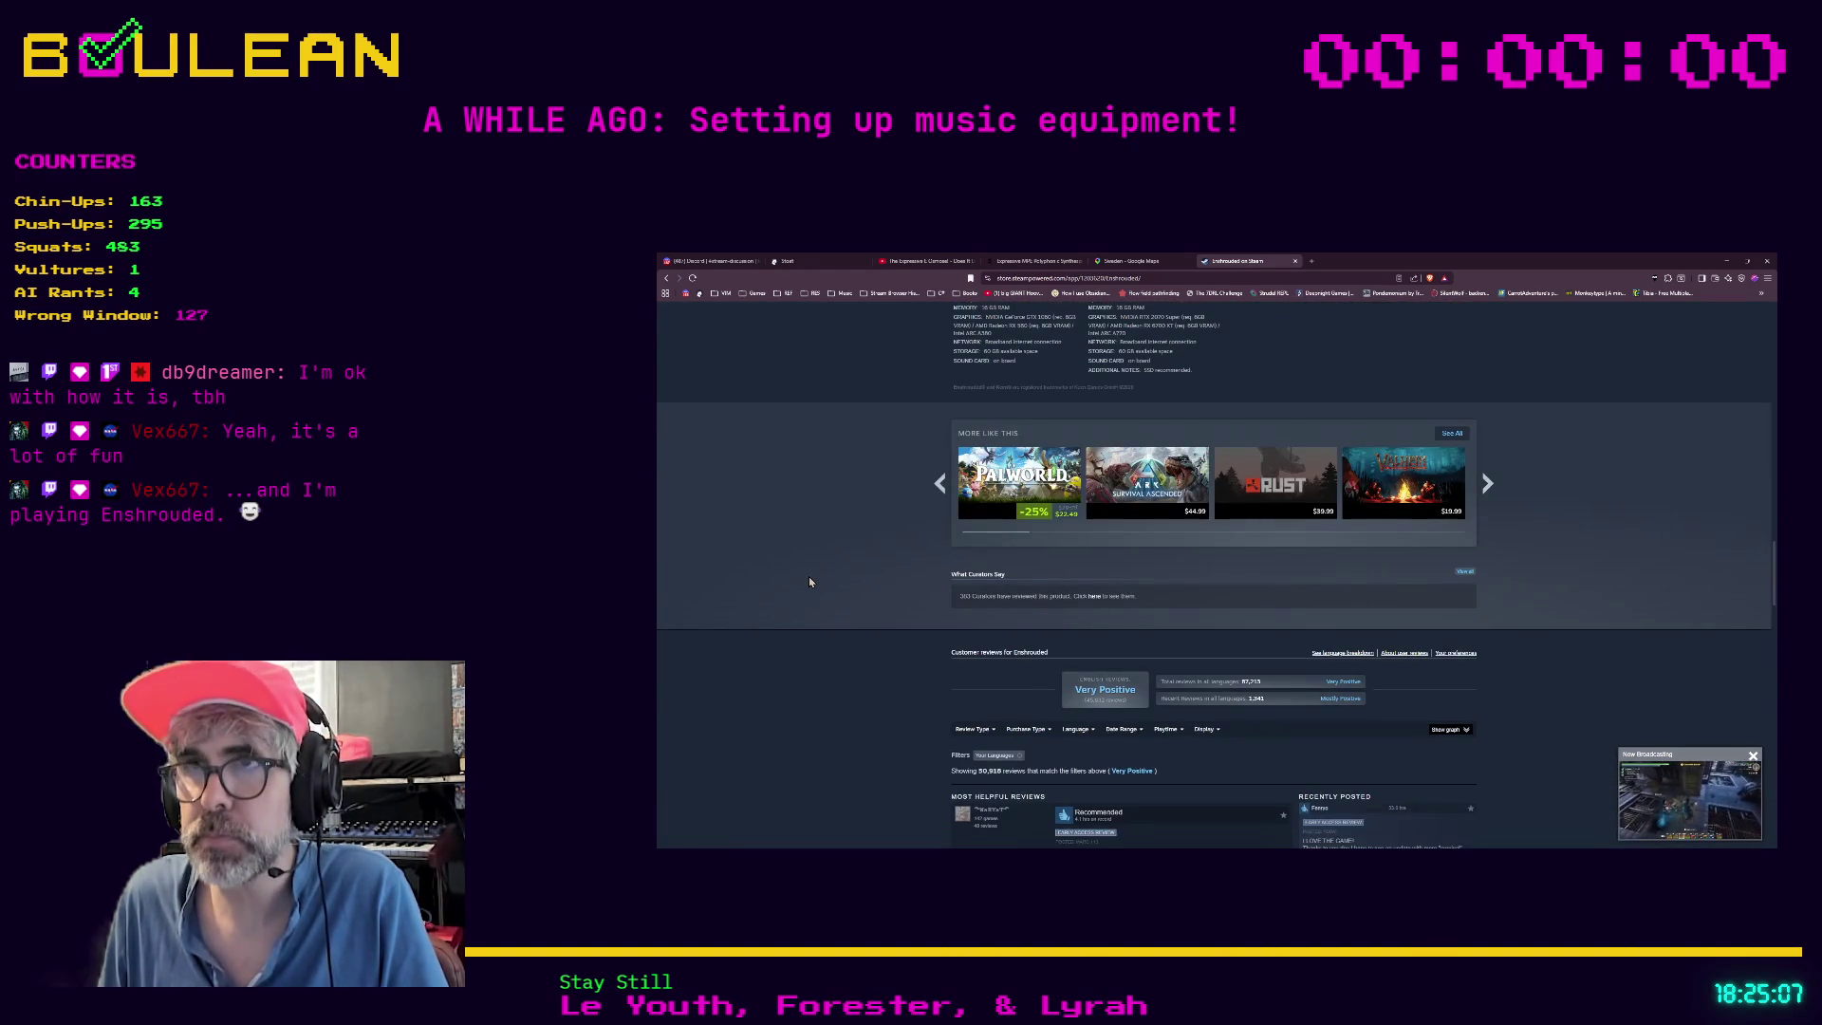
pyautogui.scroll(2, 809, 582)
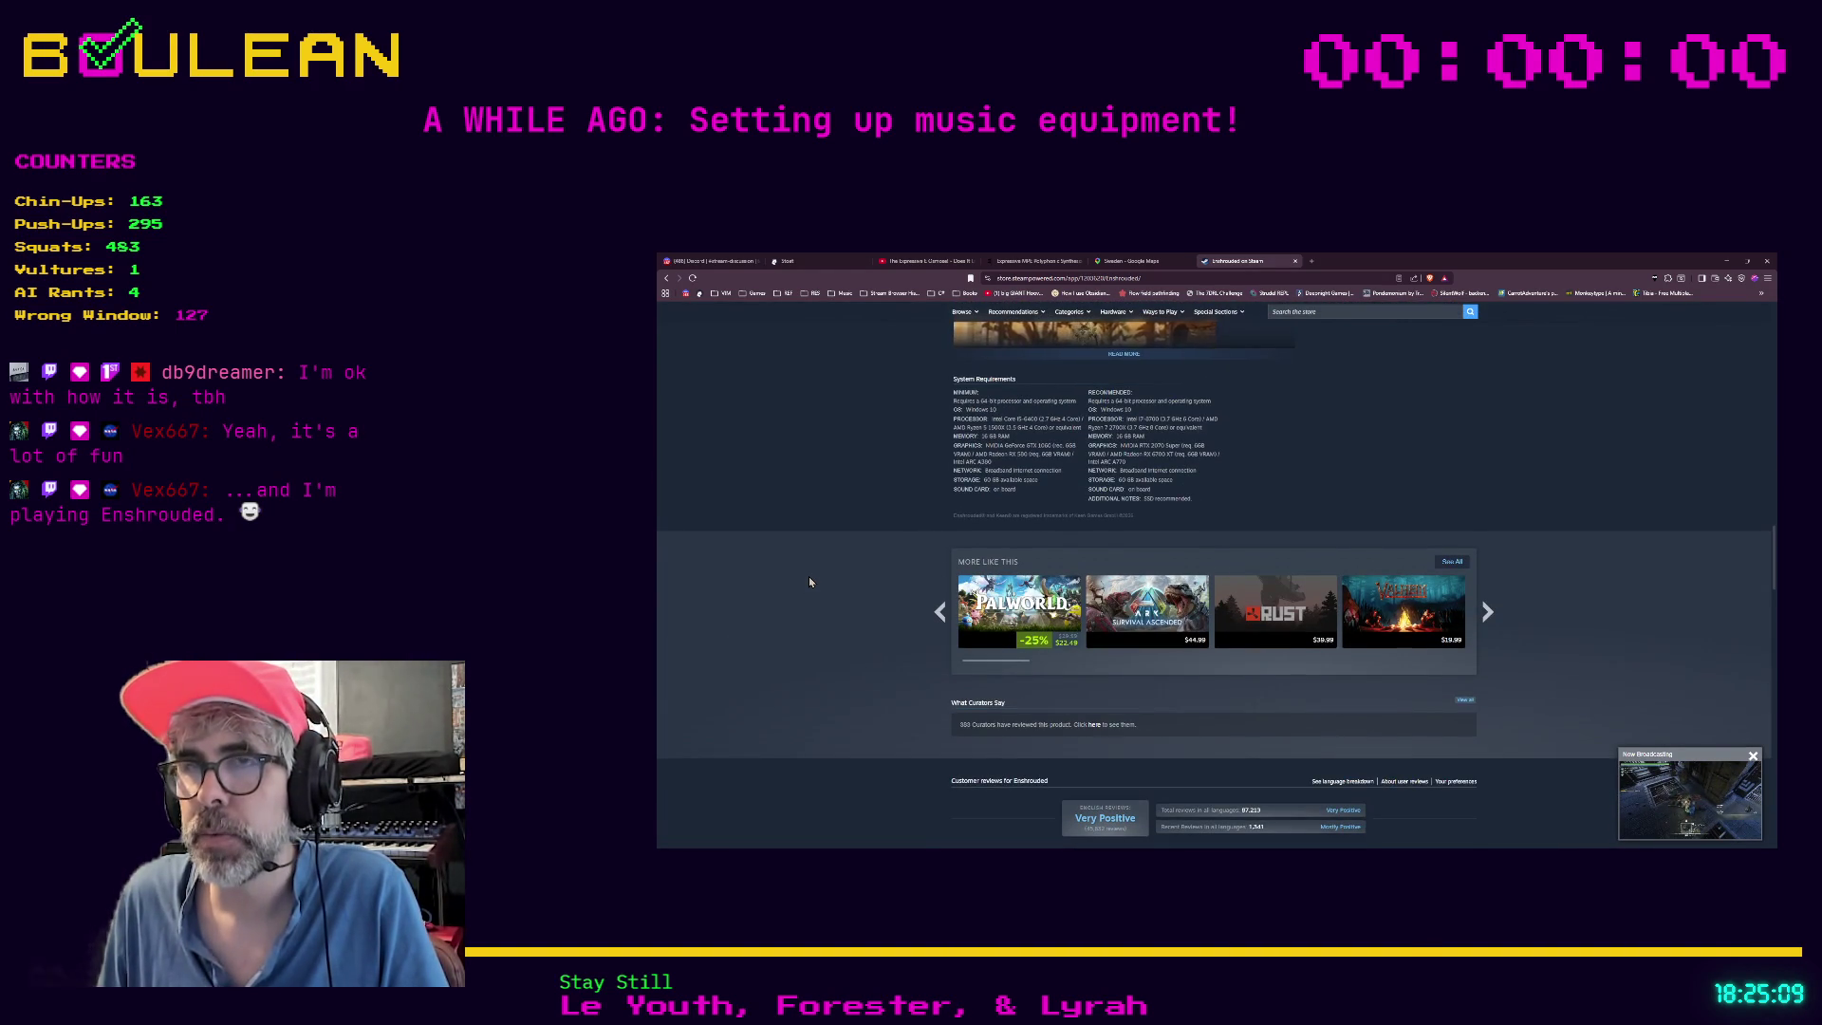
pyautogui.scroll(1, 810, 581)
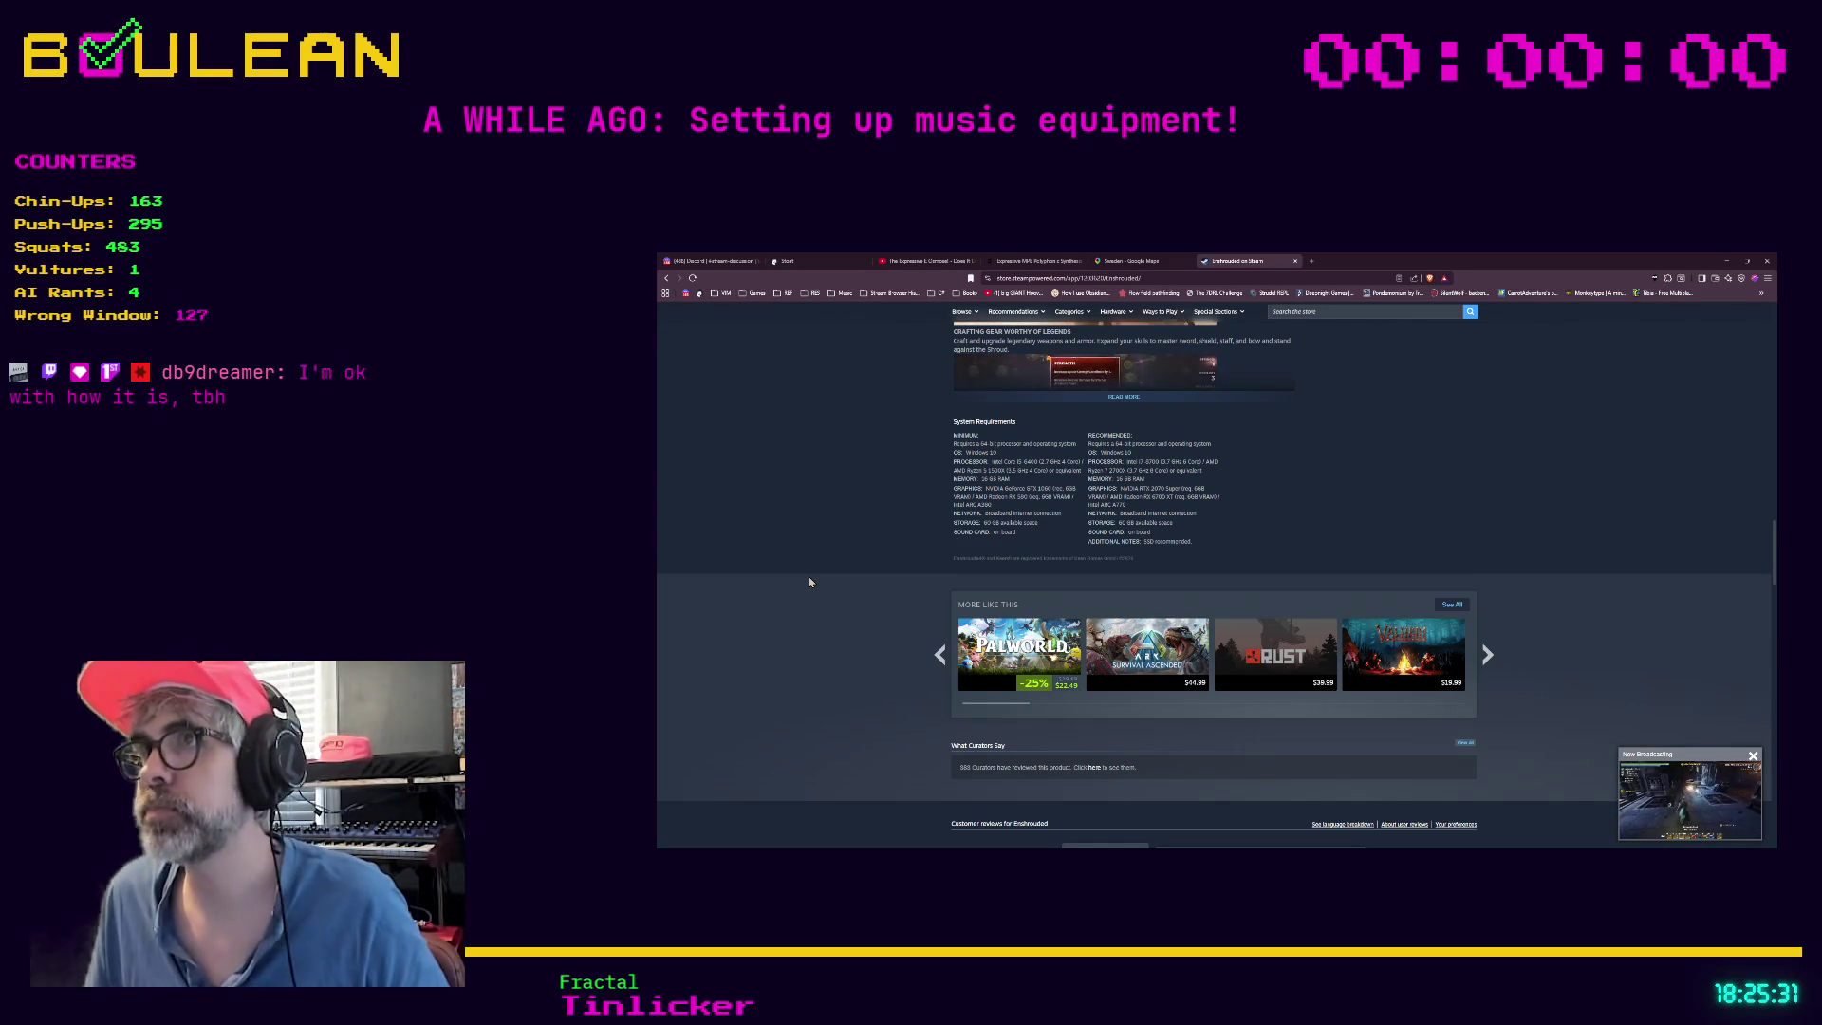
pyautogui.click(1726, 261)
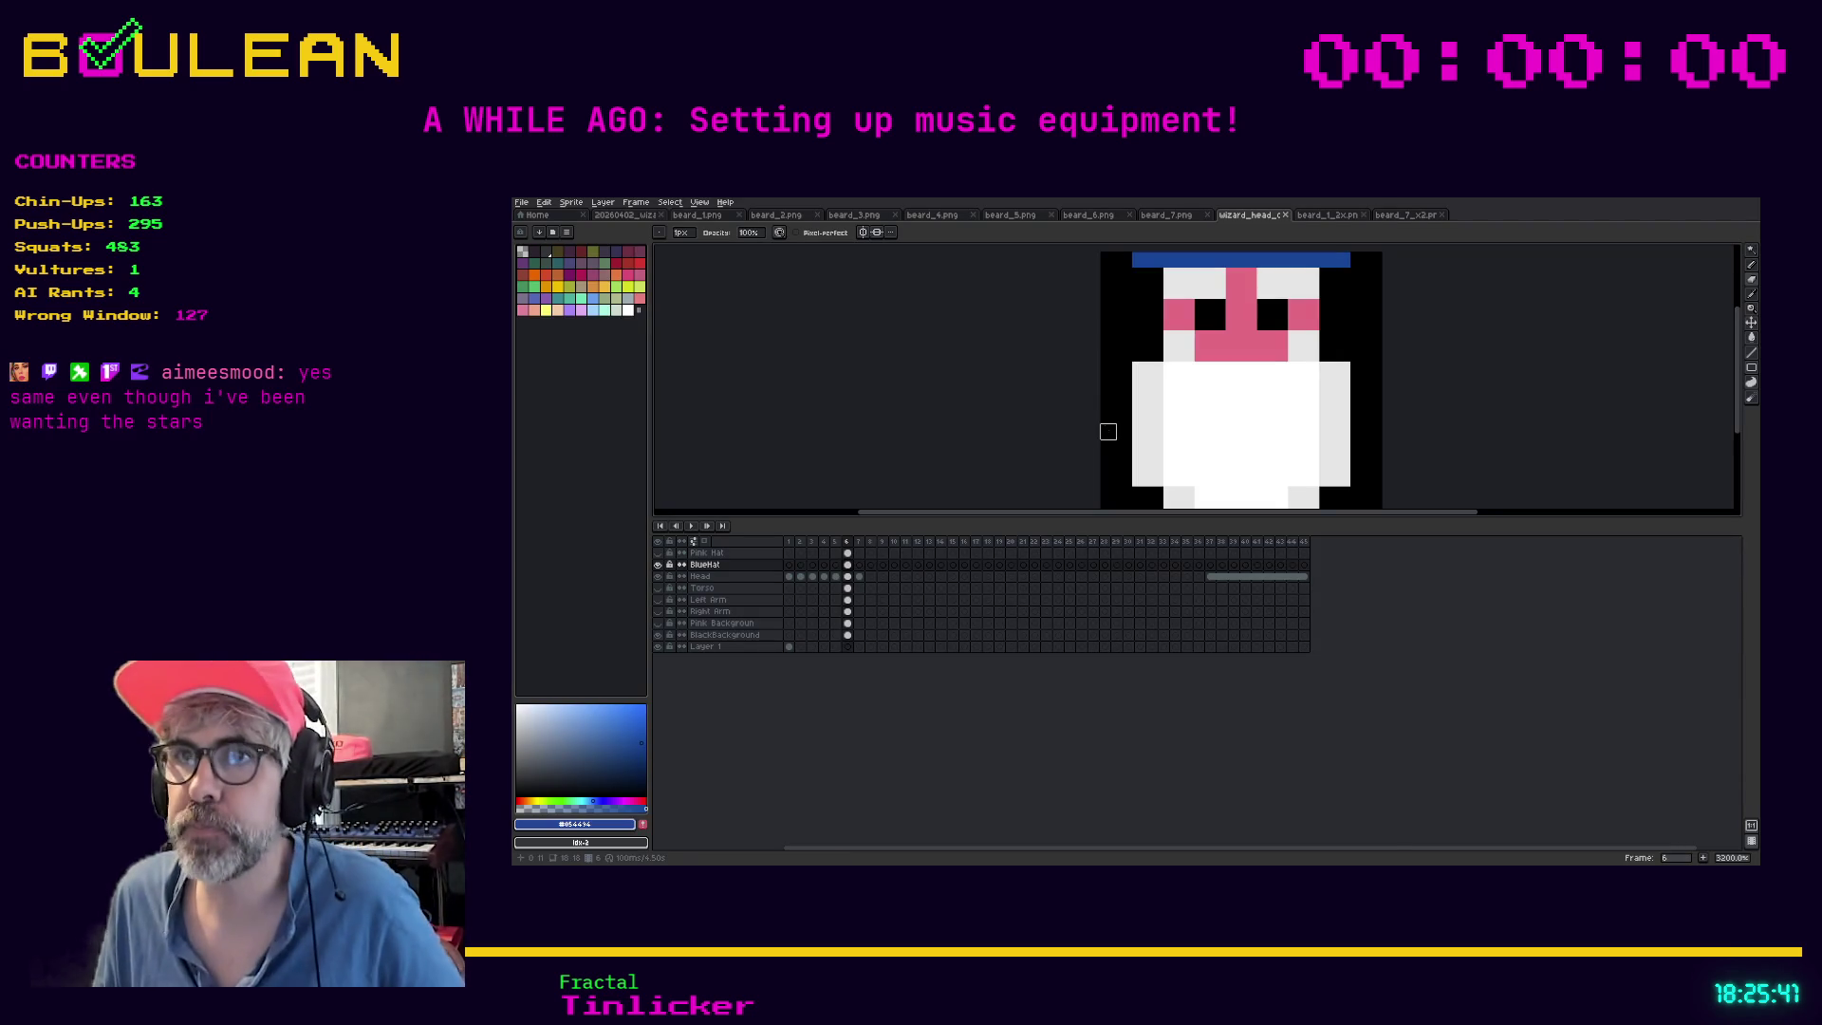
# Drag the timeline splitter down to give the wizard head canvas more room
pyautogui.moveTo(1349, 522); pyautogui.dragTo(1357, 619)
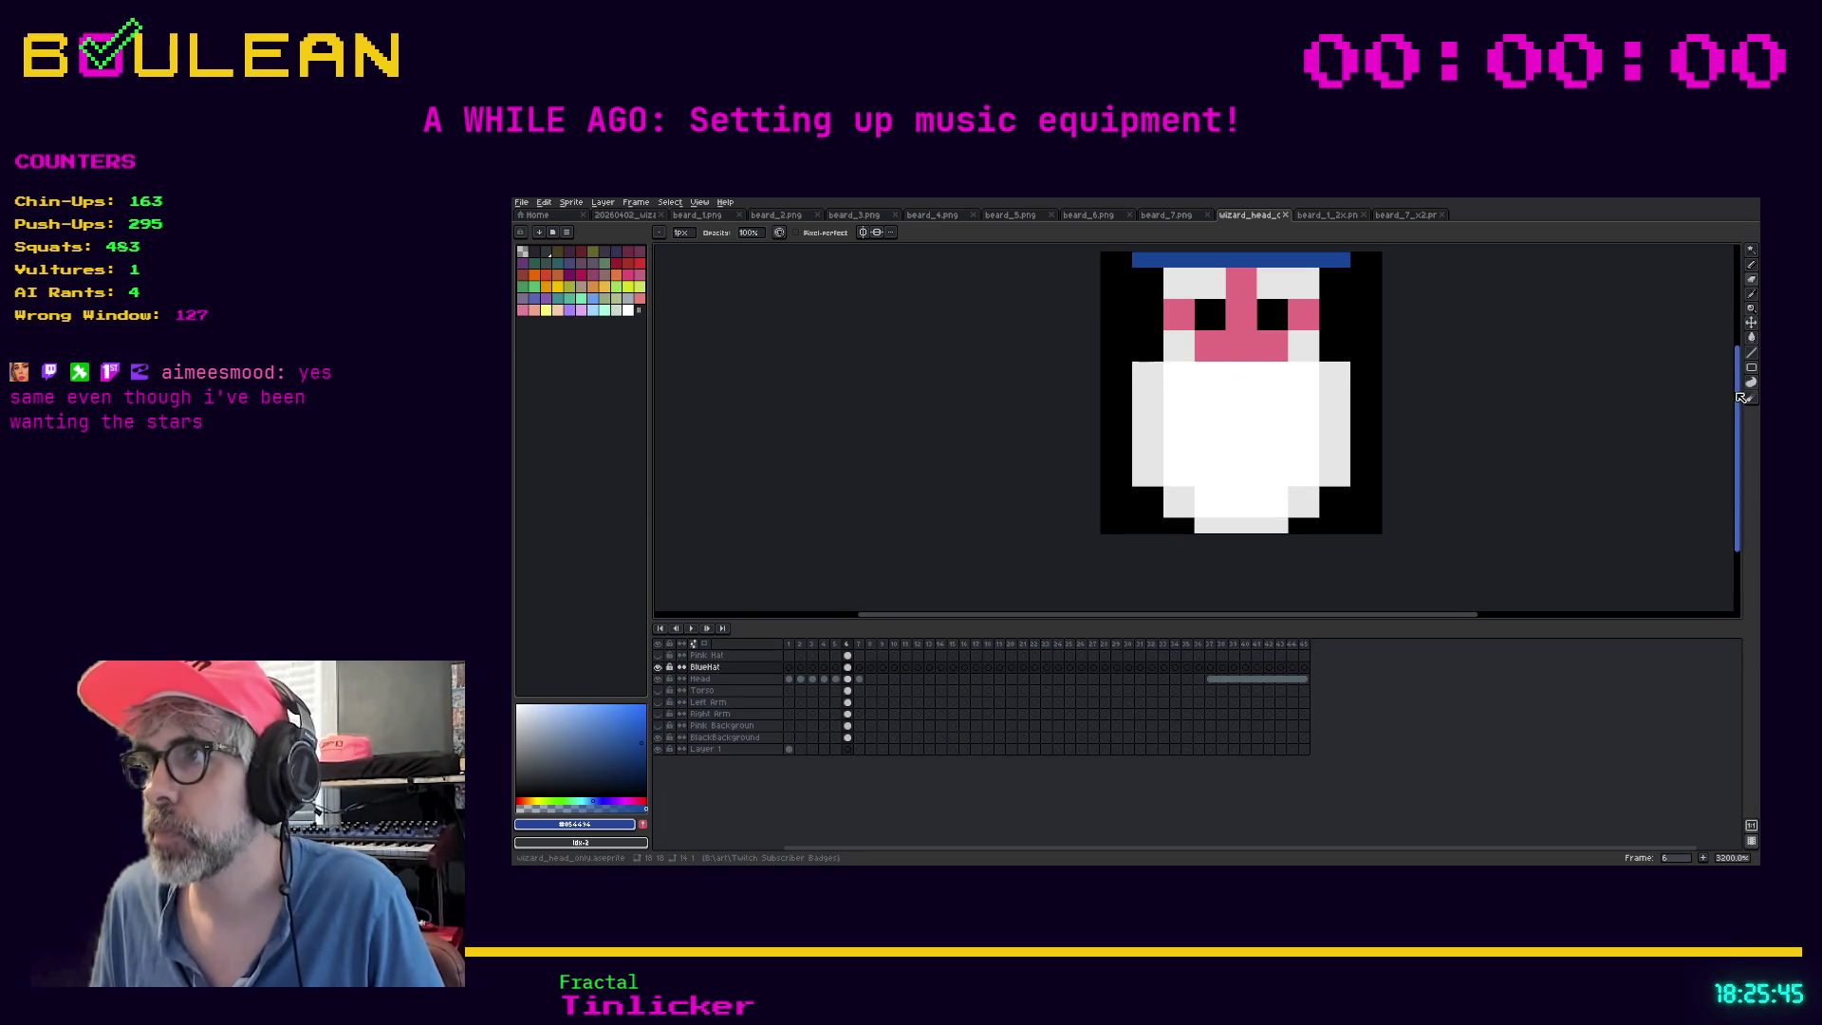
pyautogui.moveTo(1741, 395); pyautogui.dragTo(1741, 372)
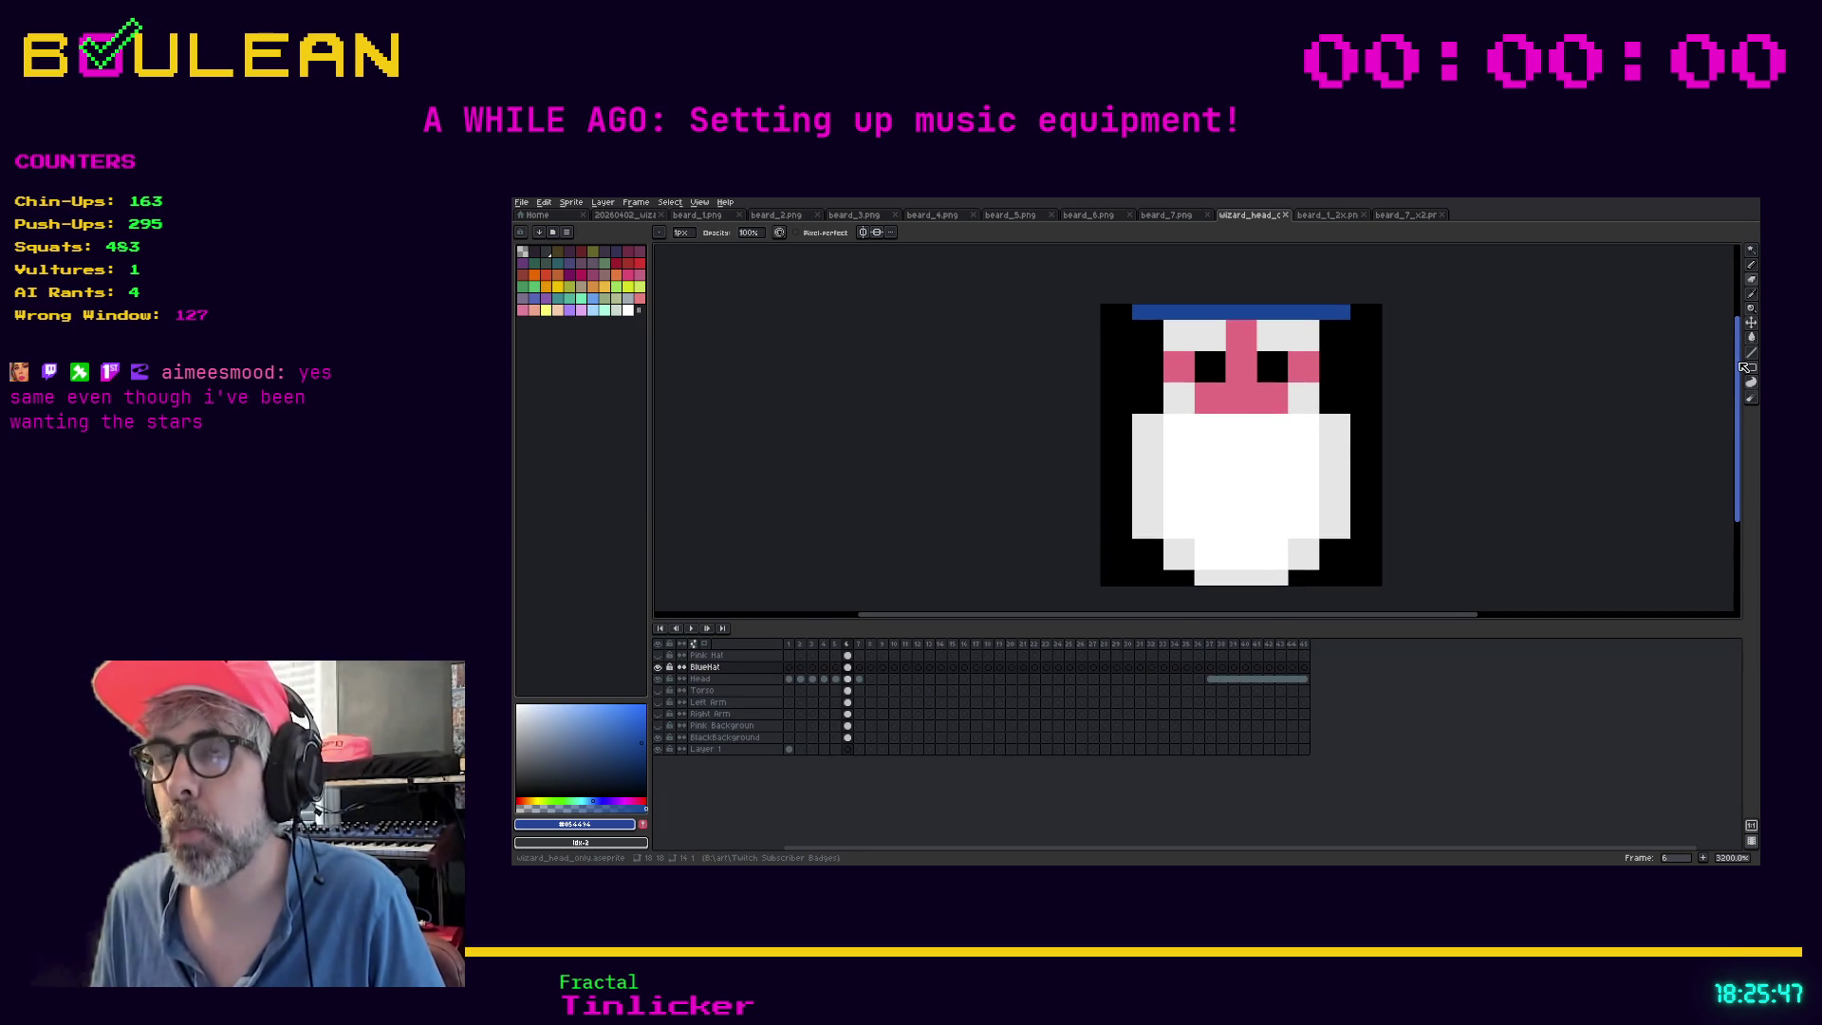
pyautogui.click(521, 202)
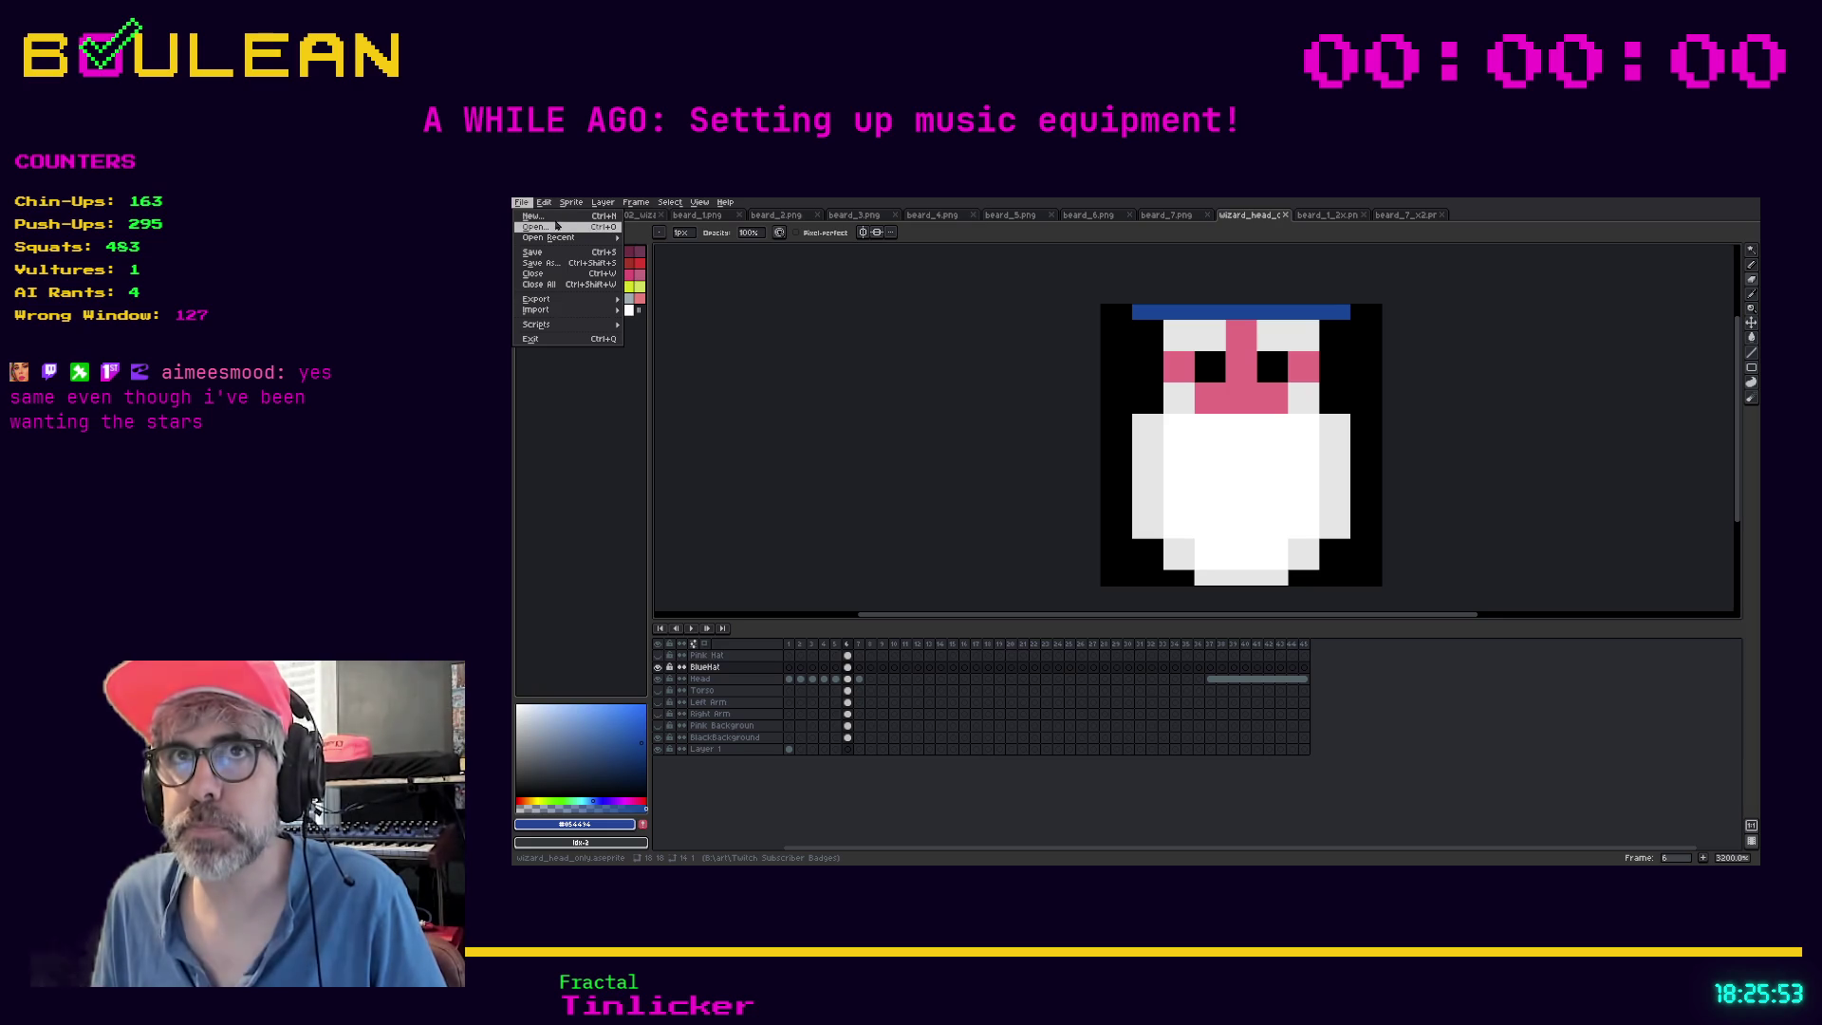
# Open subscriber_badge_36x36_1.png as a single frame, skipping the animation prompt
pyautogui.click(1511, 437)
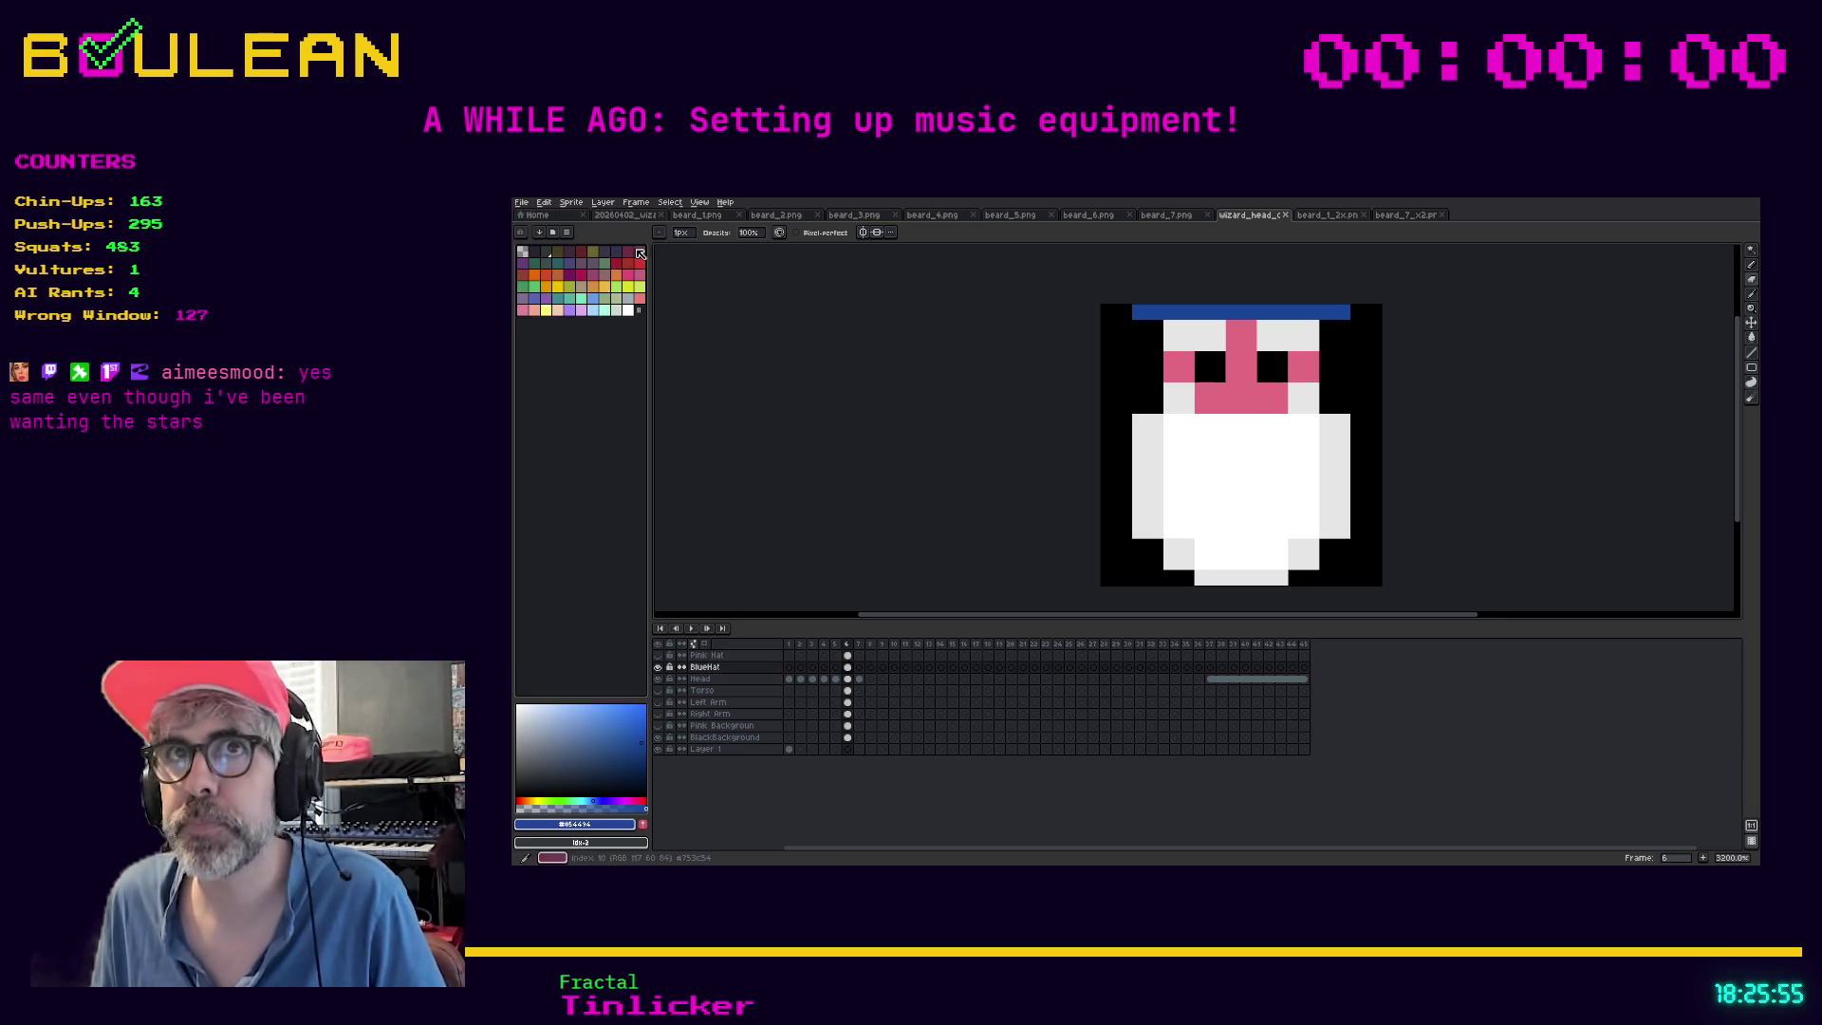
pyautogui.click(521, 202)
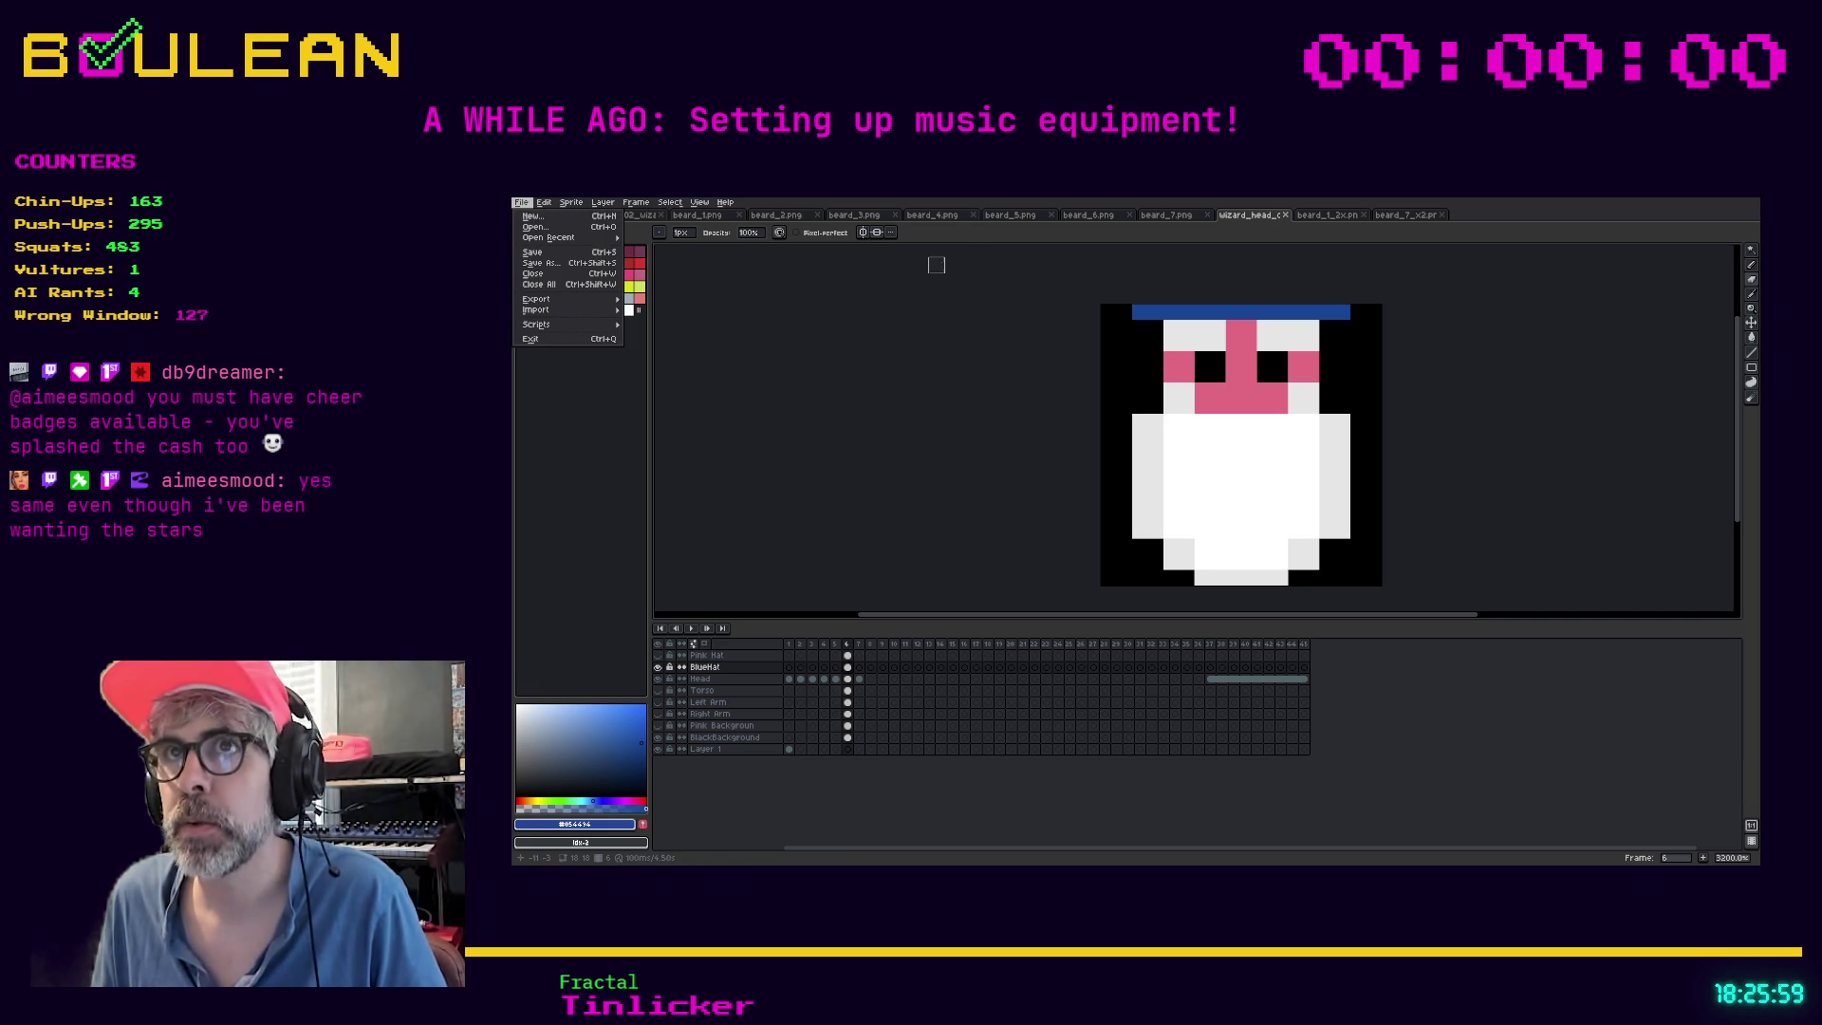
pyautogui.click(1045, 296)
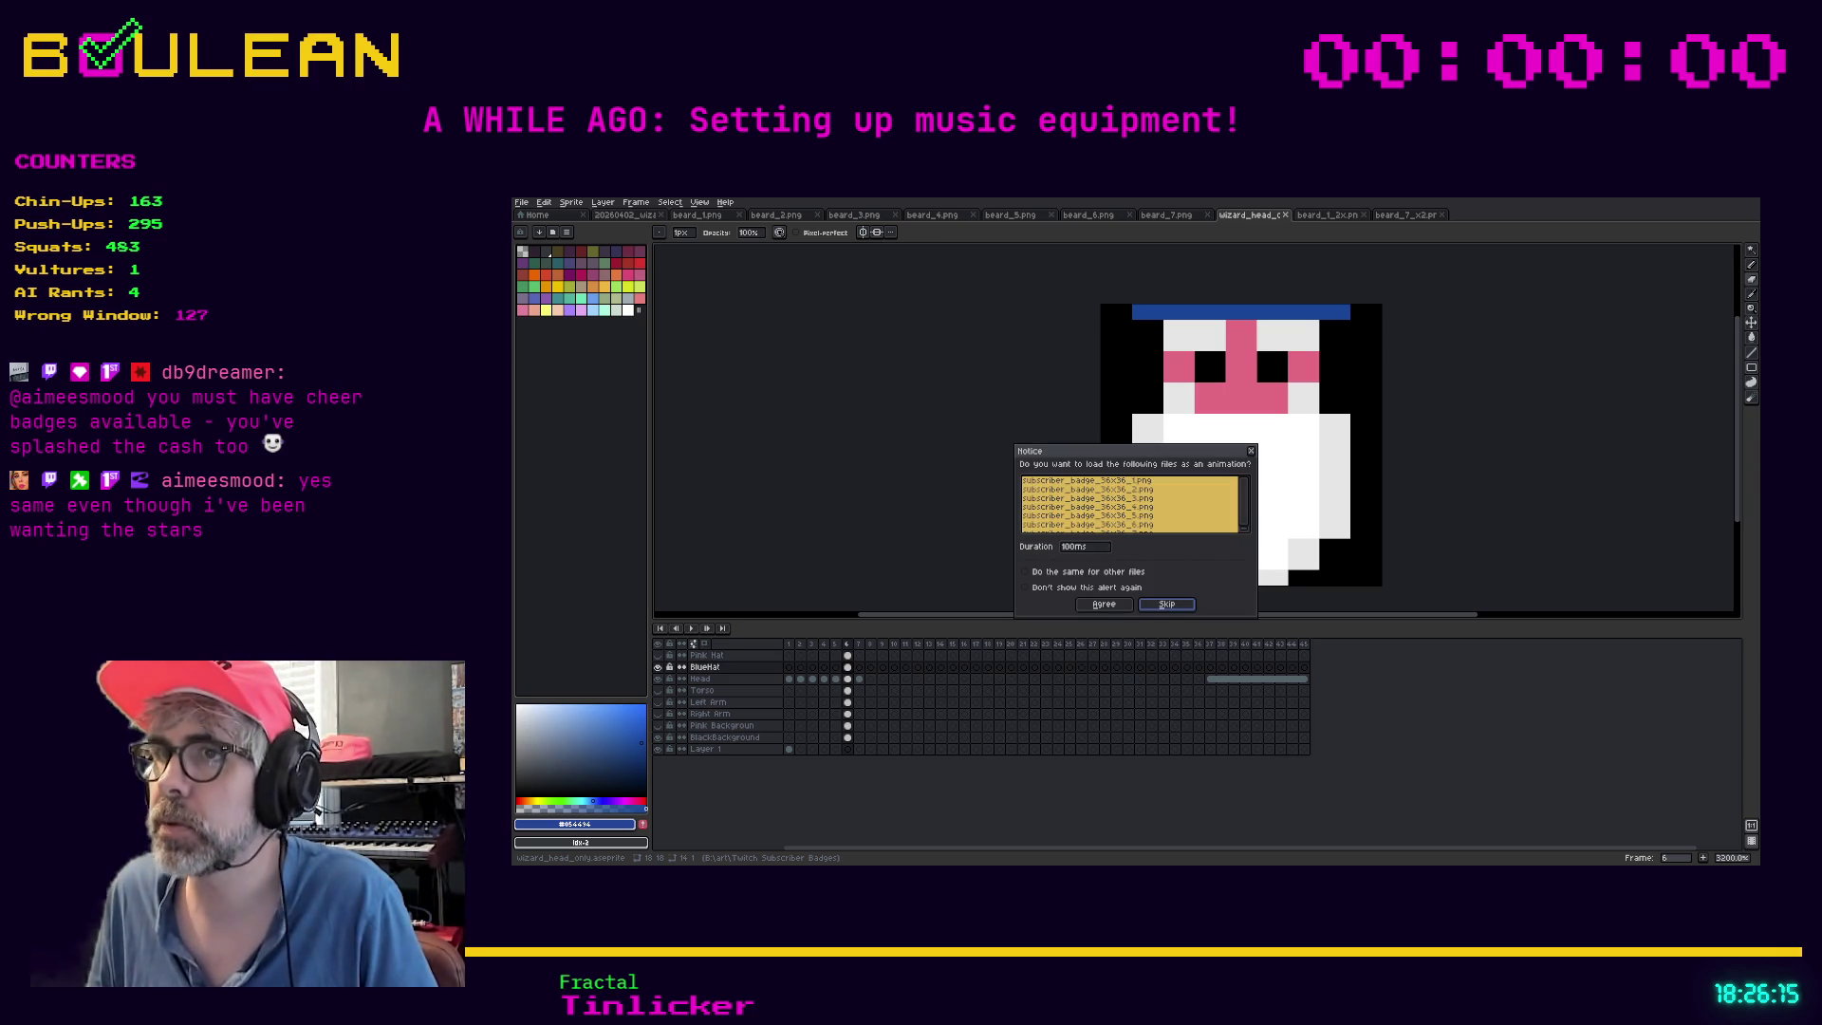
pyautogui.click(1167, 603)
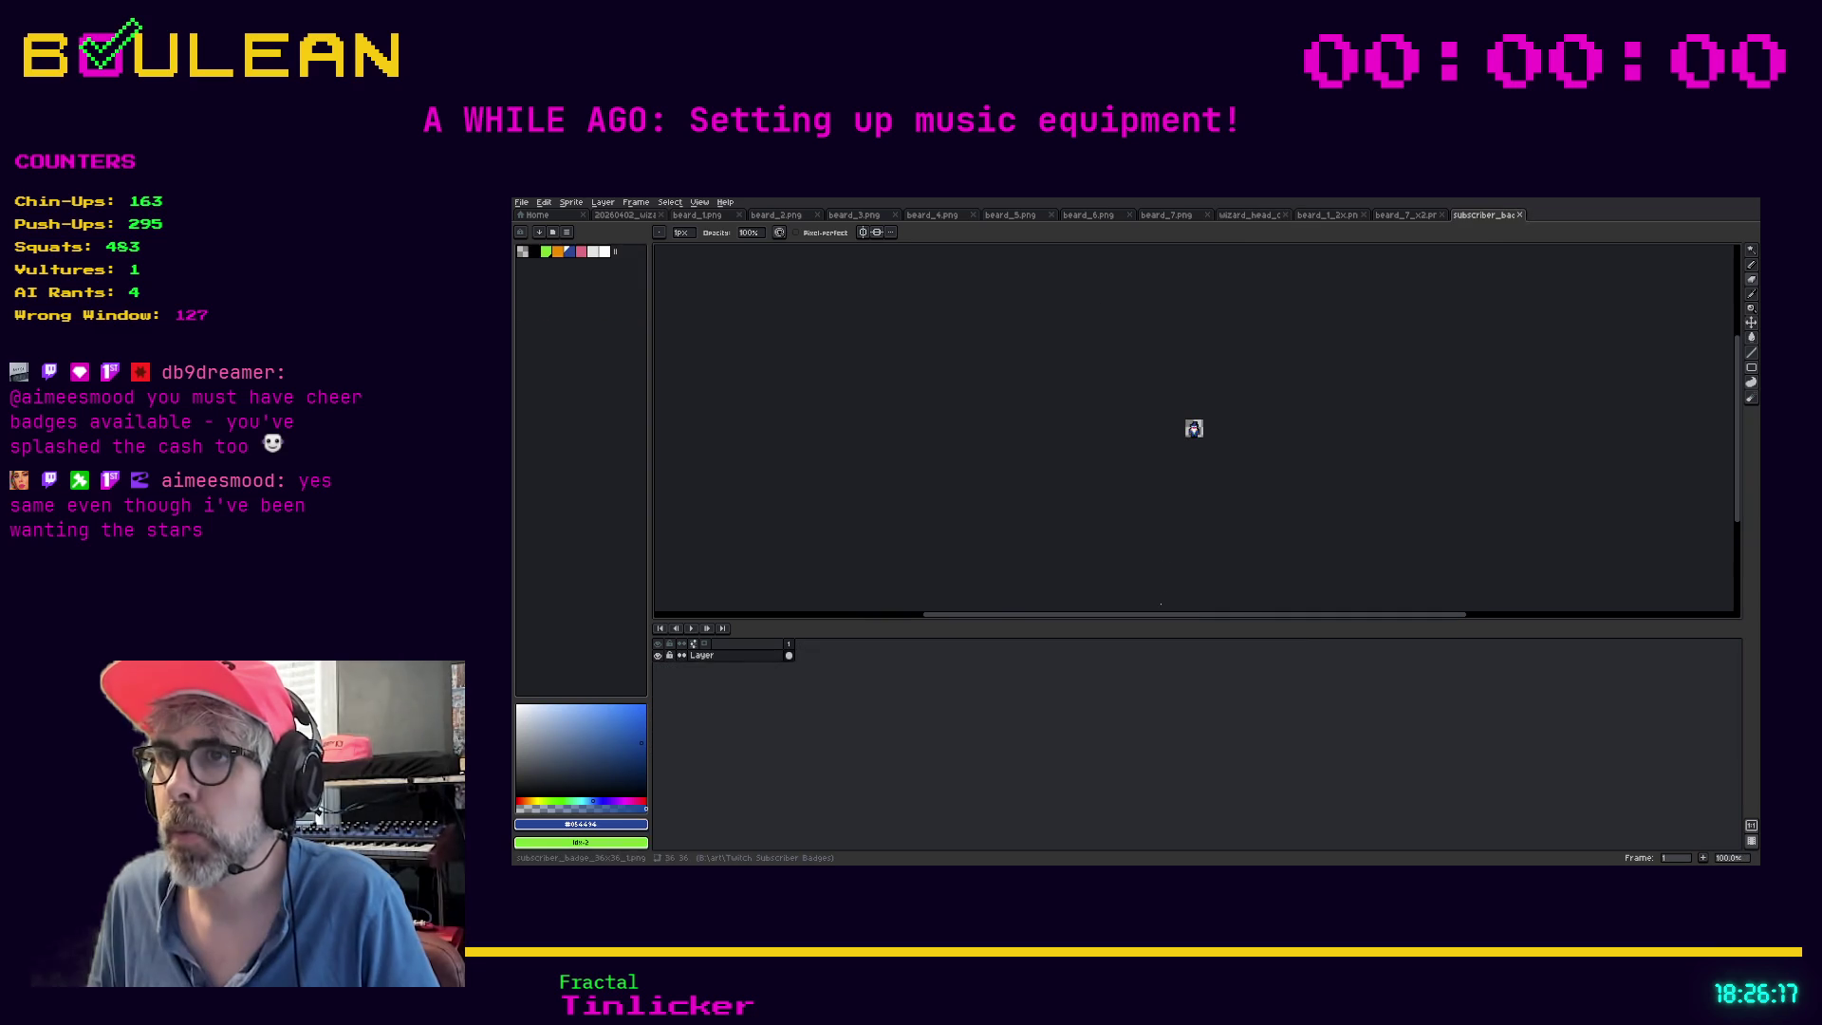
pyautogui.scroll(4, 1172, 440)
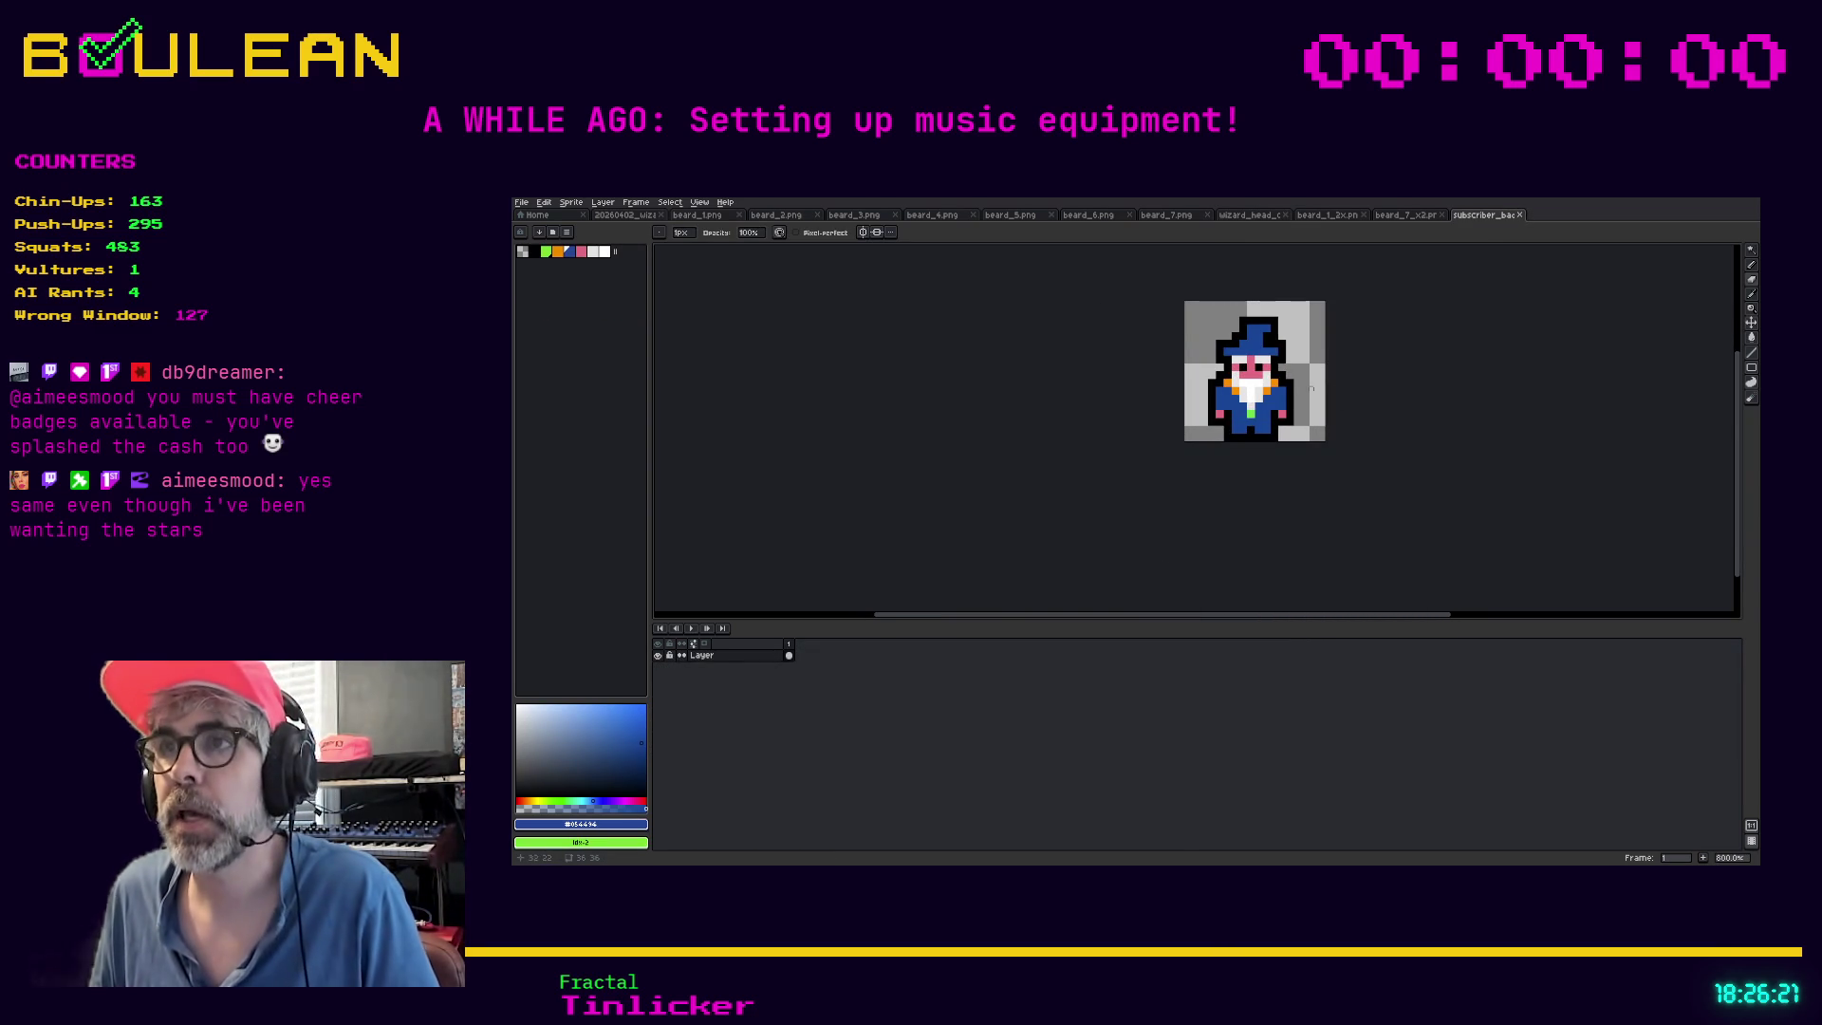
pyautogui.click(571, 203)
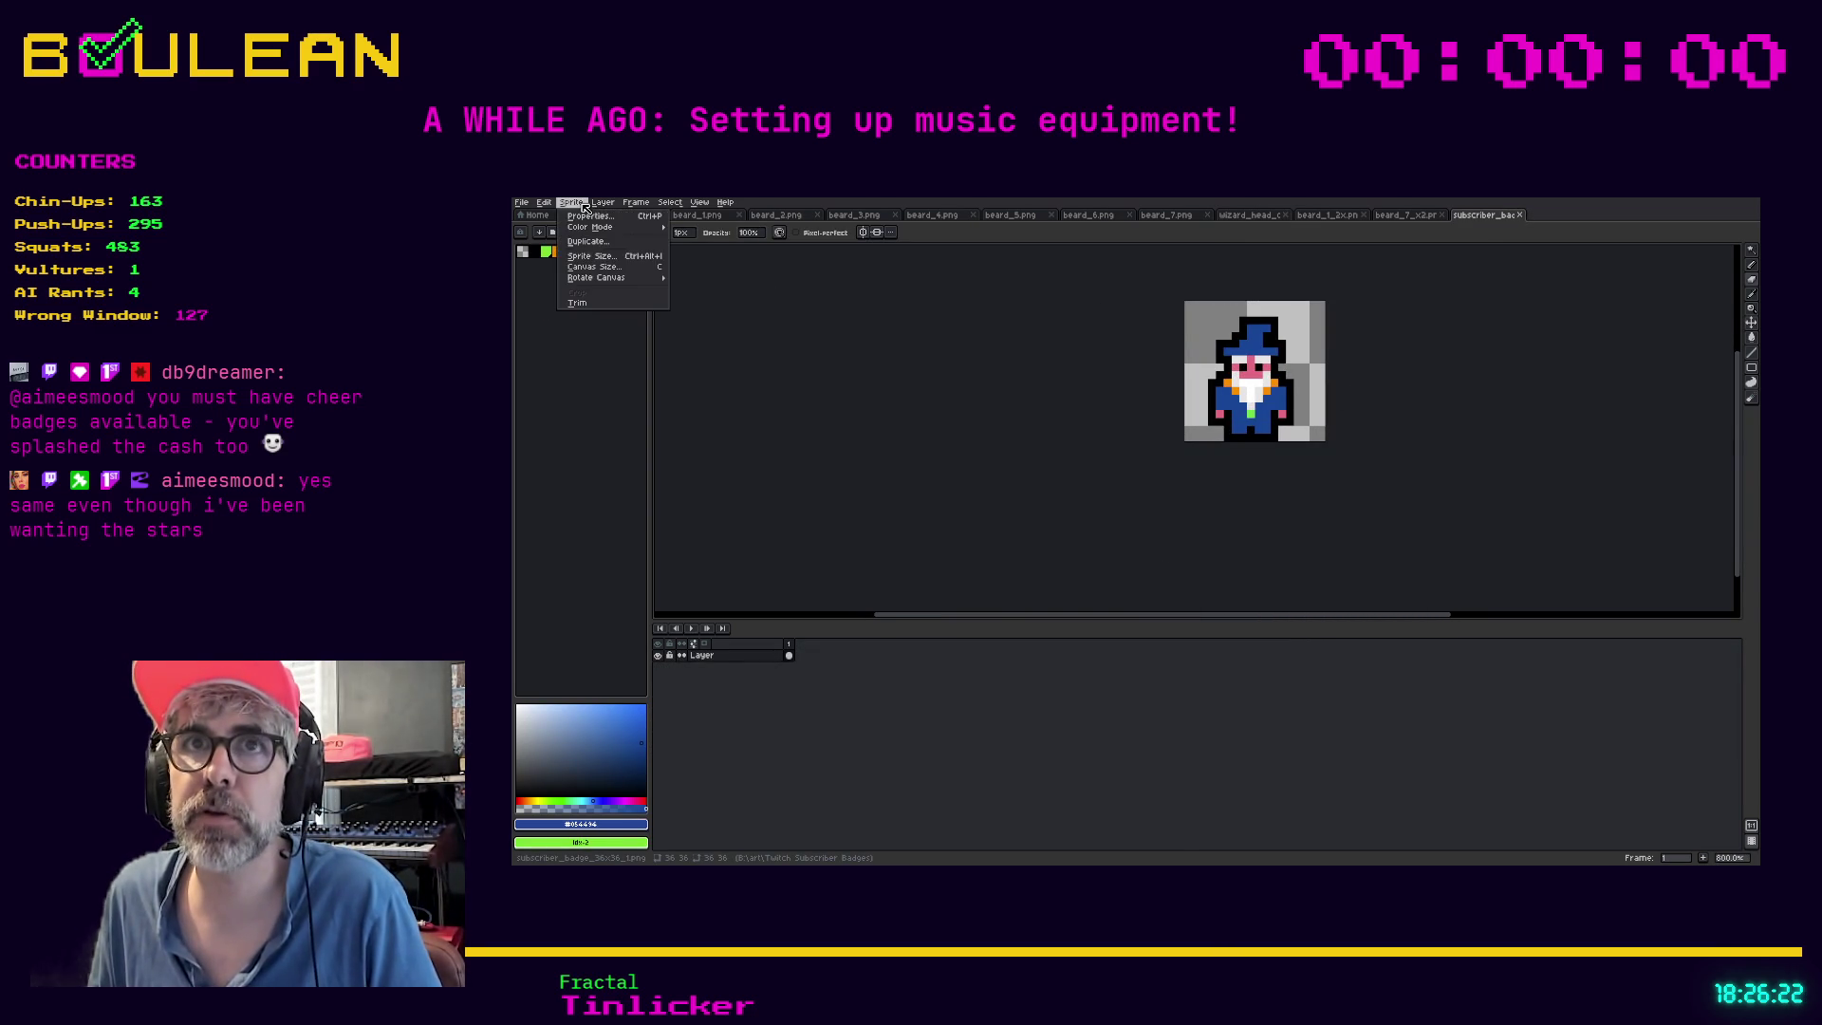
# Resize the canvas to 18×18 px around the wizard's head and shift the art one pixel right
pyautogui.click(626, 274)
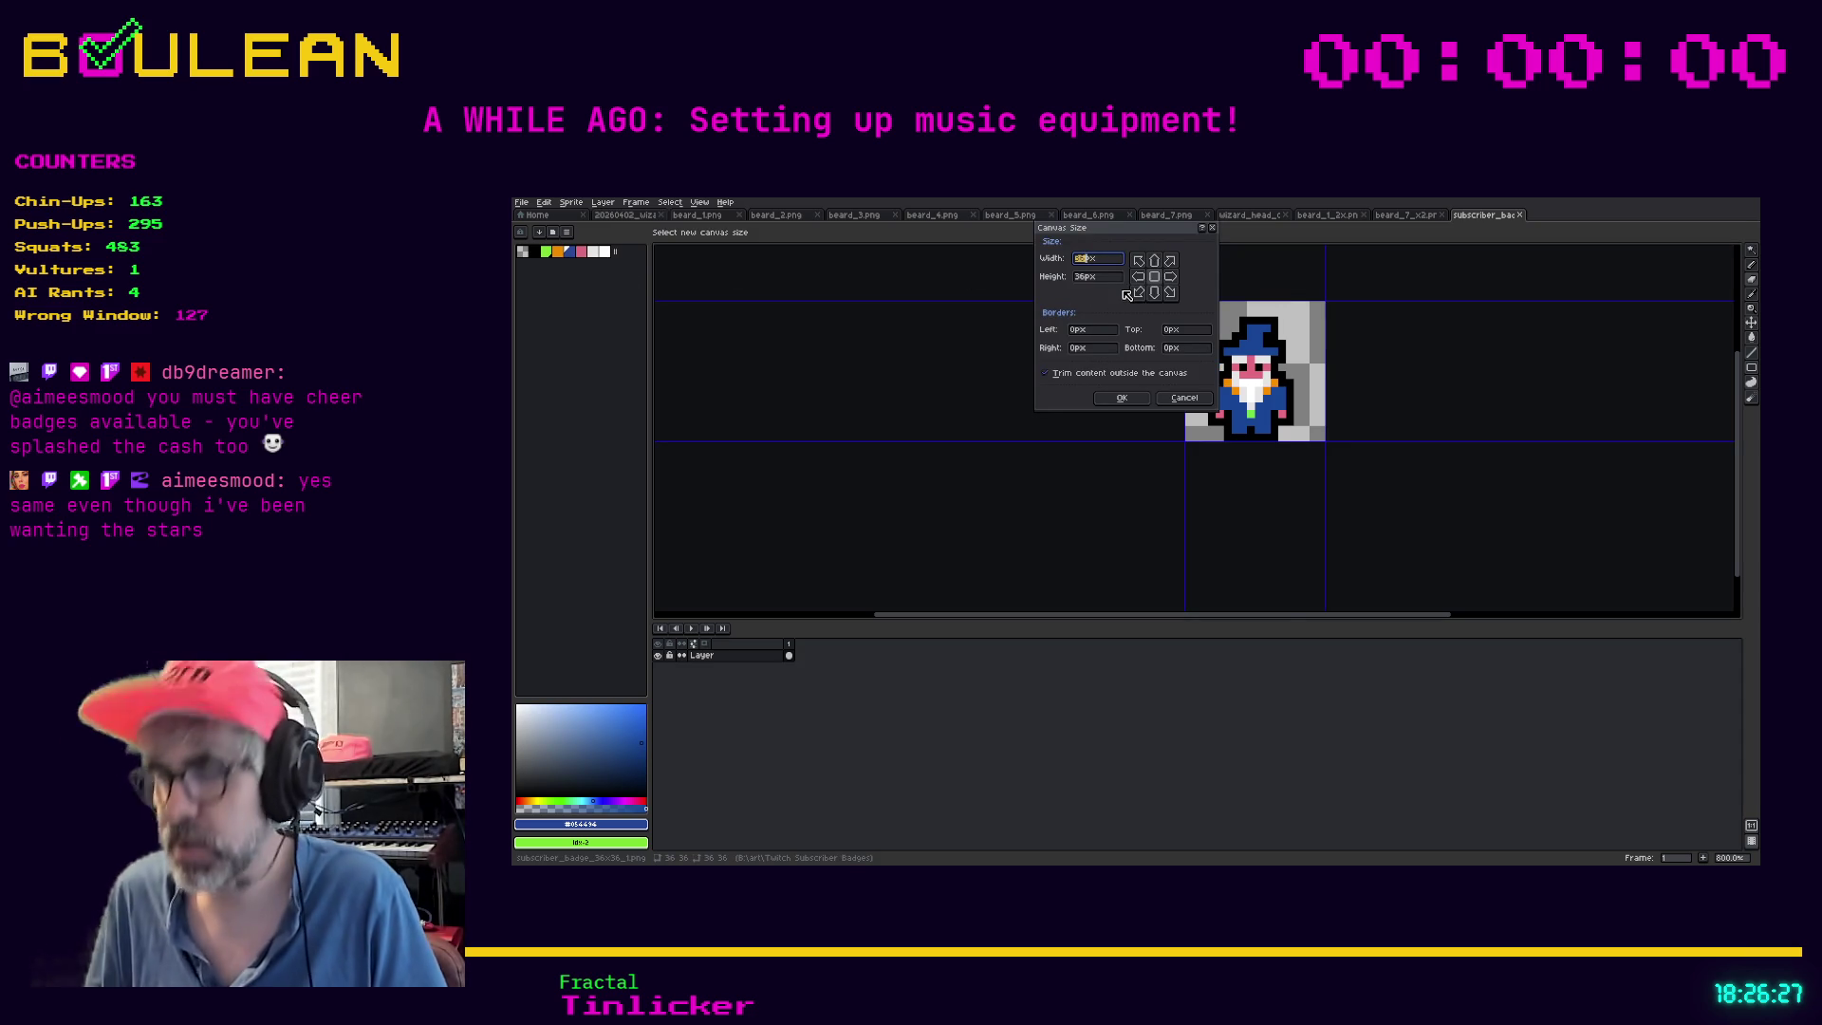
pyautogui.write('18')
pyautogui.press('Tab')
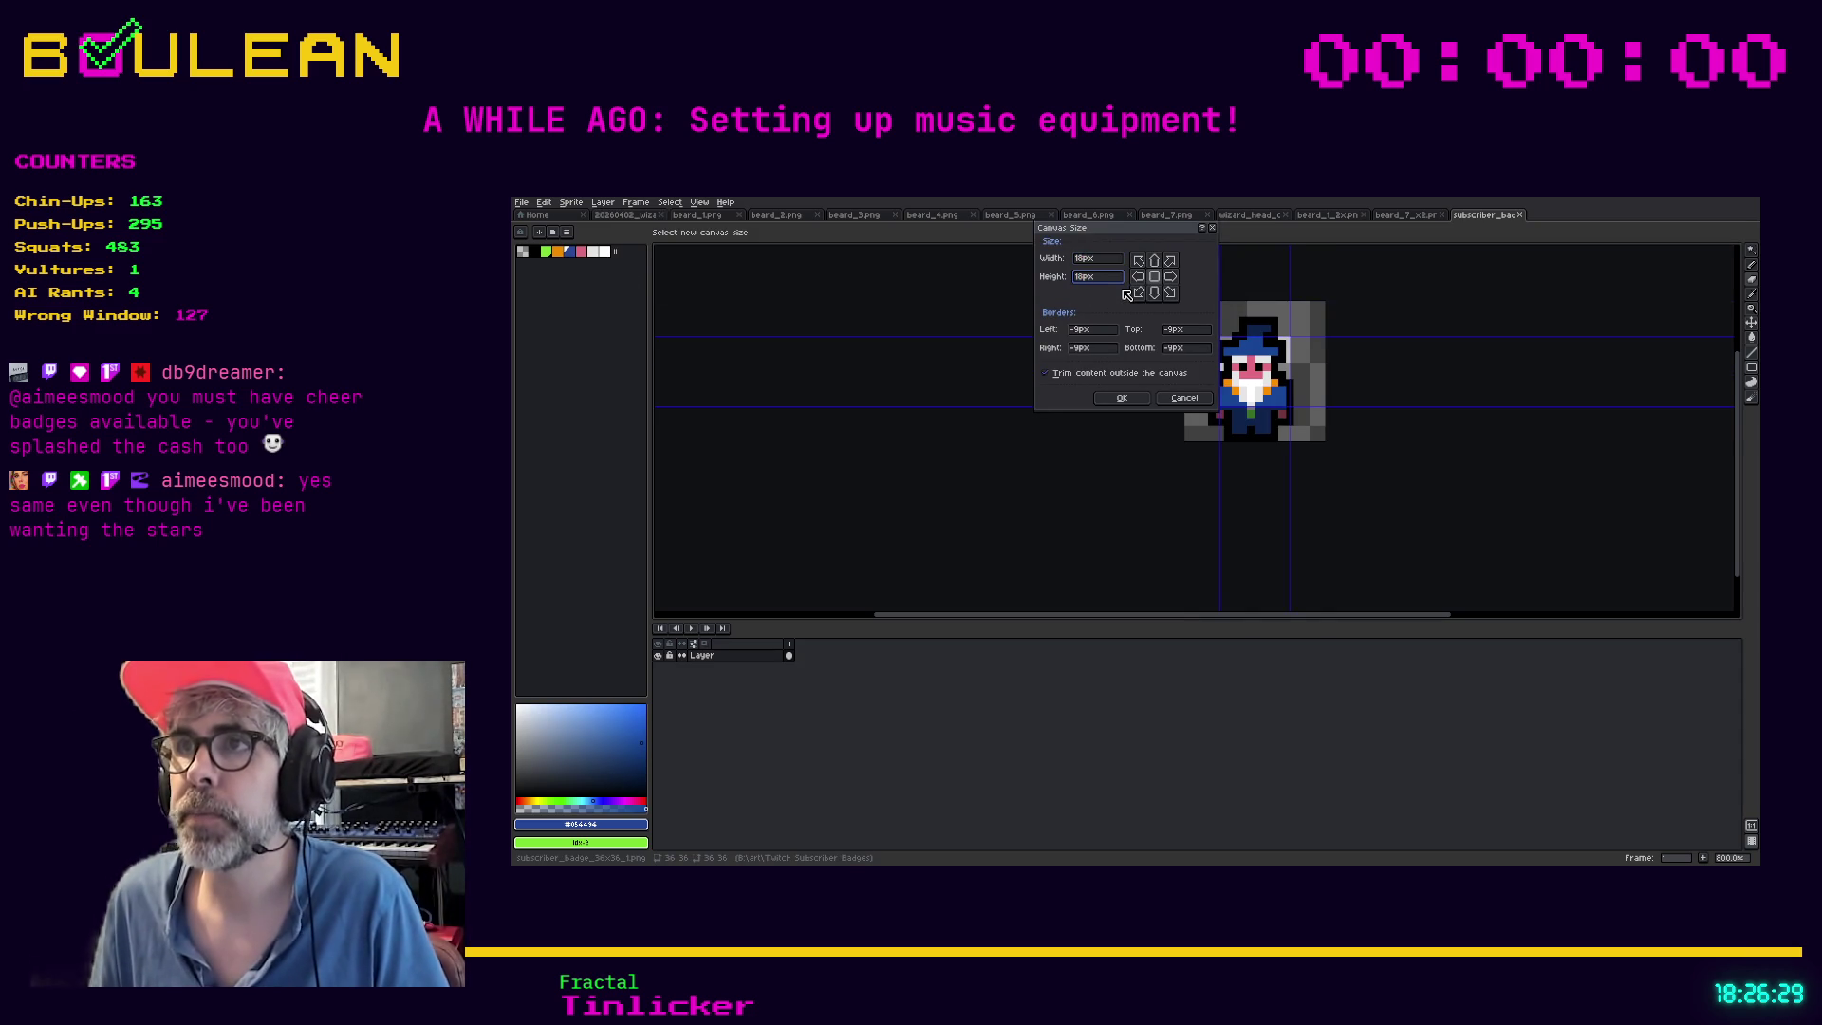
pyautogui.click(1123, 398)
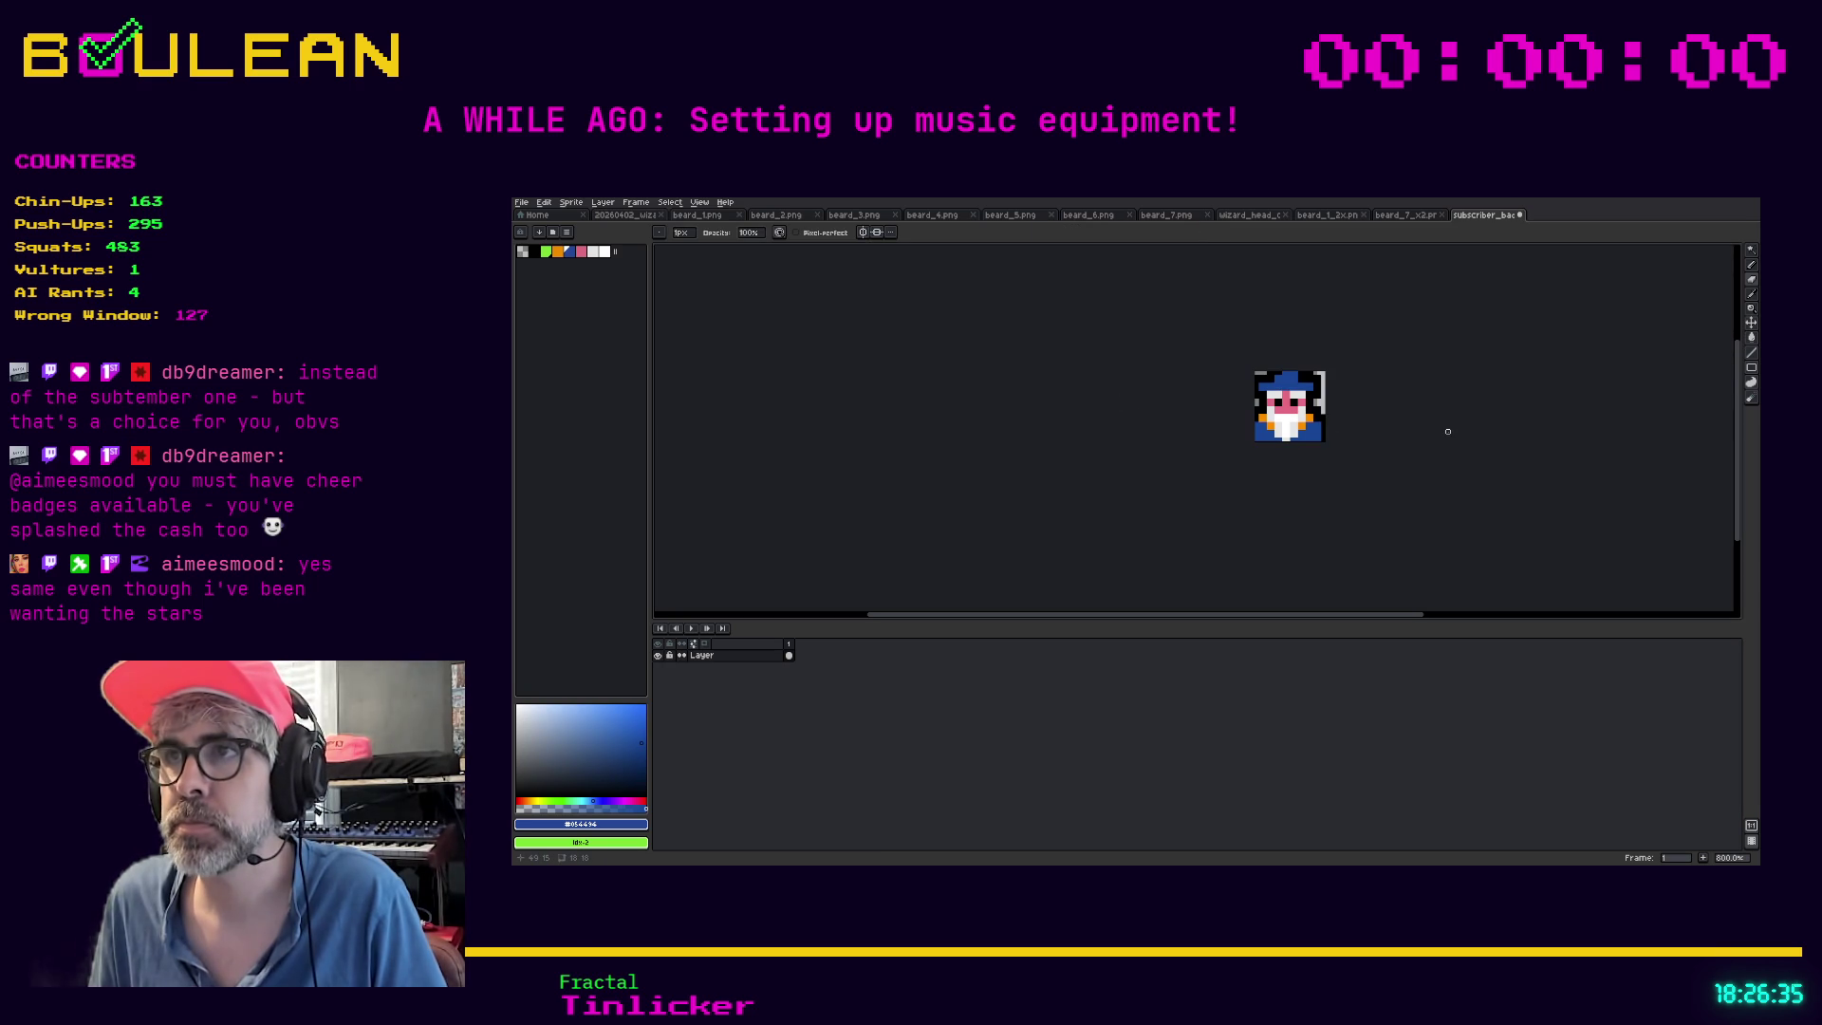
pyautogui.scroll(5, 1448, 431)
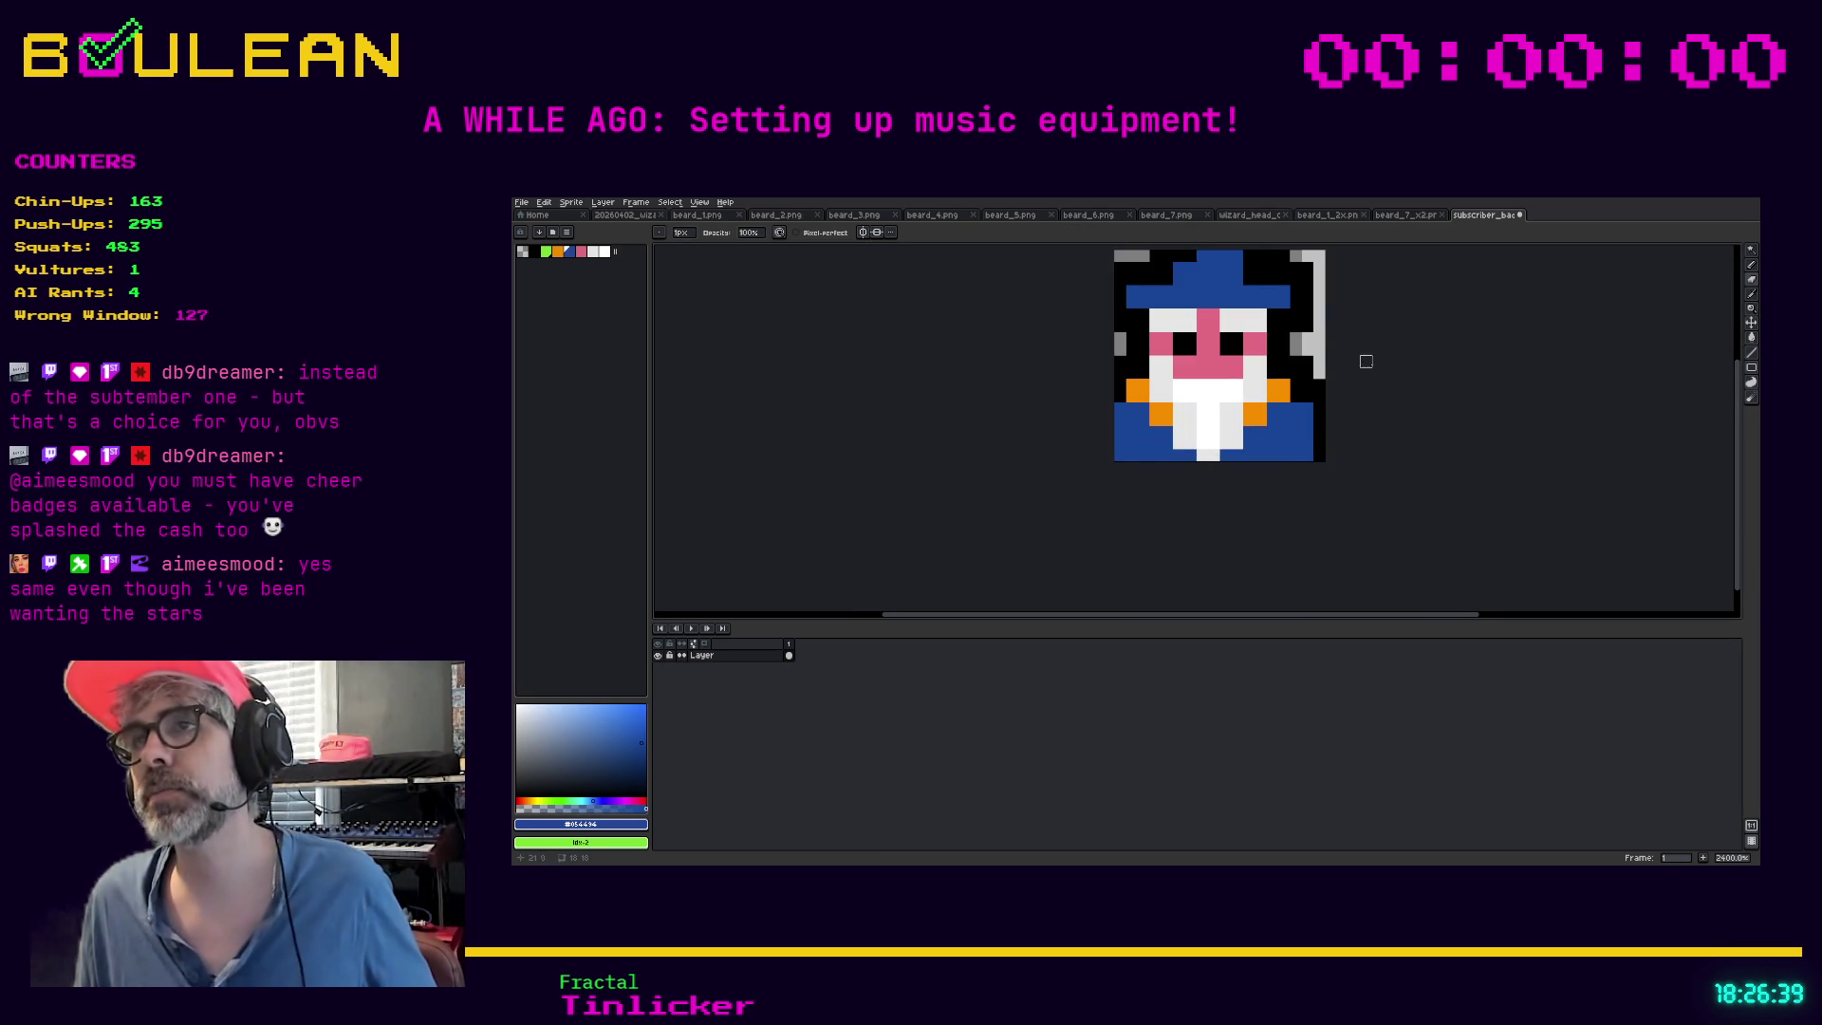
pyautogui.scroll(-2, 1368, 351)
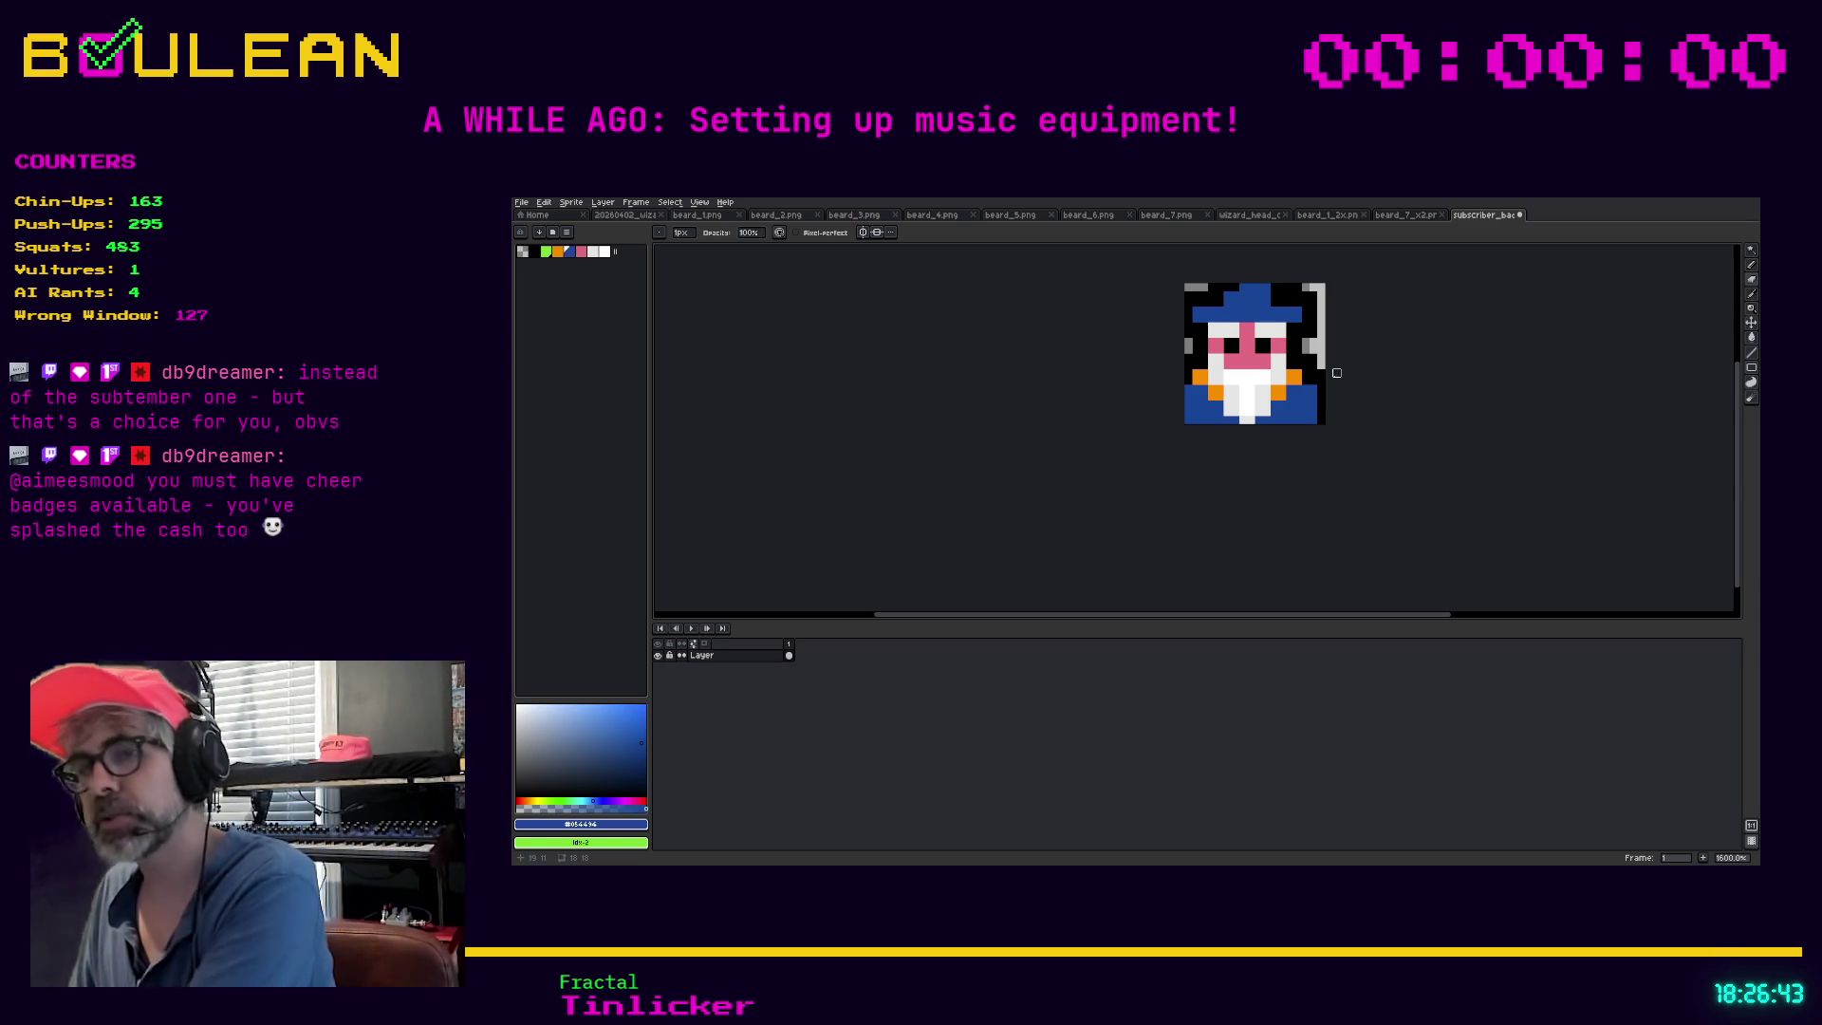
pyautogui.press('v')
pyautogui.moveTo(1266, 409); pyautogui.dragTo(1268, 383)
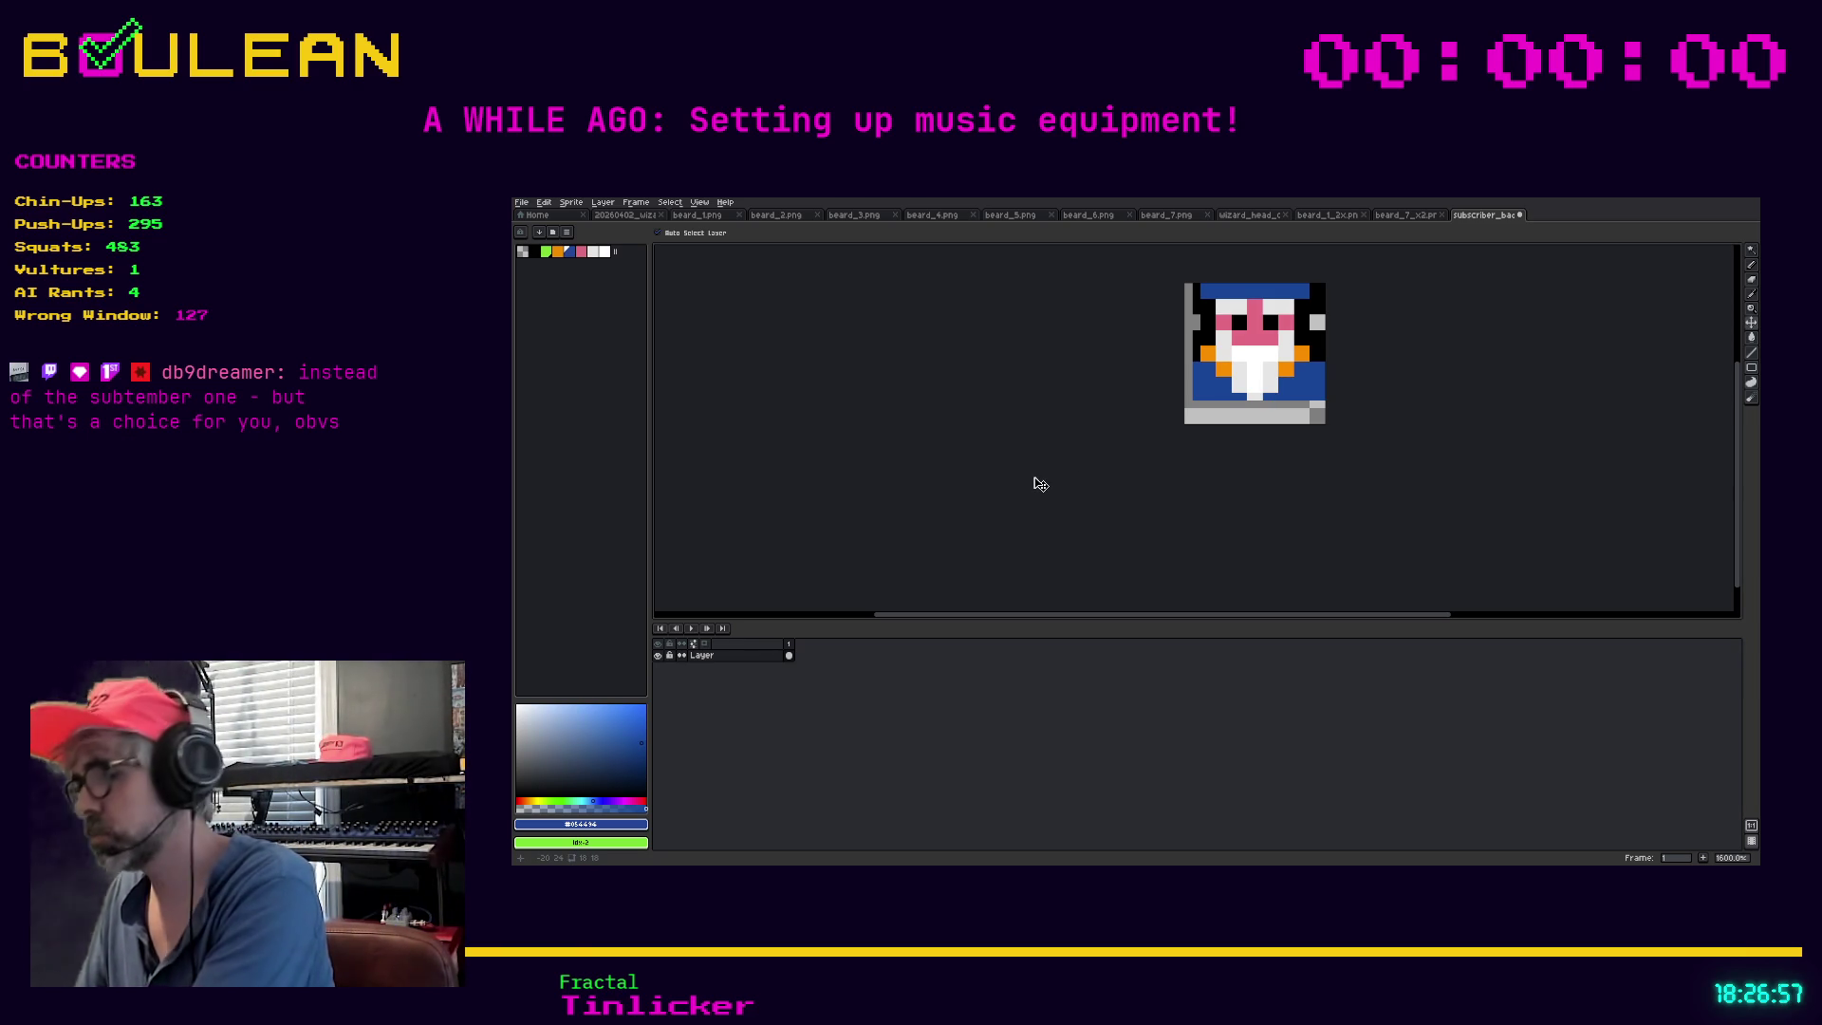
# Rename the wizard's layer to Head
pyautogui.doubleClick(756, 656)
pyautogui.write('Head')
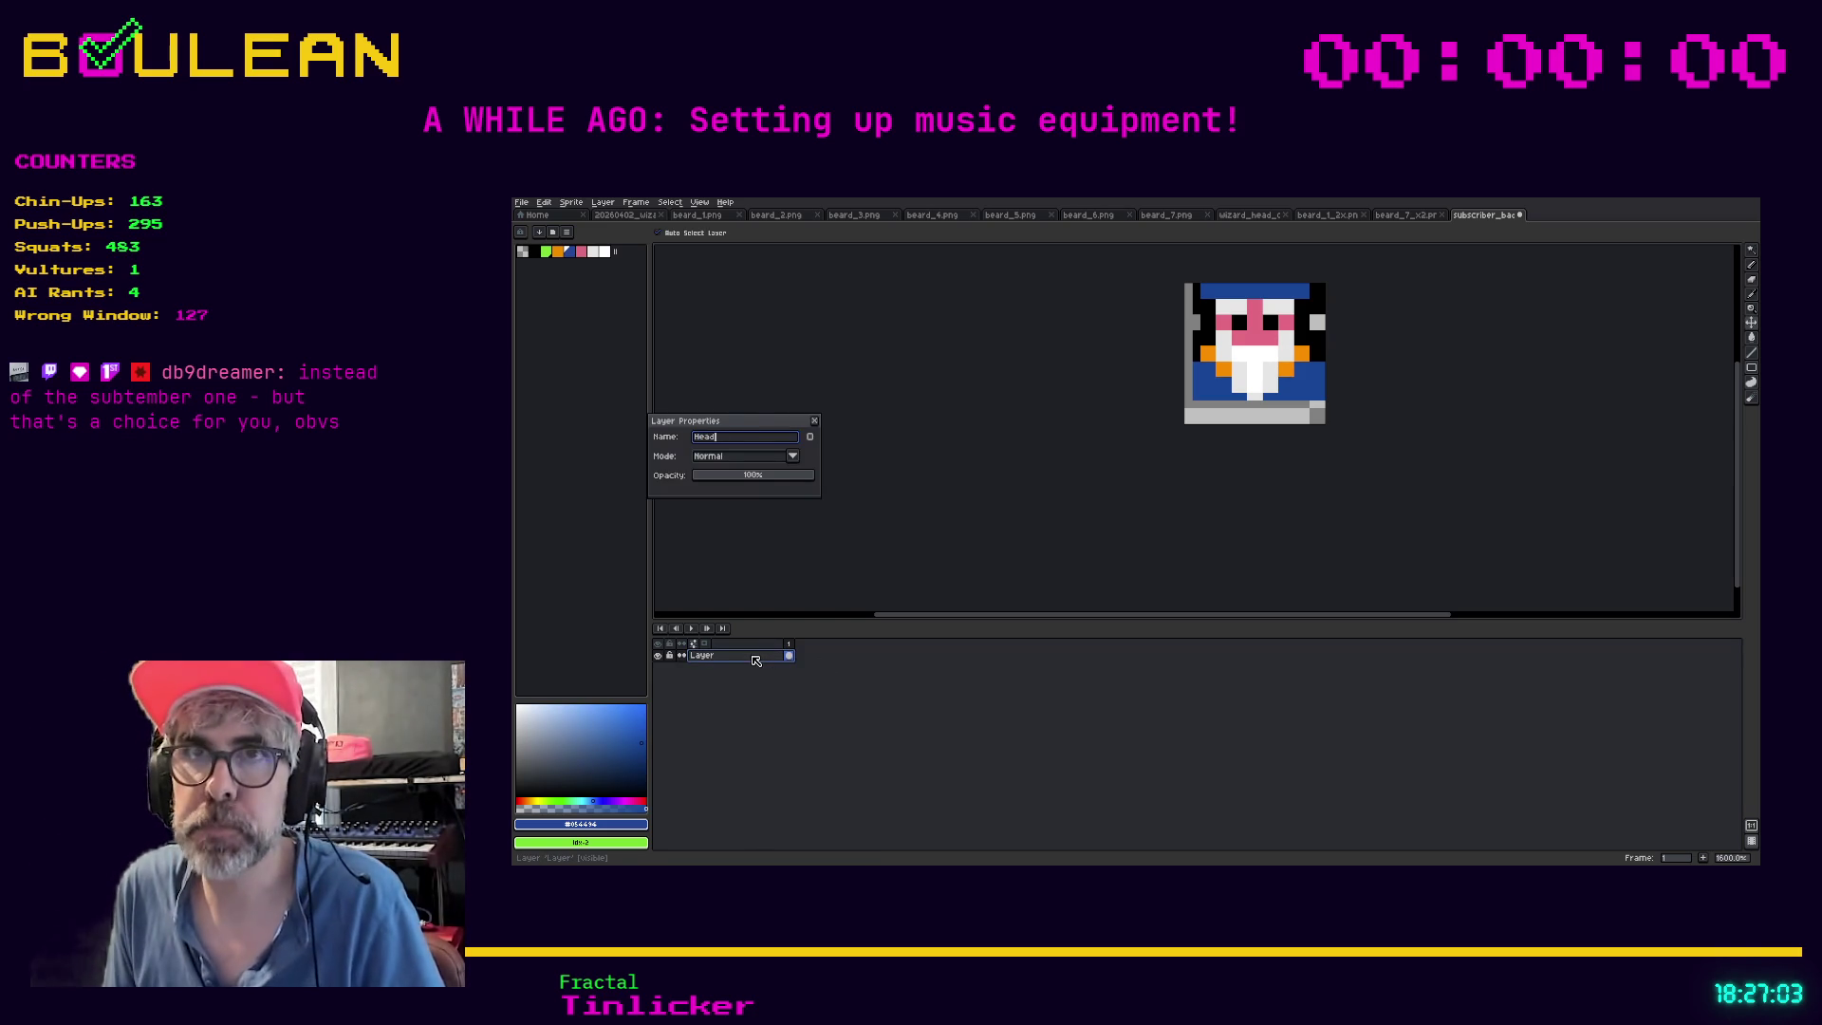
pyautogui.press('Return')
# Add a new layer below Head and name it Background
pyautogui.rightClick(755, 658)
pyautogui.moveTo(792, 677)
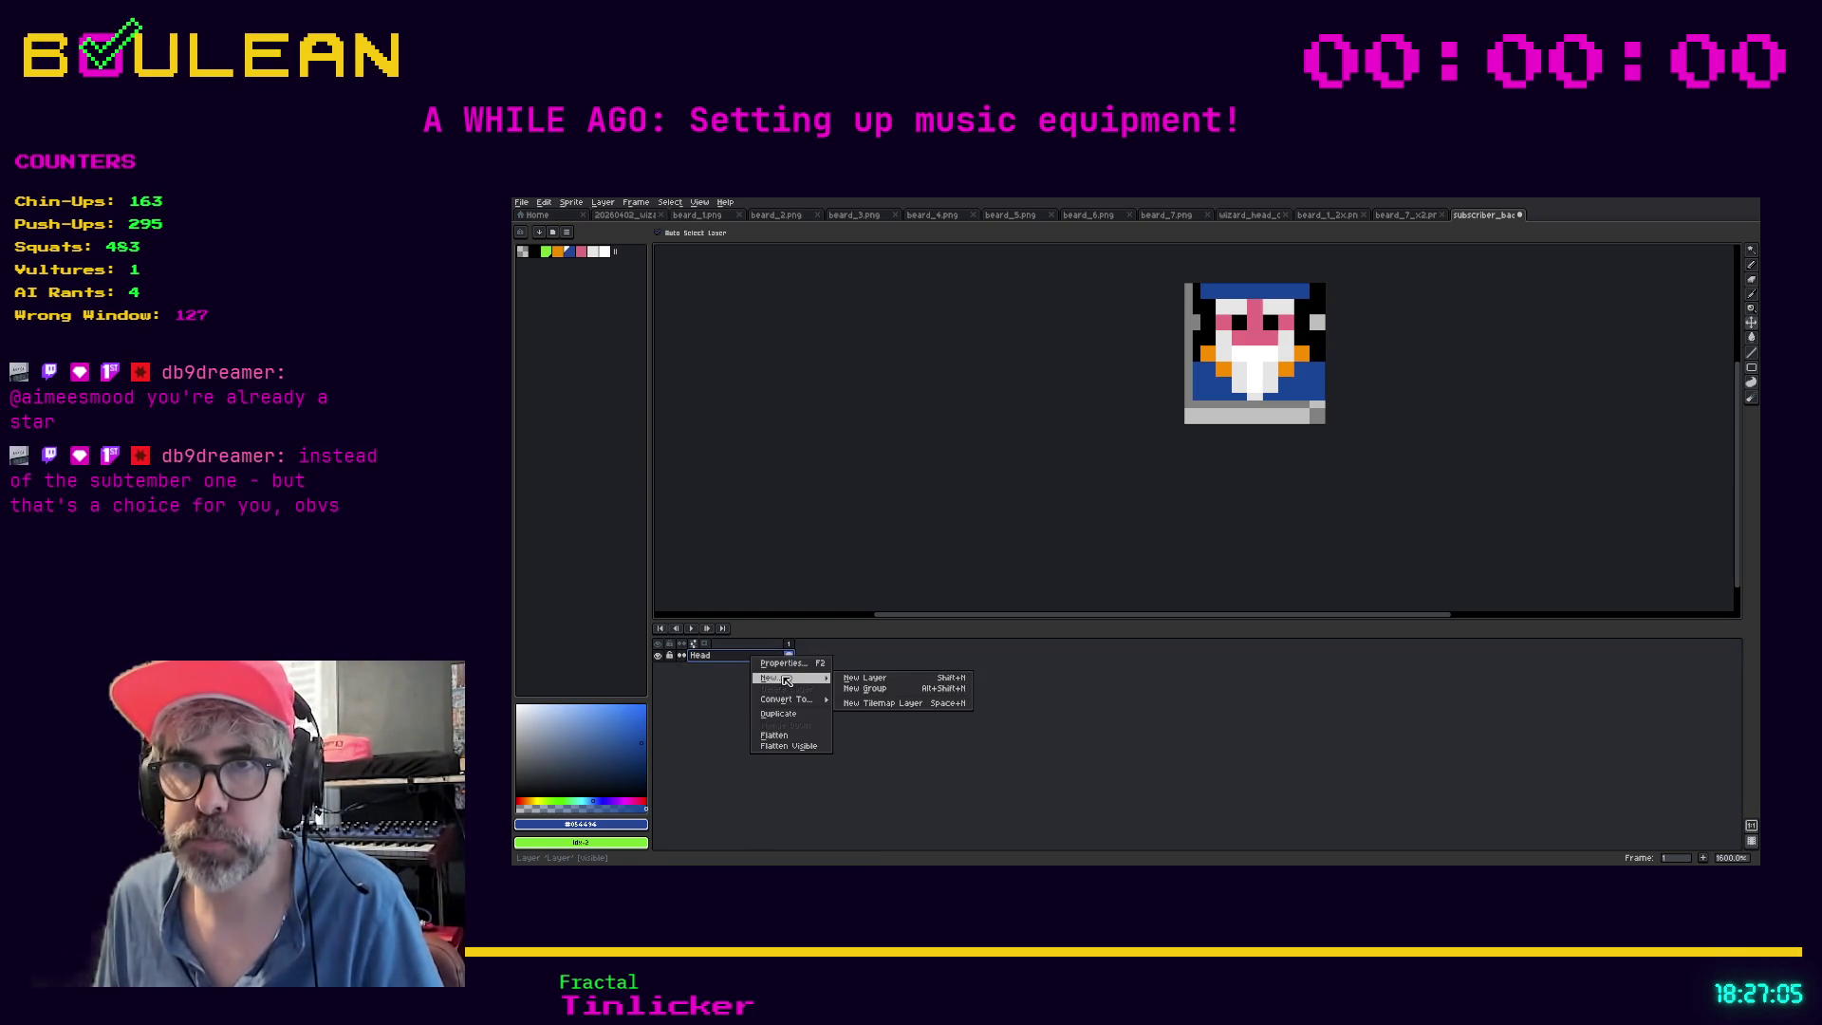
pyautogui.click(869, 678)
pyautogui.moveTo(707, 655); pyautogui.dragTo(720, 674)
pyautogui.doubleClick(719, 669)
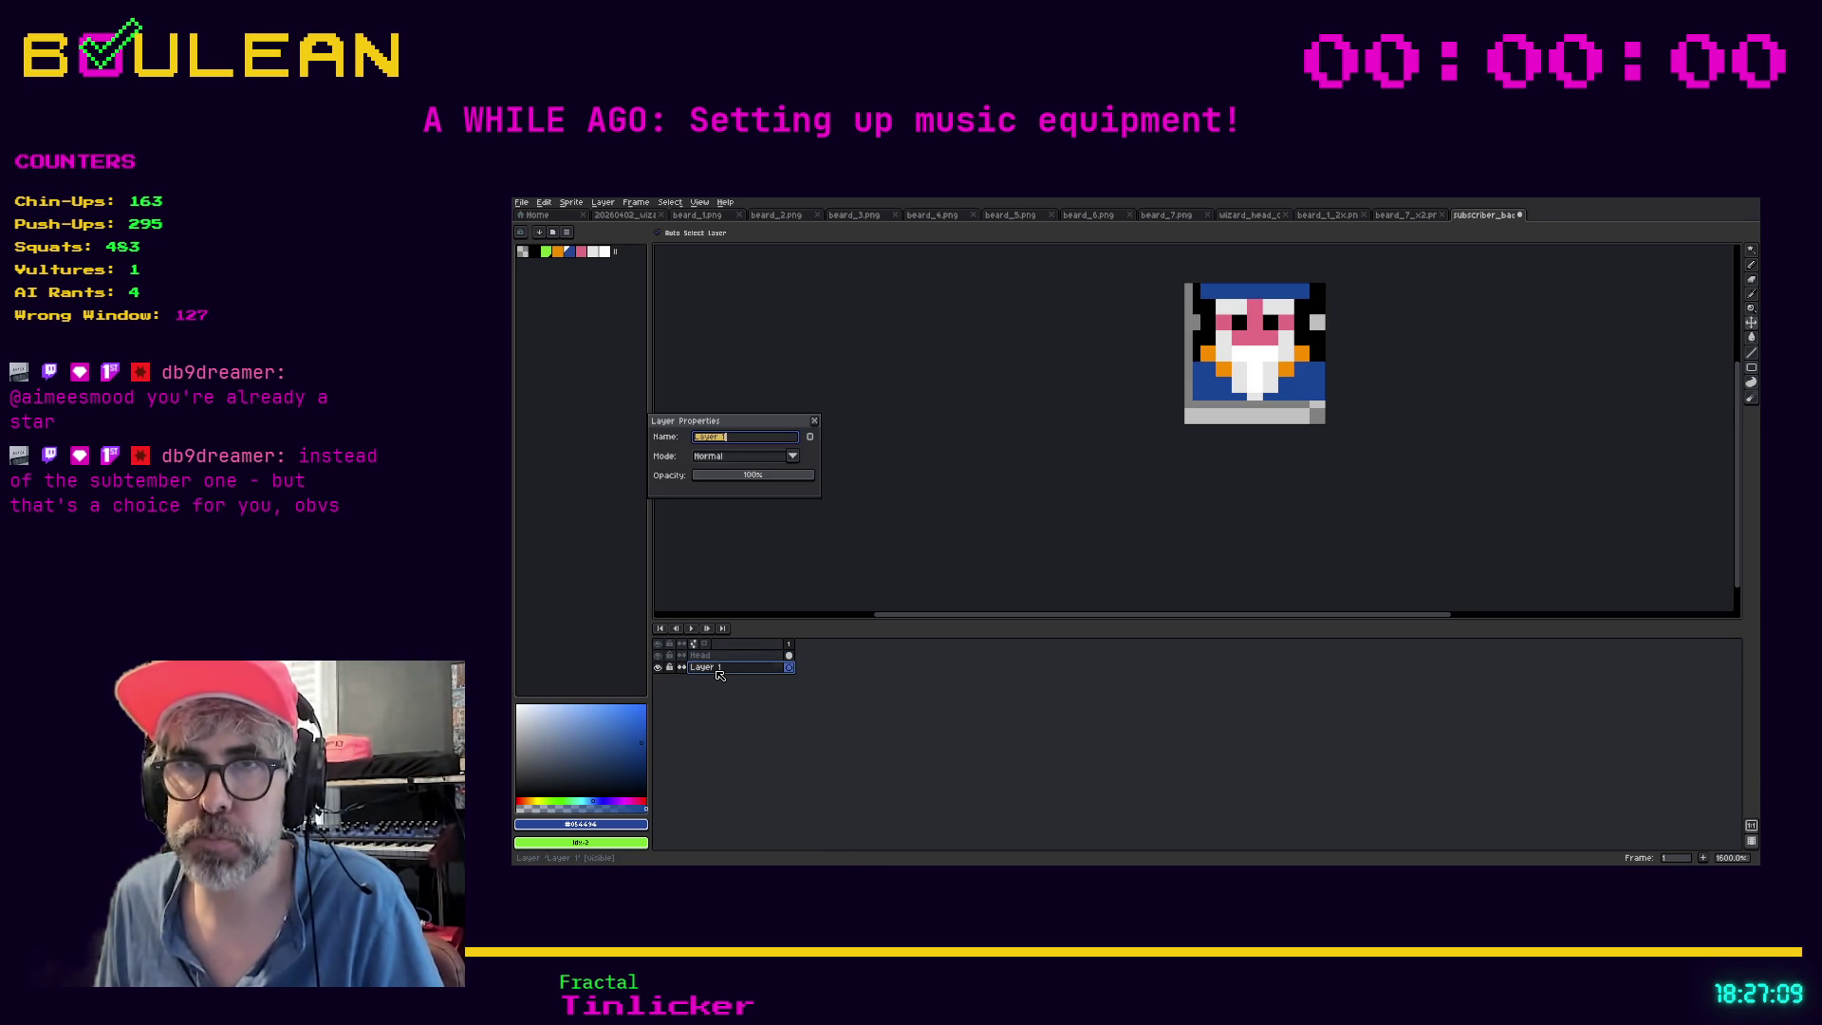
pyautogui.write('Black Backg')
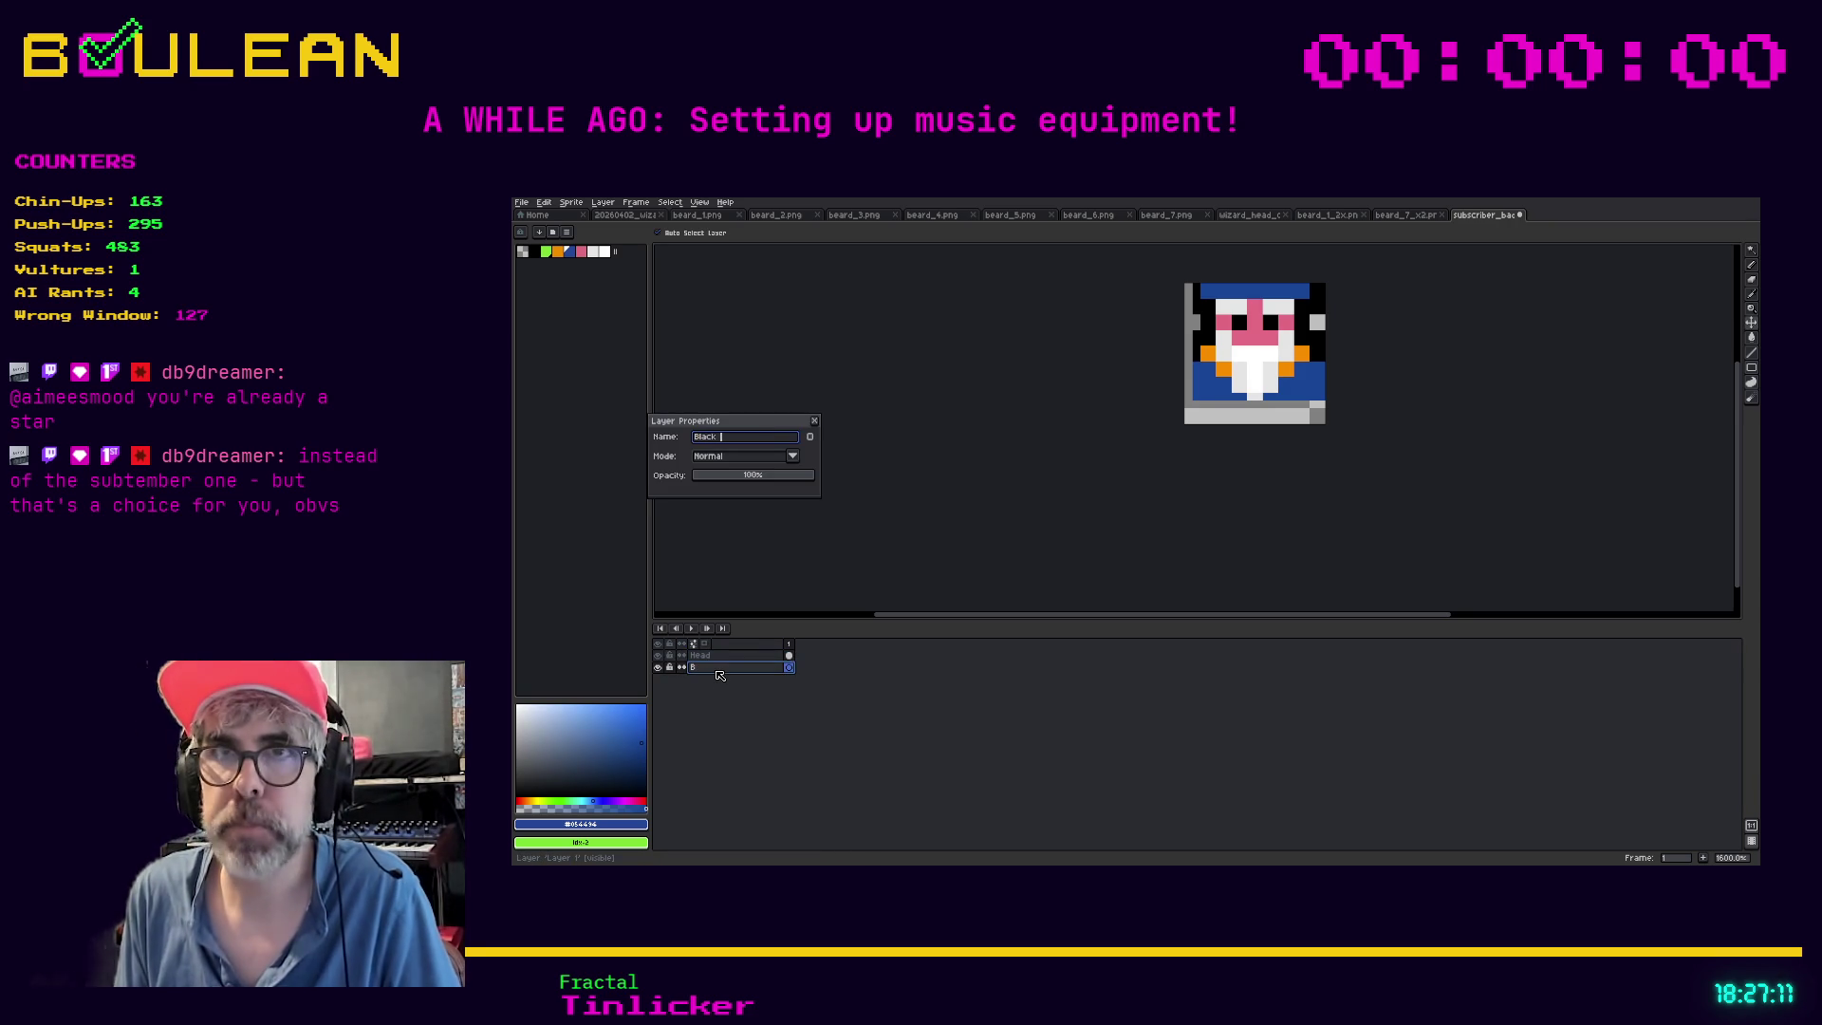
pyautogui.press('BackSpace')
pyautogui.press('BackSpace')
pyautogui.press('BackSpace')
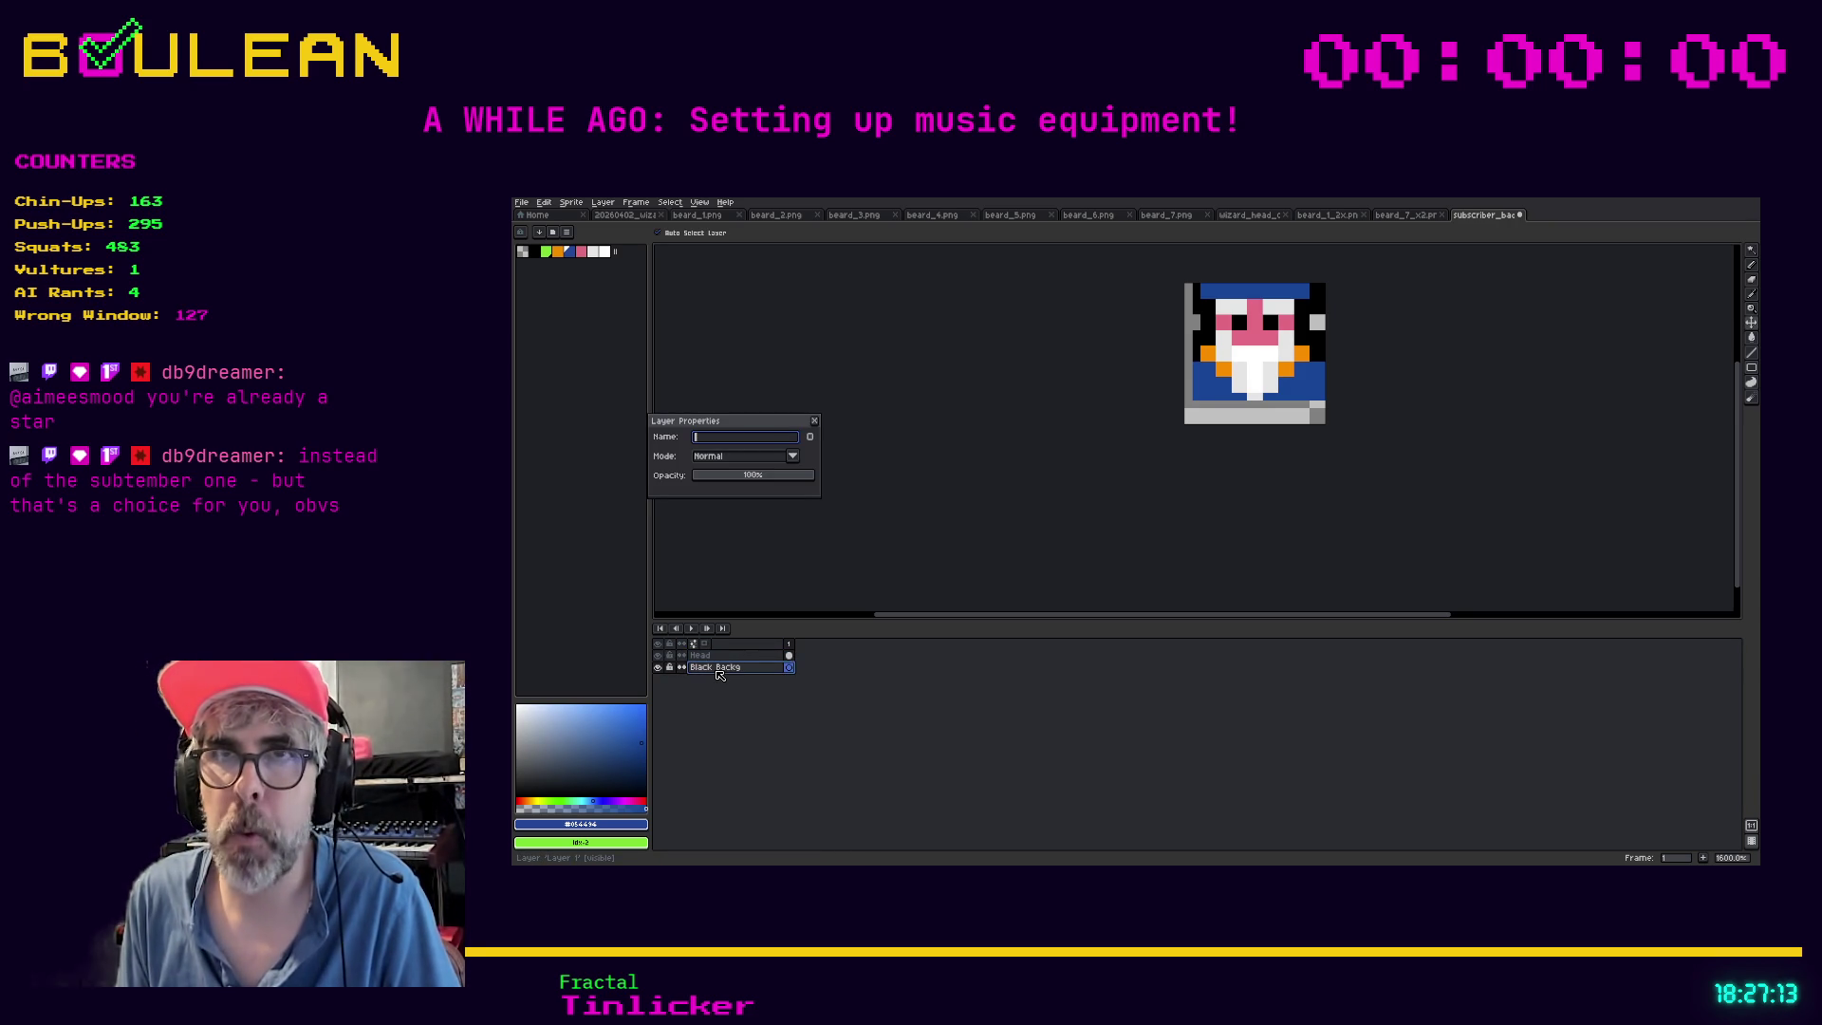
pyautogui.write('Background')
pyautogui.press('Return')
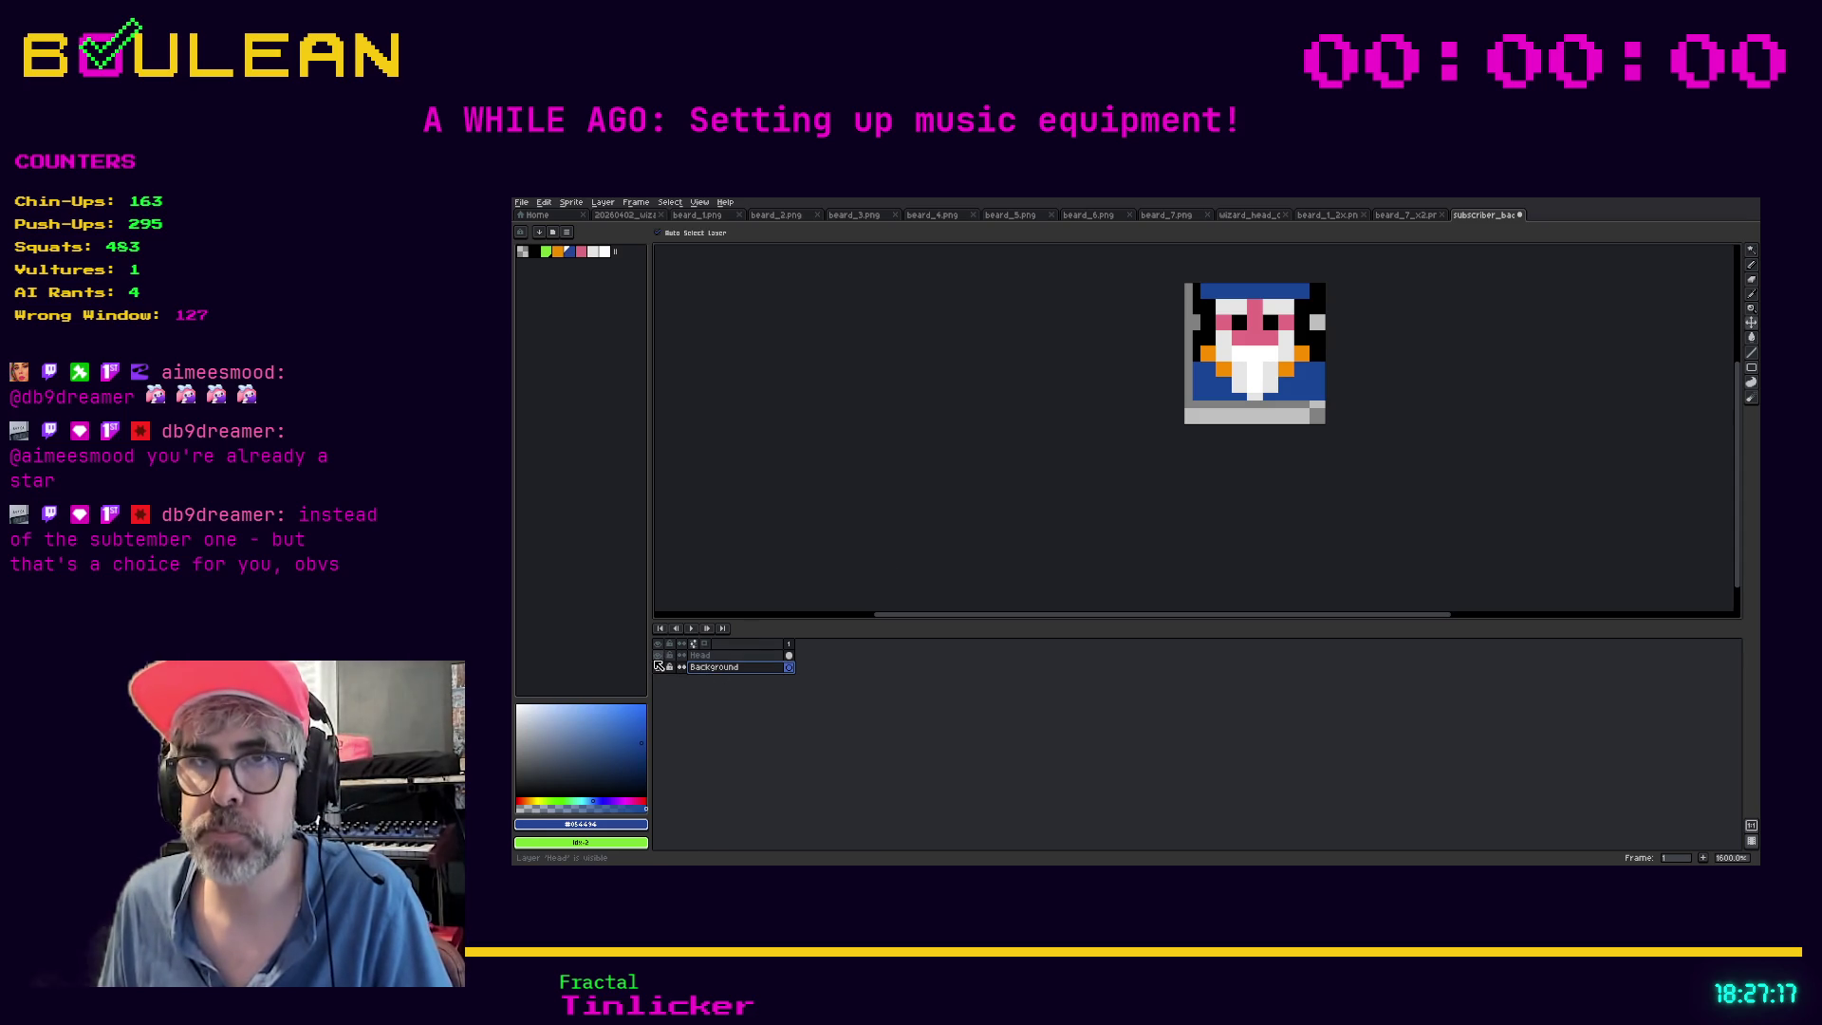
# Fill the Background layer with black while Head is hidden, then show Head again
pyautogui.click(658, 655)
pyautogui.click(517, 797)
pyautogui.press('g')
pyautogui.click(1265, 408)
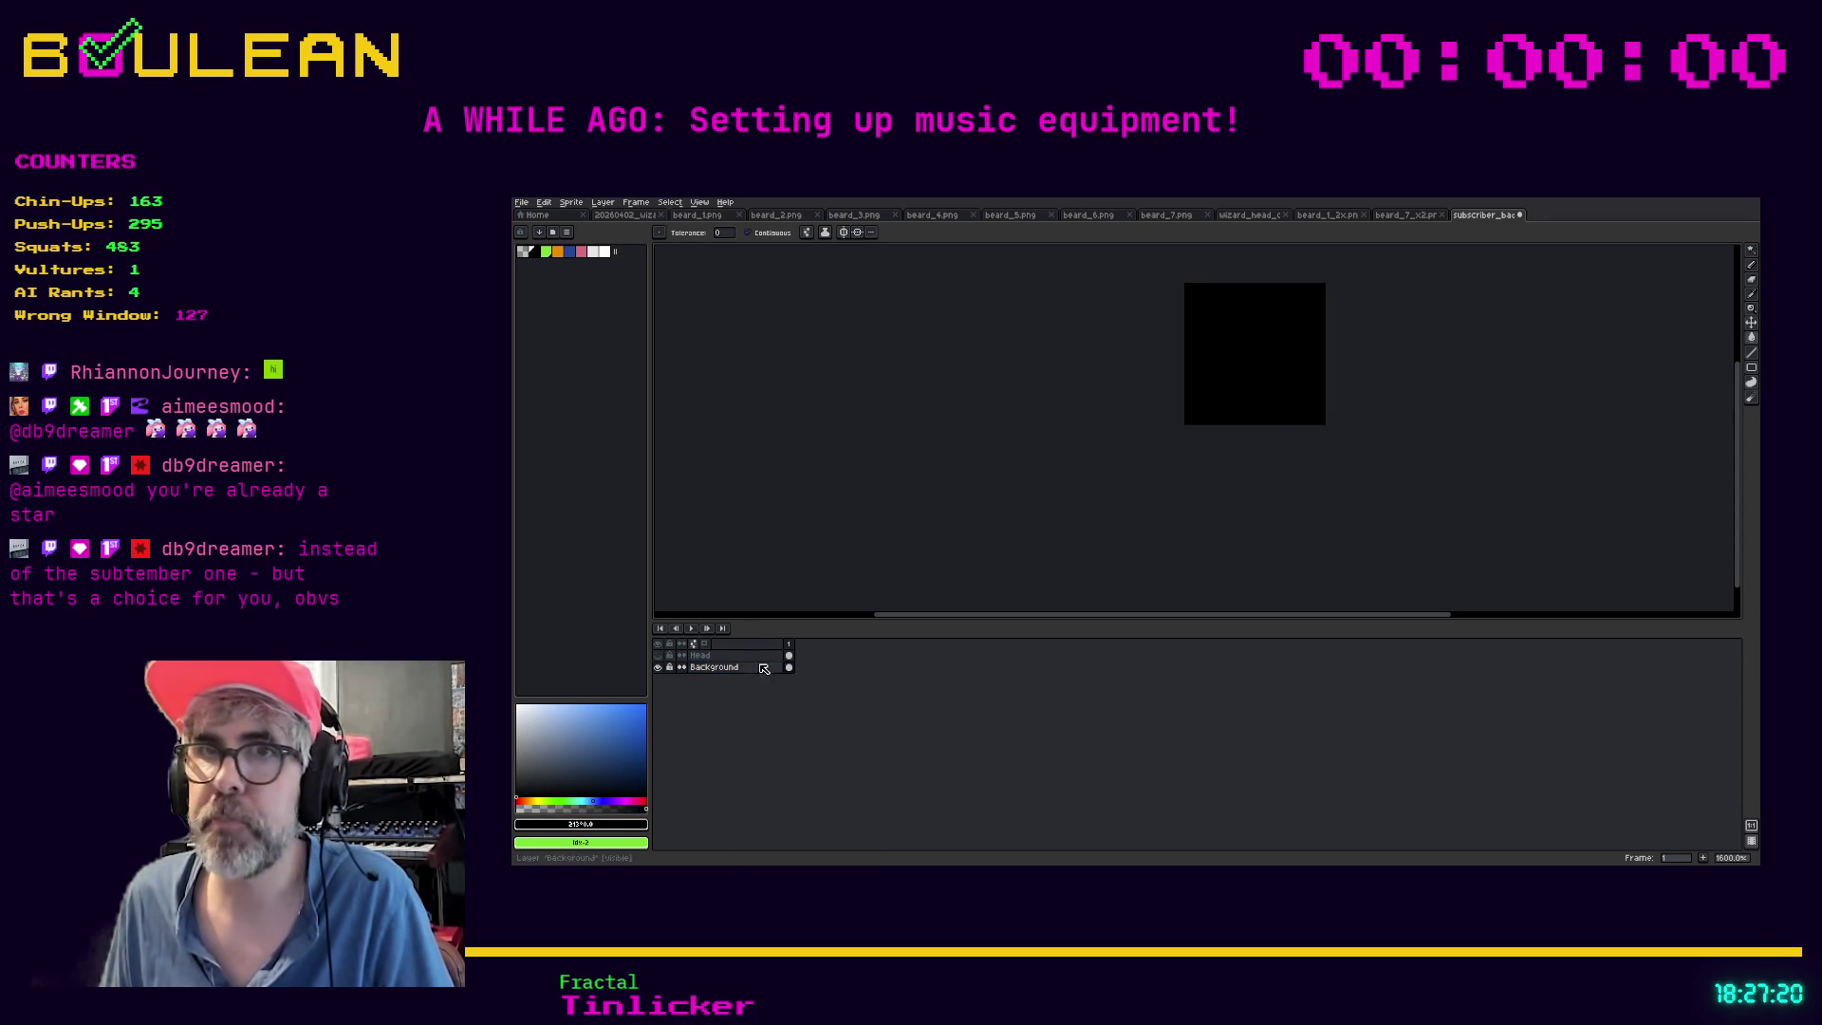
pyautogui.click(658, 656)
# On the Head layer, draw blue pixels on the wizard's left edge, then undo them
pyautogui.click(699, 656)
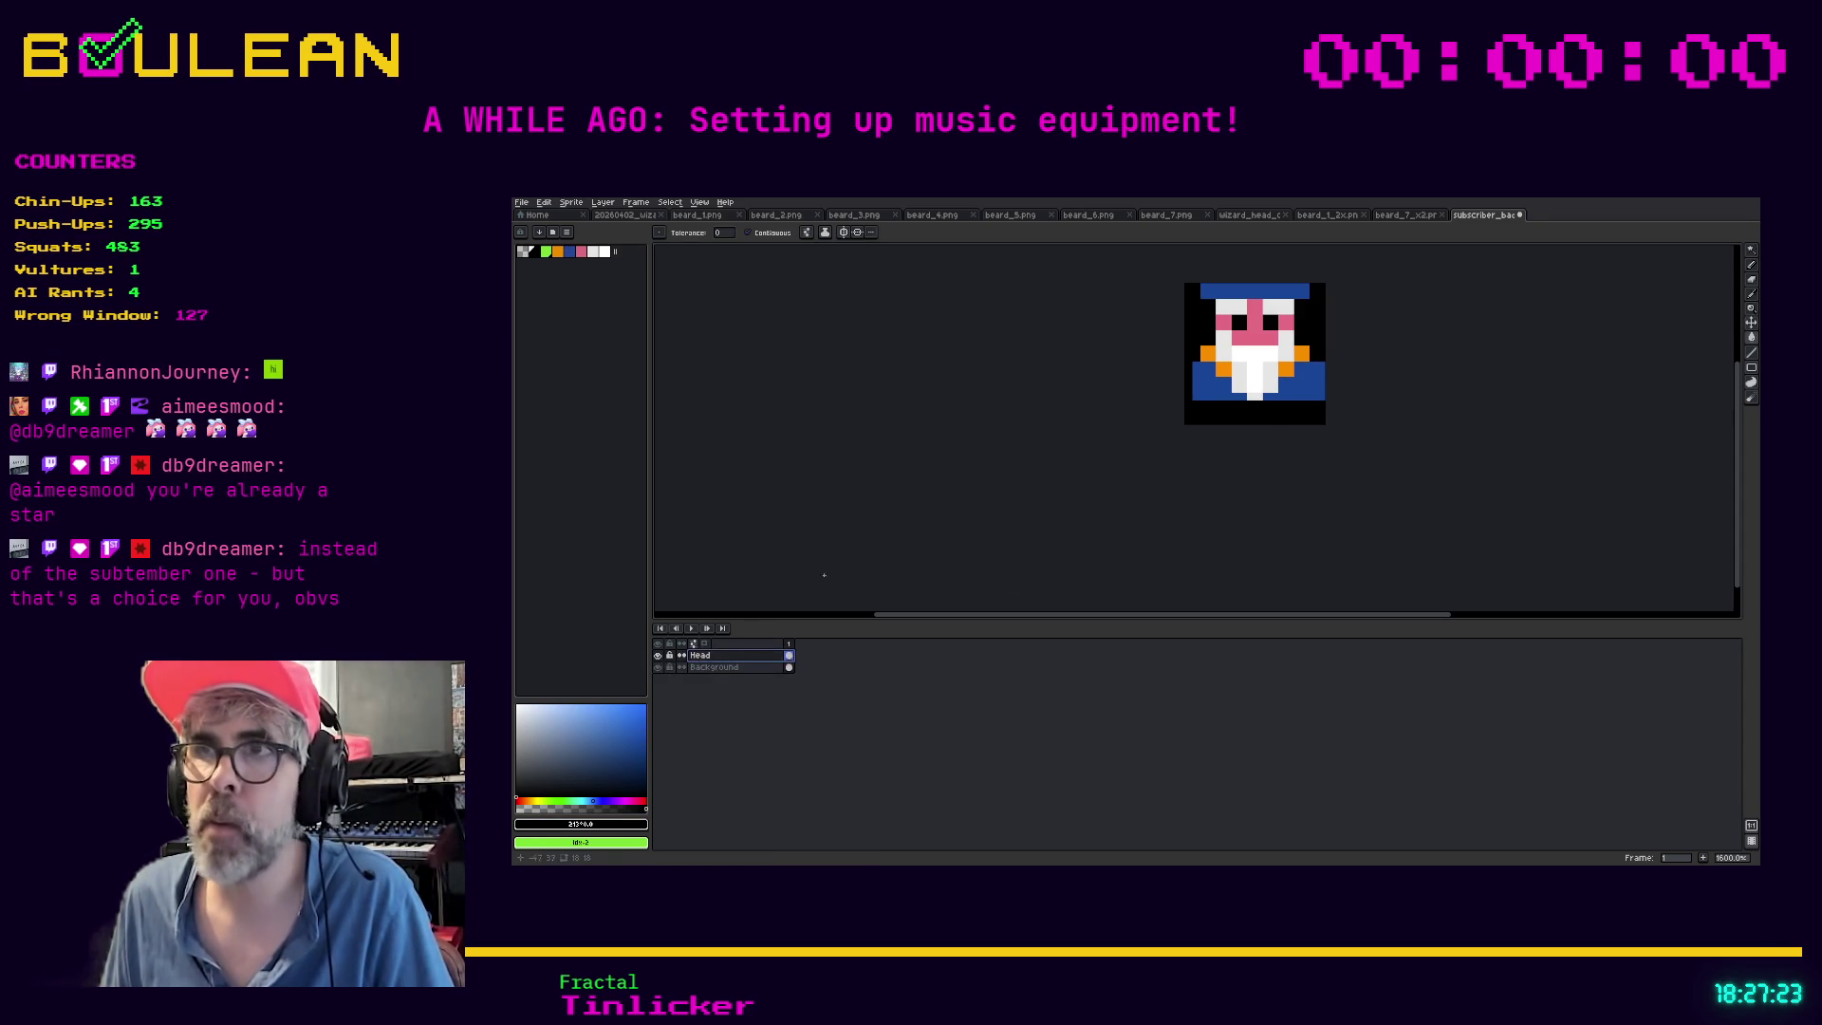
pyautogui.press('b')
pyautogui.moveTo(1197, 373)
pyautogui.mouseDown()
pyautogui.moveTo(1196, 395)
pyautogui.moveTo(1212, 389)
pyautogui.mouseUp()
pyautogui.hotkey('ctrl', 'z')
pyautogui.hotkey('ctrl', 'z')
pyautogui.hotkey('ctrl', 'z')
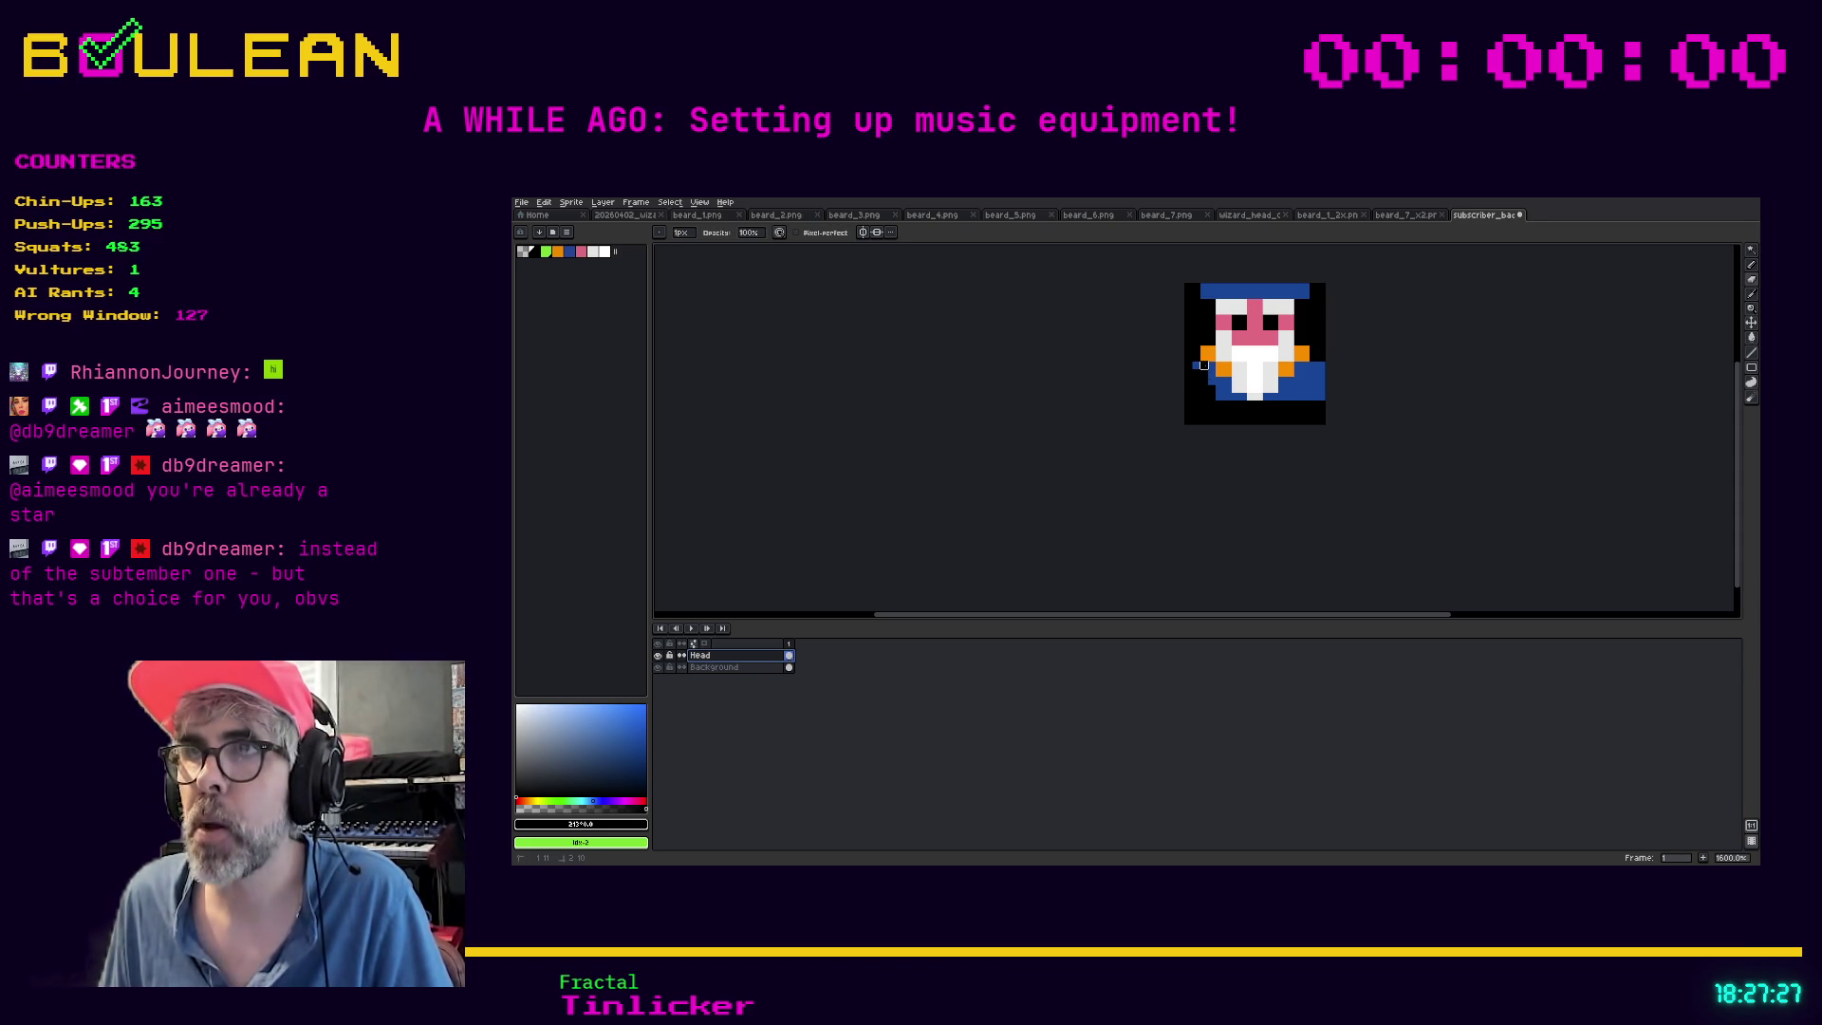
# With a 2px pencil, paint the stray orange and blue pixels on the left and right edges black
pyautogui.moveTo(680, 232); pyautogui.dragTo(693, 249)
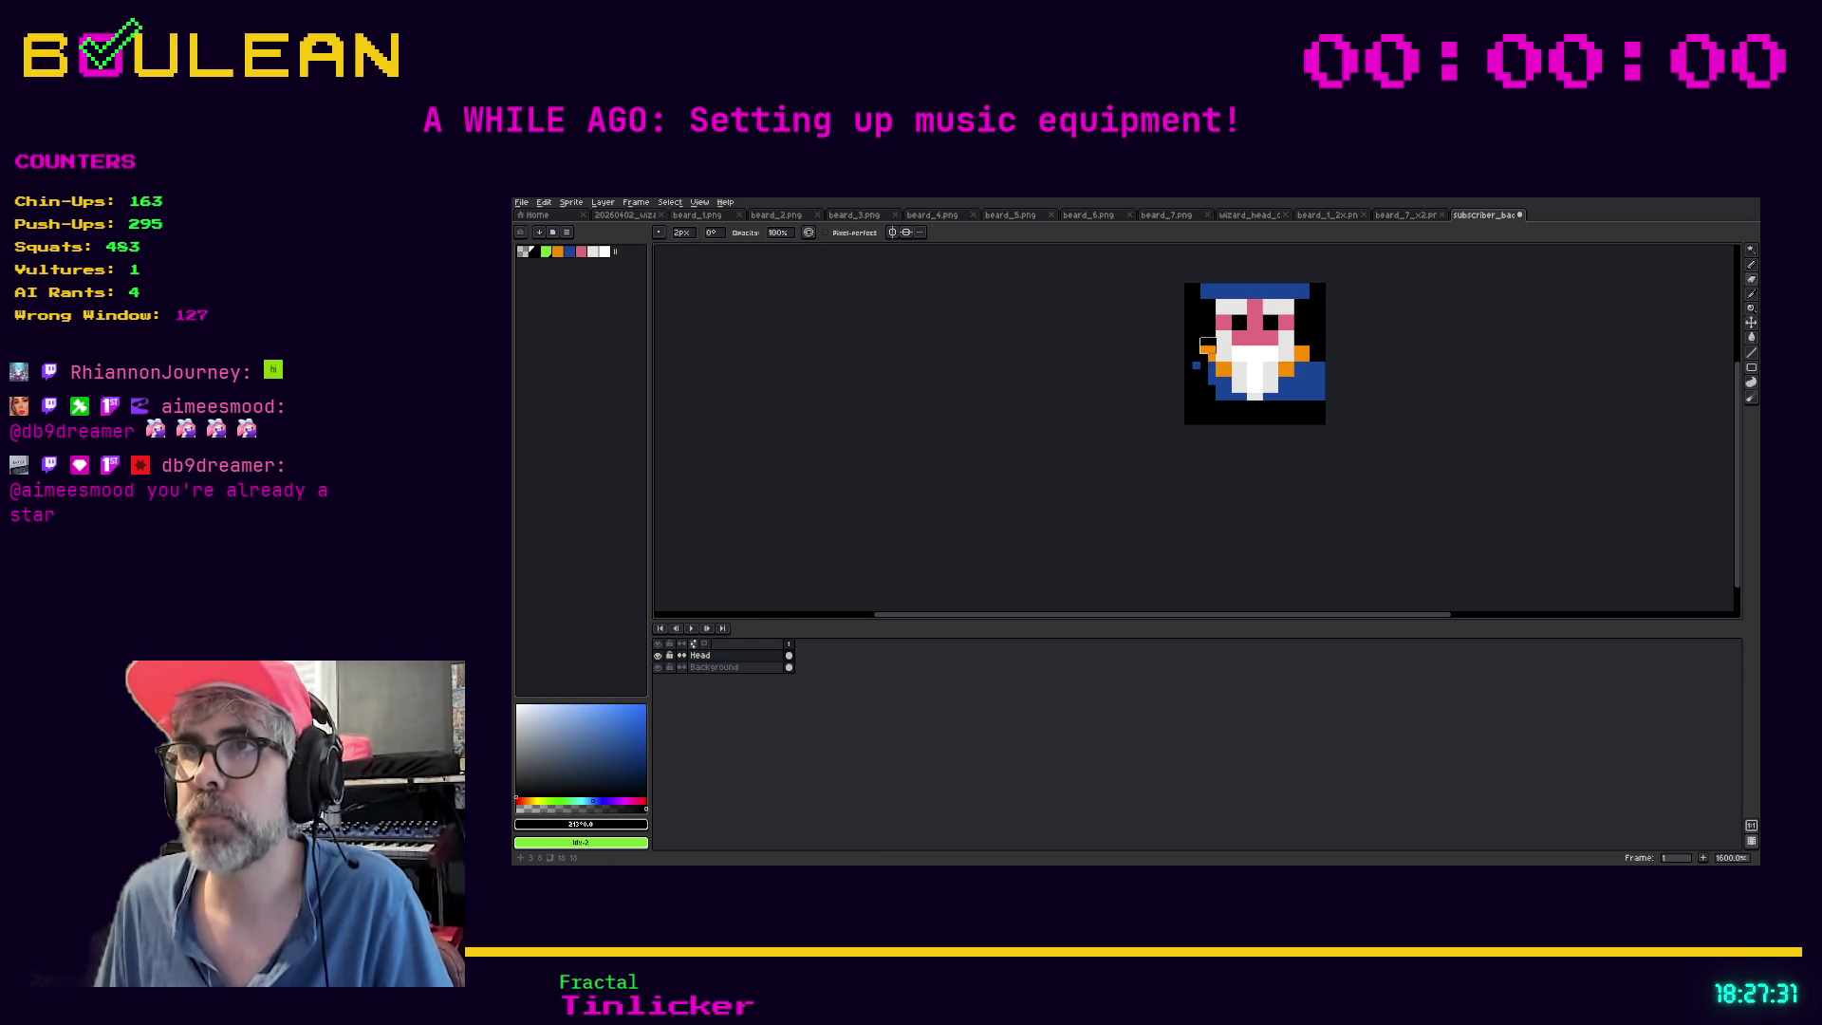
pyautogui.moveTo(1200, 369)
pyautogui.mouseDown()
pyautogui.moveTo(1225, 369)
pyautogui.moveTo(1216, 405)
pyautogui.moveTo(1215, 387)
pyautogui.moveTo(1294, 399)
pyautogui.moveTo(1286, 385)
pyautogui.mouseUp()
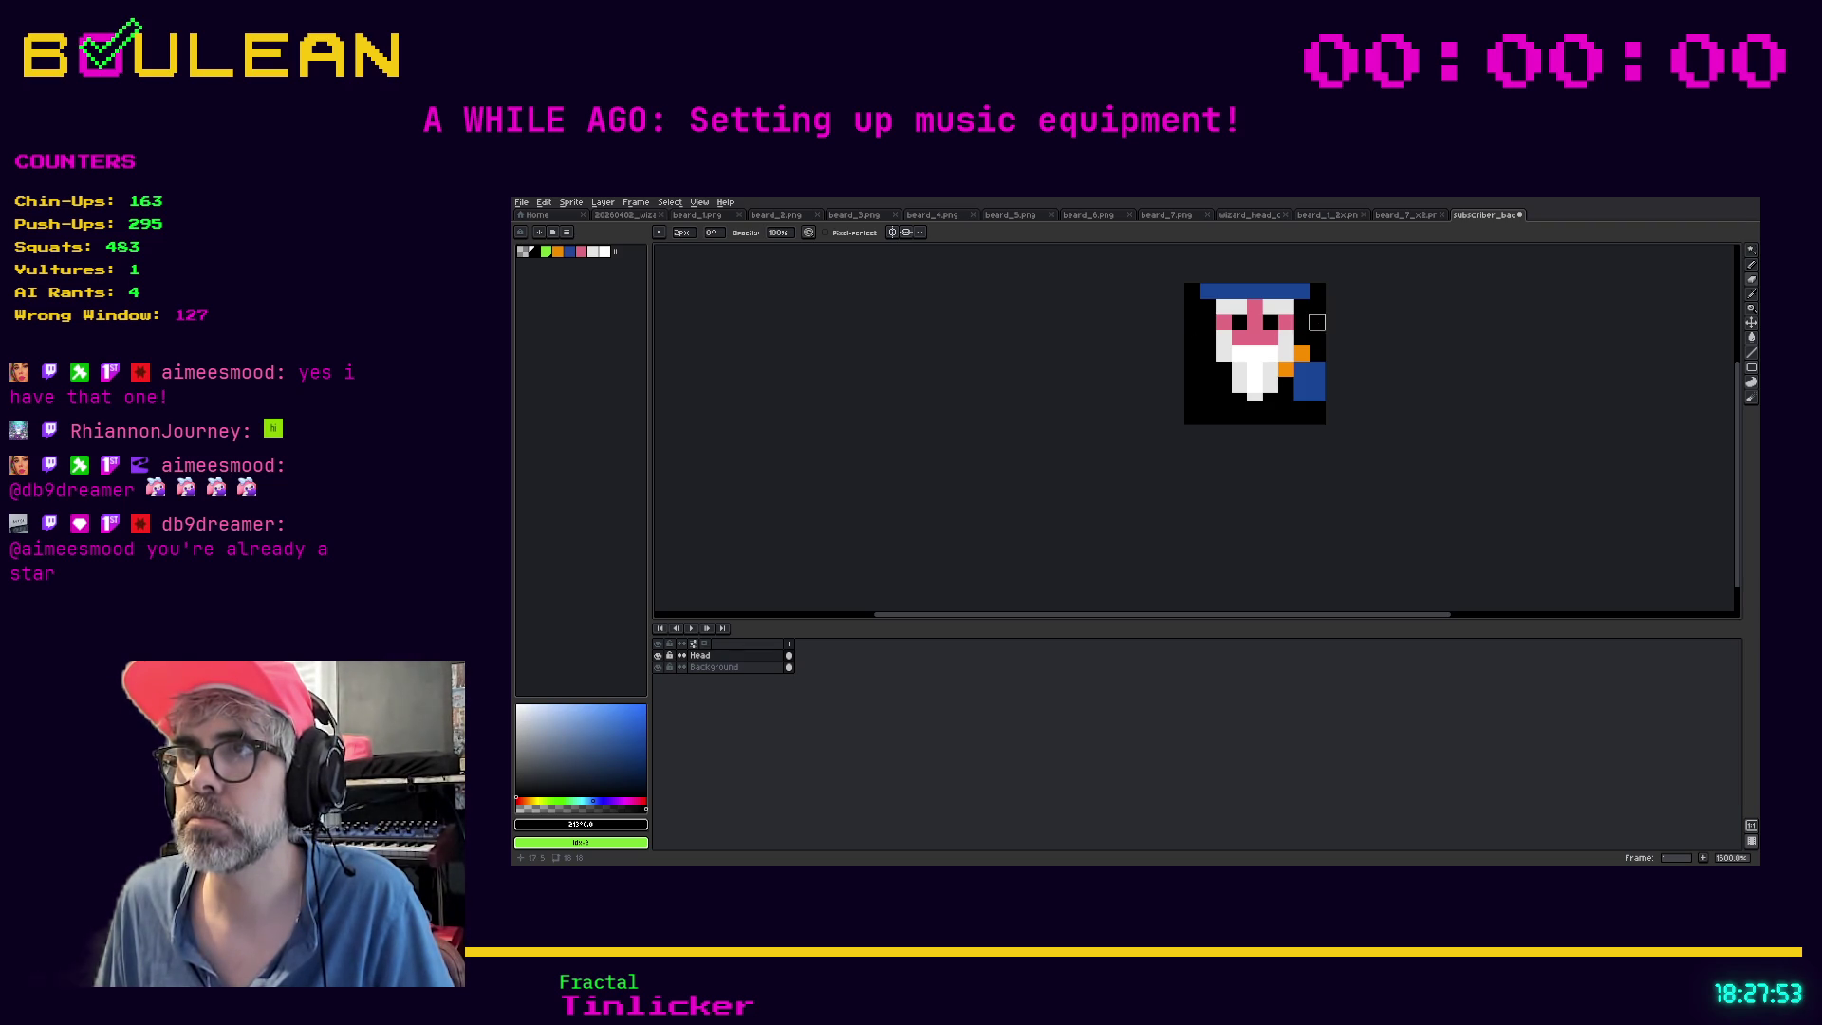
pyautogui.click(1302, 354)
pyautogui.moveTo(1302, 370)
pyautogui.mouseDown()
pyautogui.moveTo(1301, 395)
pyautogui.moveTo(1313, 357)
pyautogui.moveTo(1294, 378)
pyautogui.mouseUp()
pyautogui.click(1286, 368)
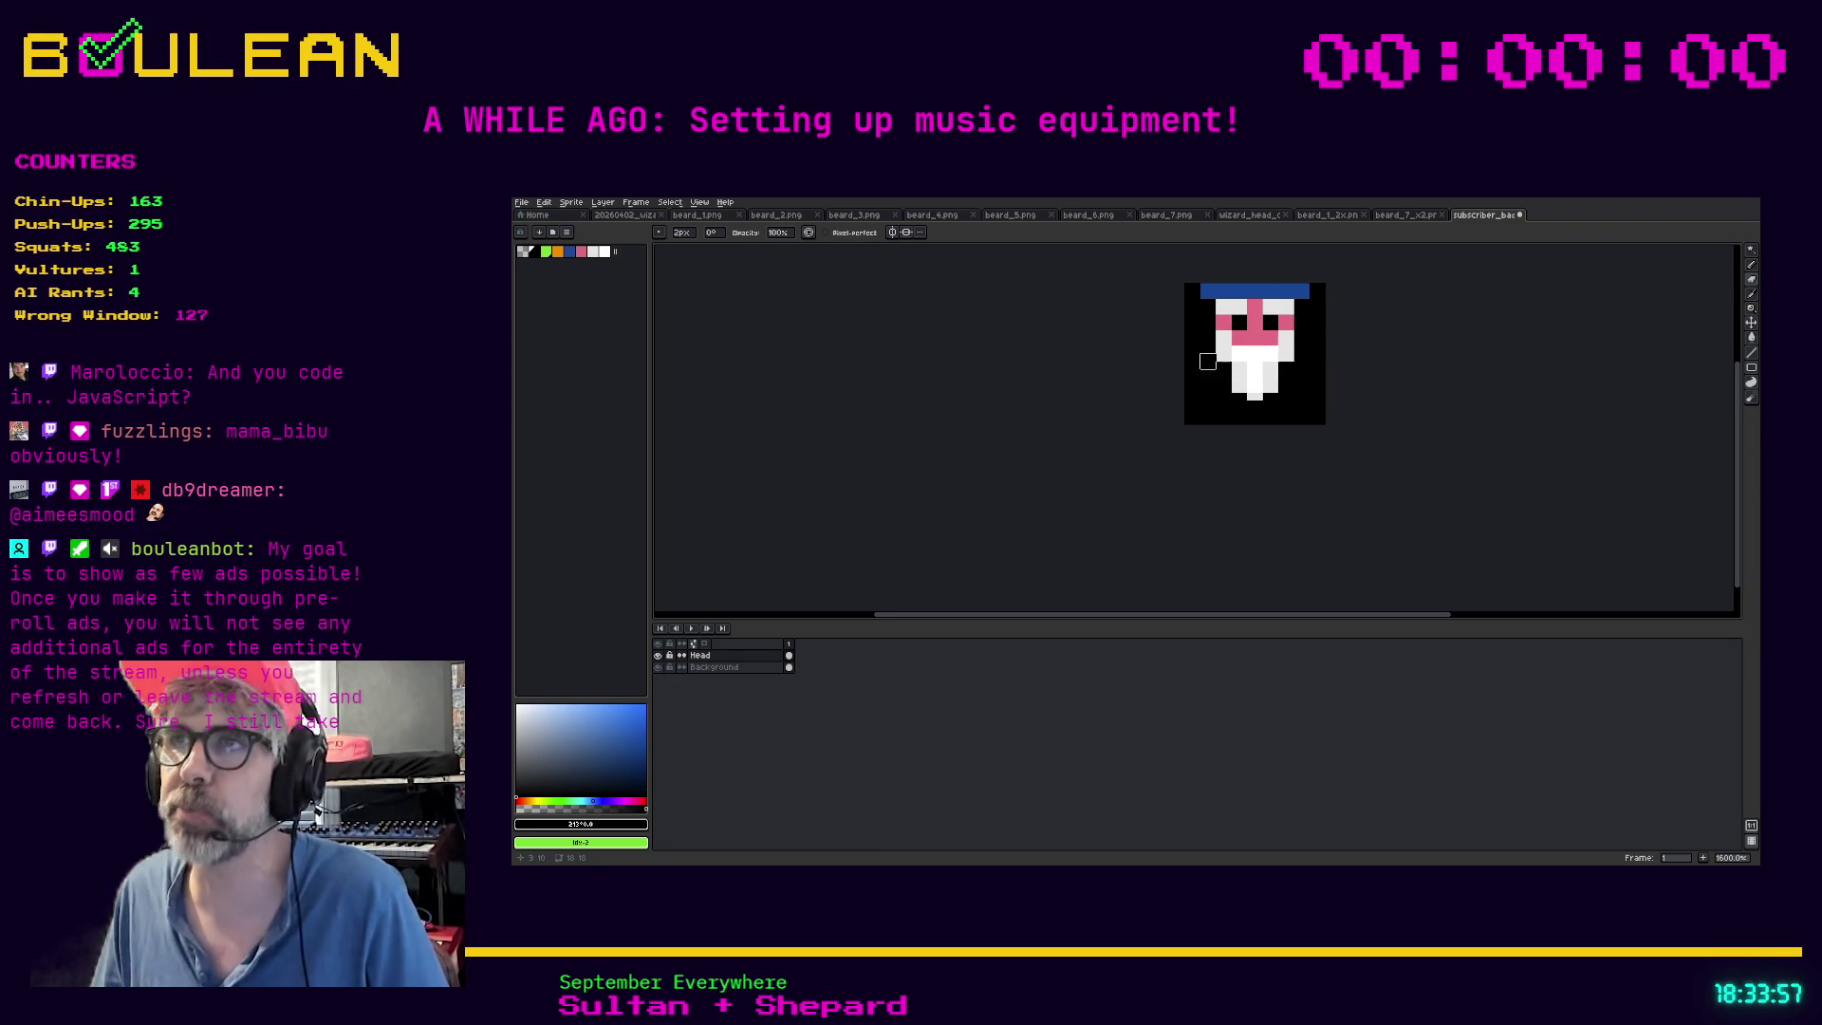
pyautogui.click(1405, 214)
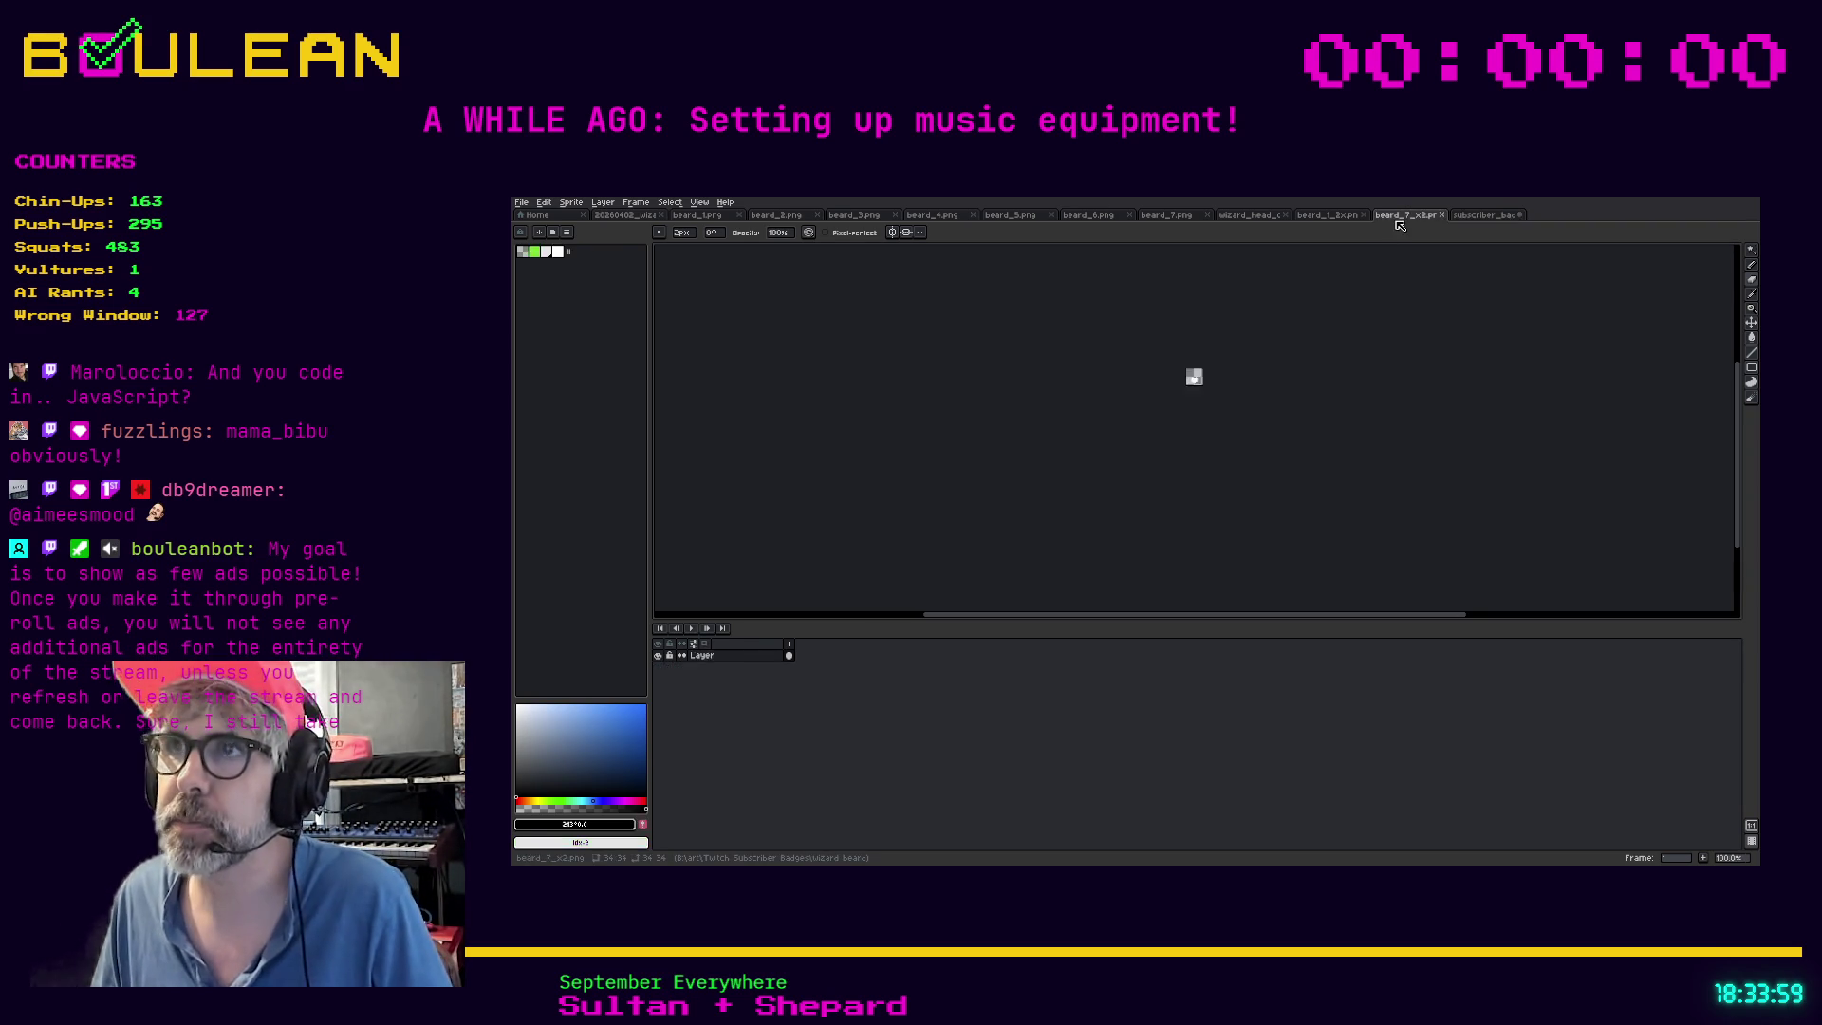
# Check the wizard head and badge tabs, then close beard_5, beard_6 and beard_7
pyautogui.click(1269, 217)
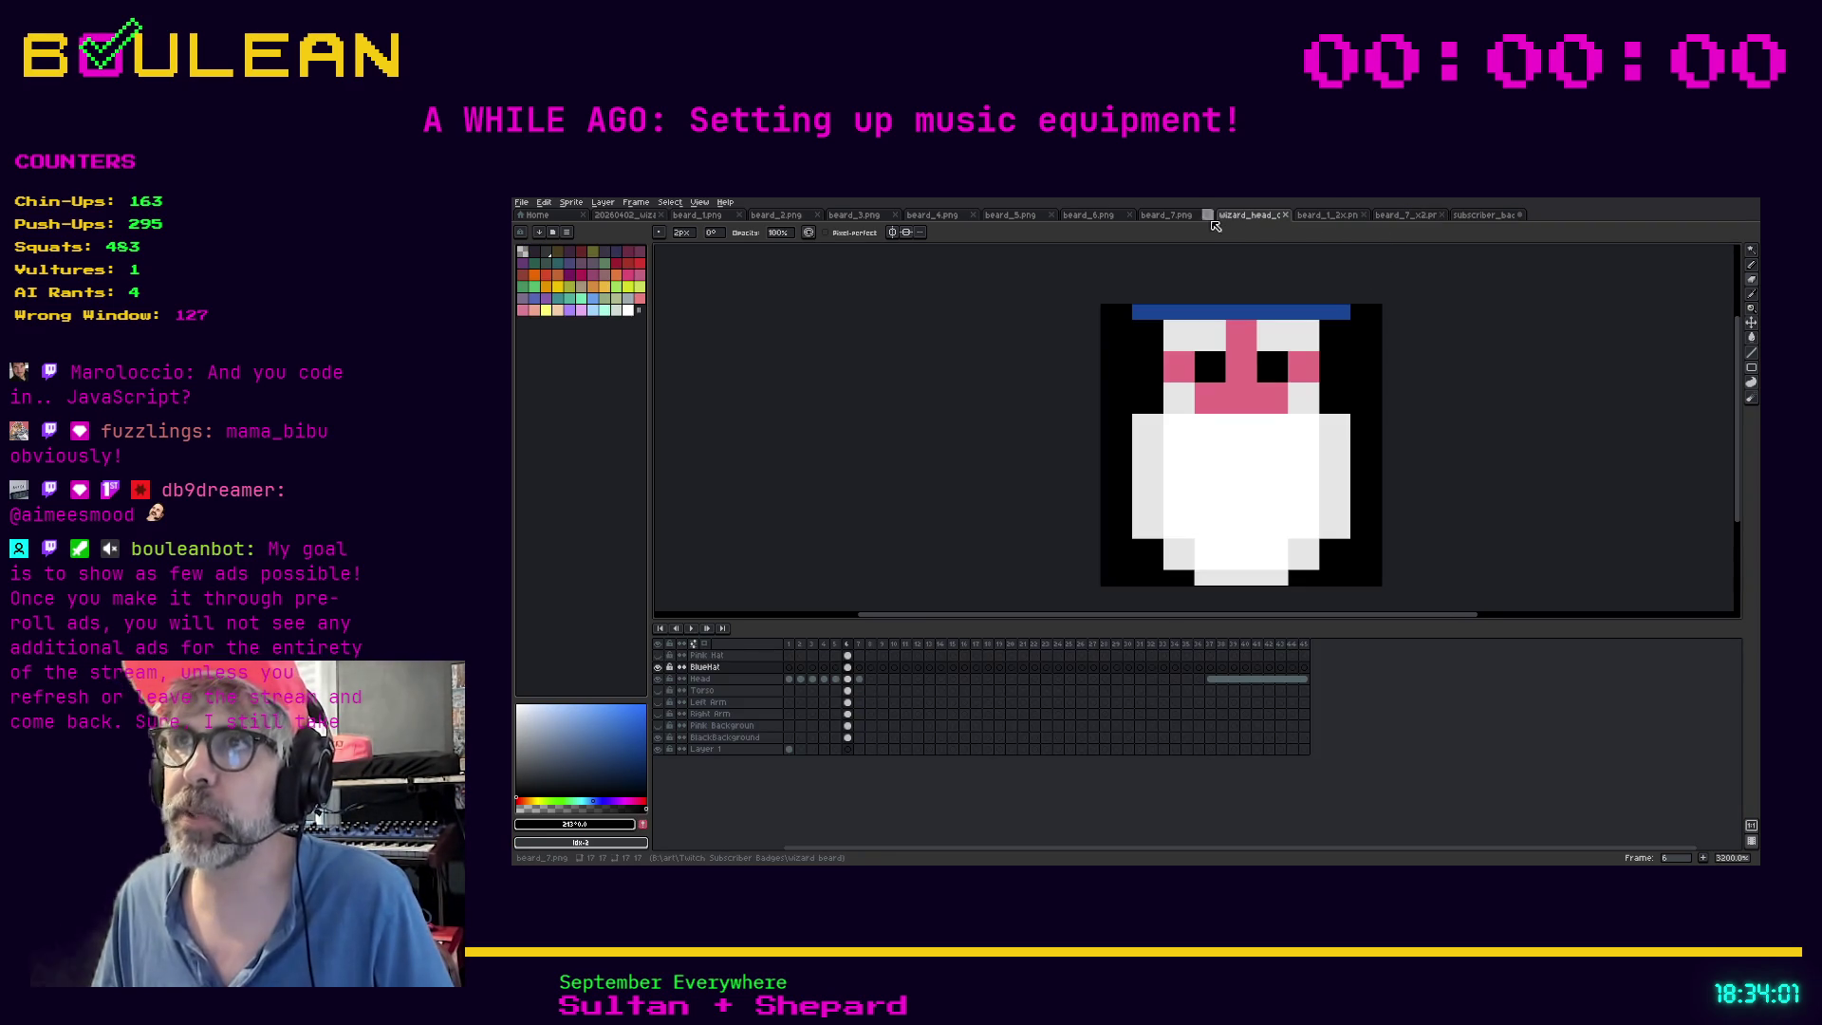
pyautogui.click(1495, 217)
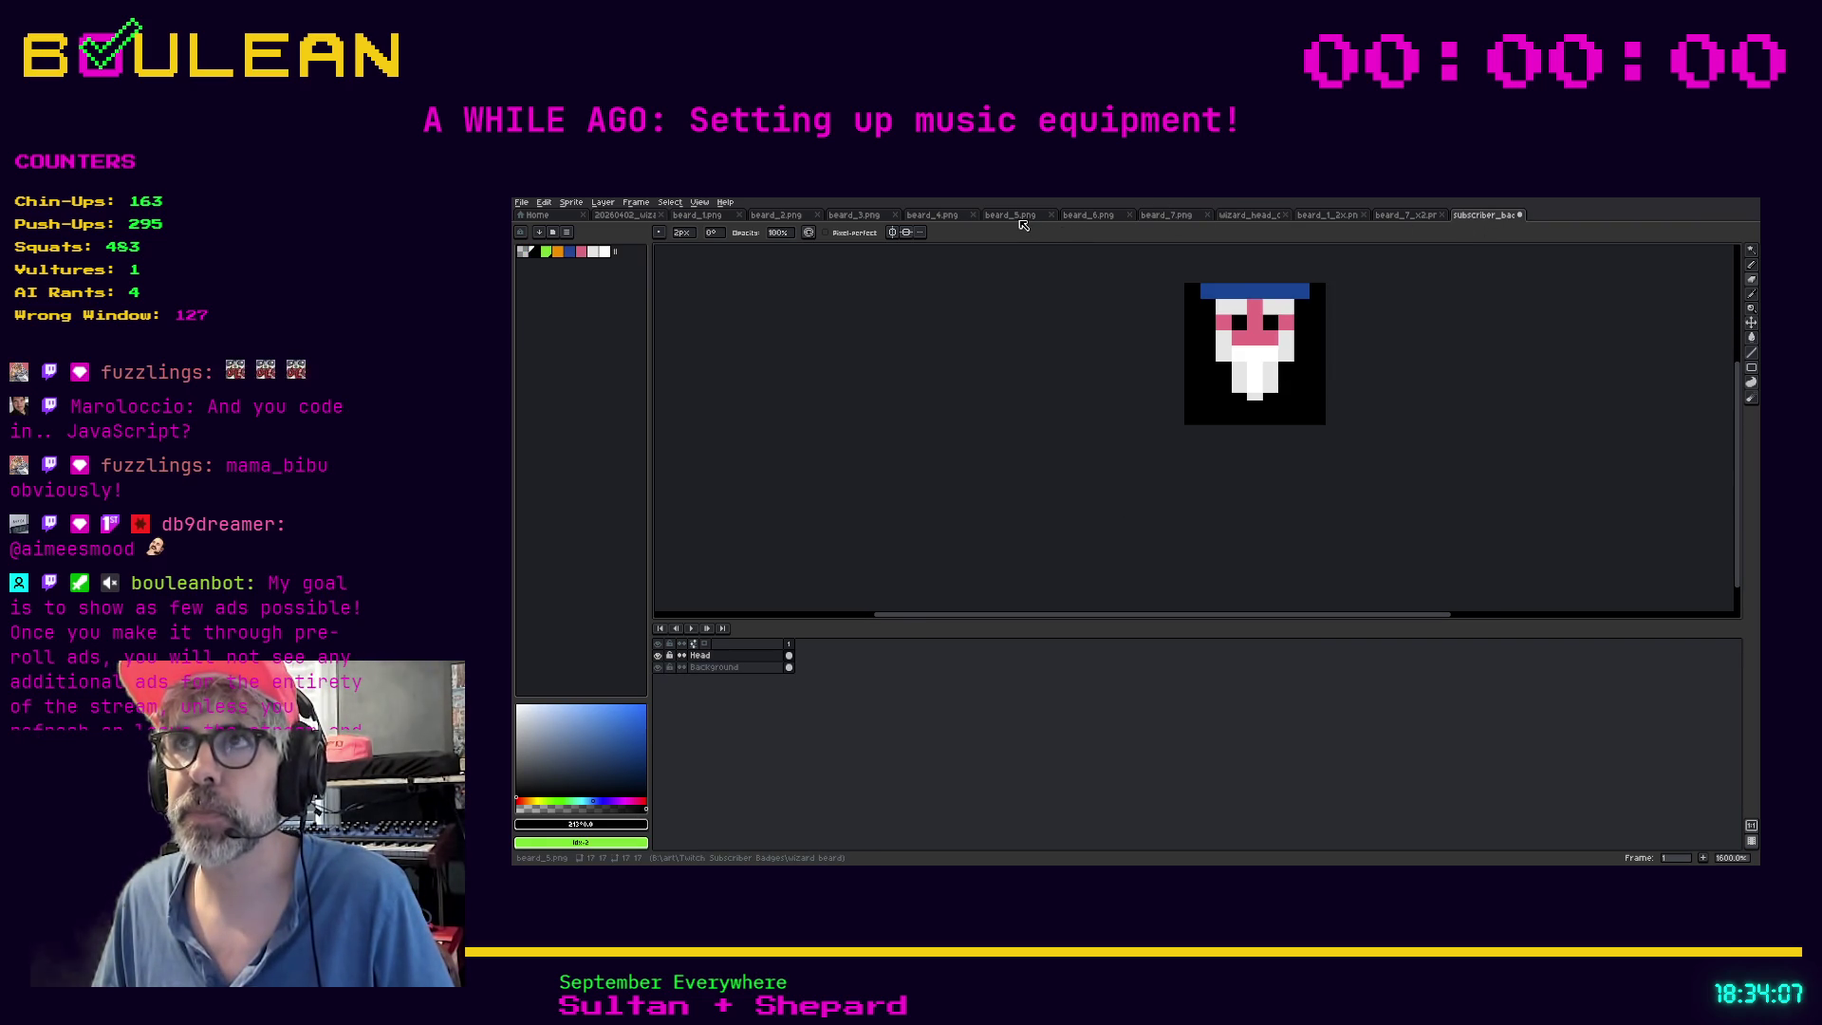
pyautogui.click(1054, 221)
pyautogui.click(1053, 221)
pyautogui.click(1053, 221)
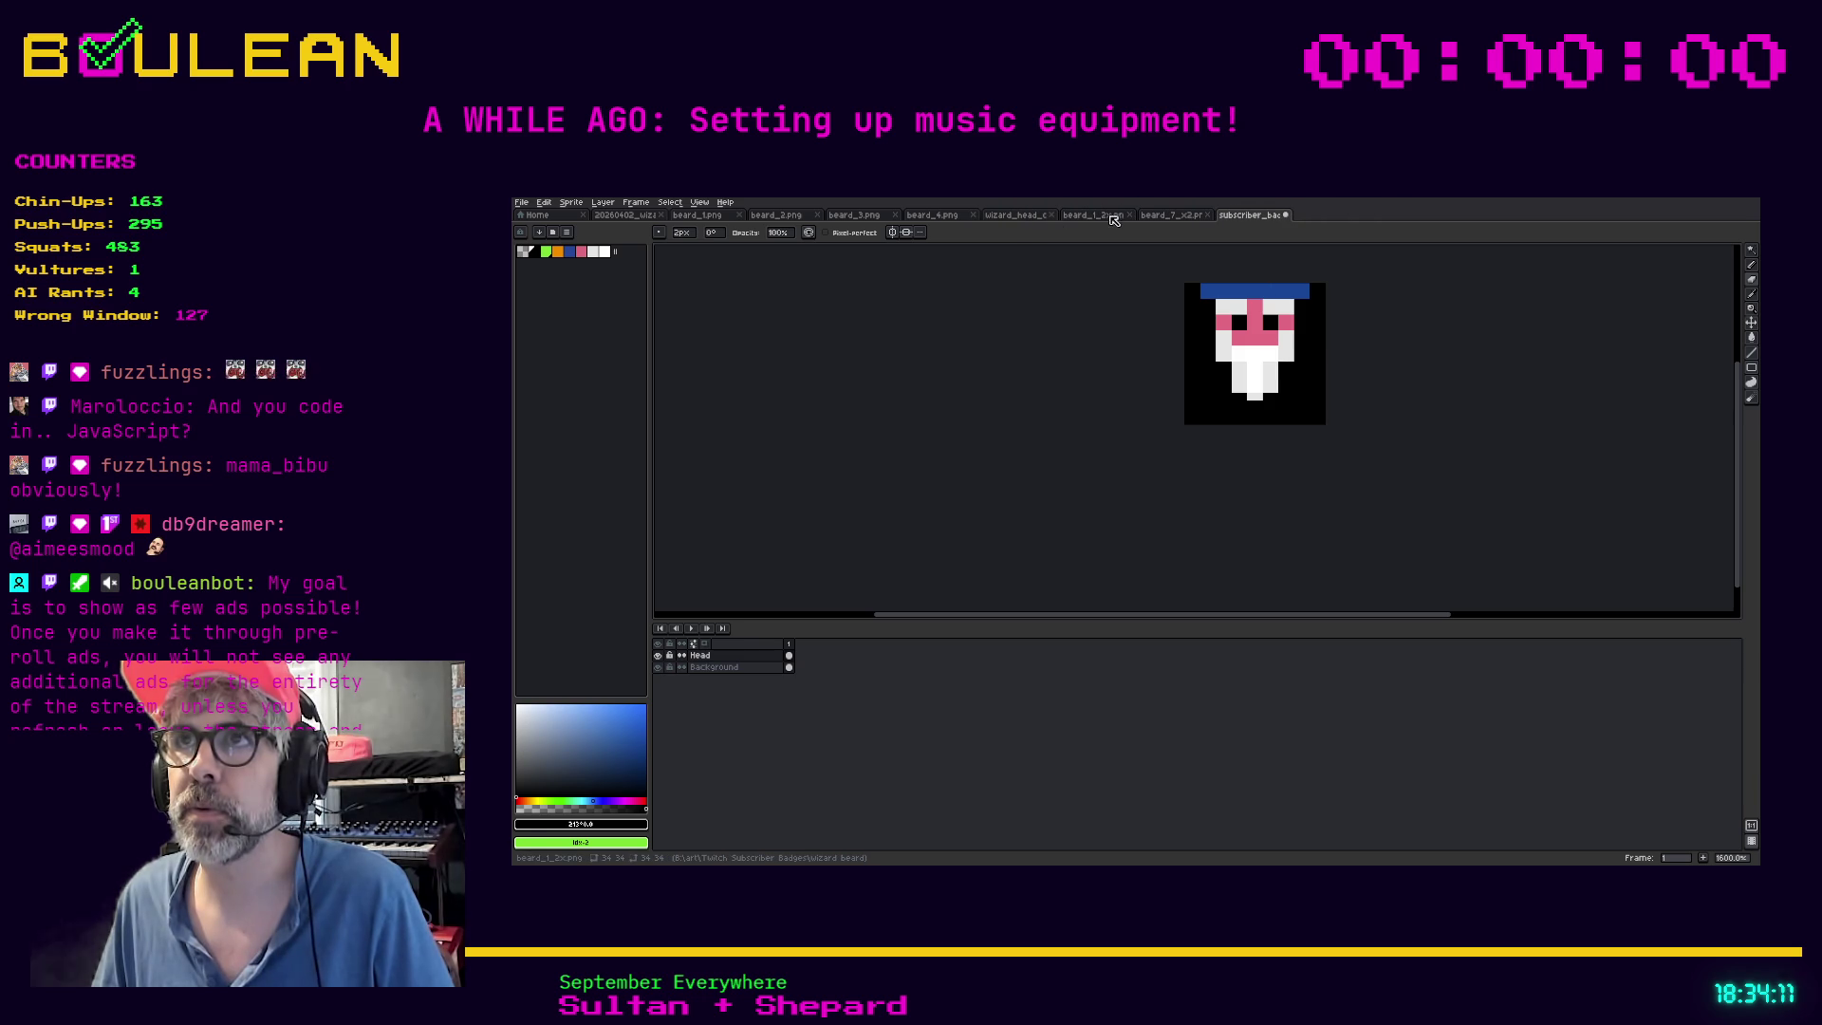
# Close beard_1_2x and the beard_1 through beard_4 sprite files
pyautogui.click(1110, 216)
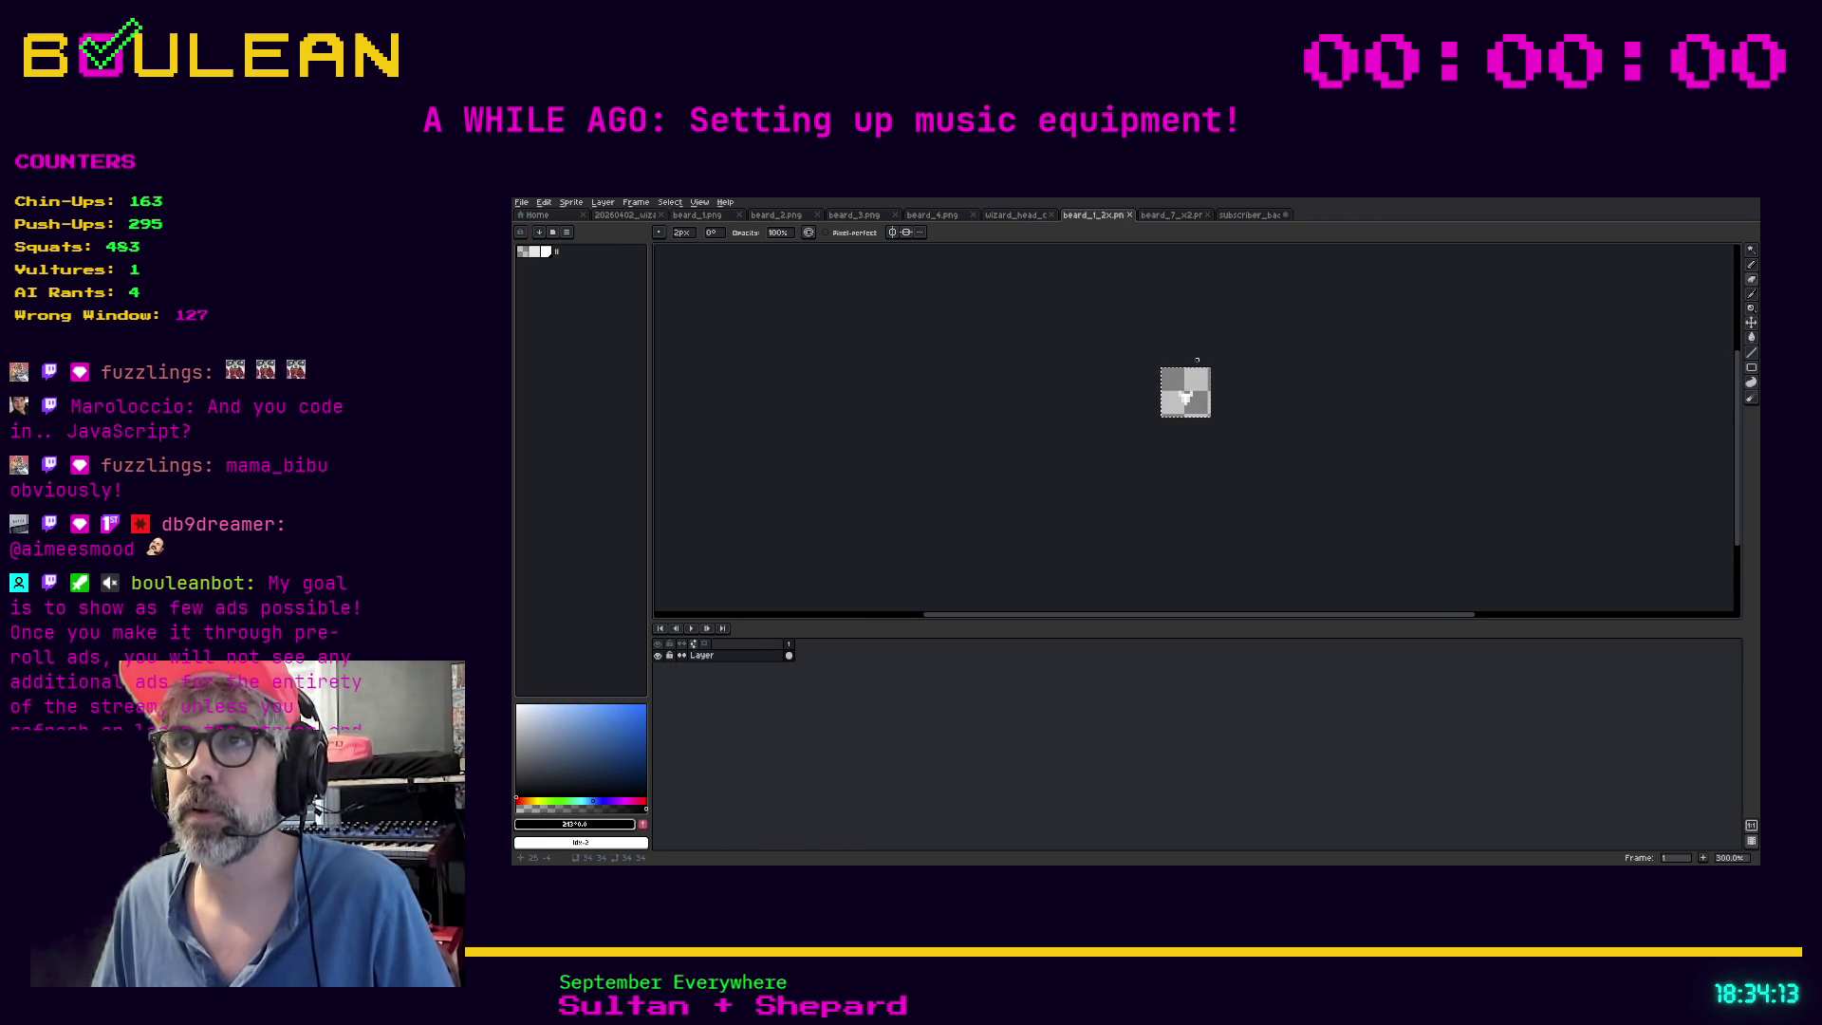
pyautogui.click(1130, 215)
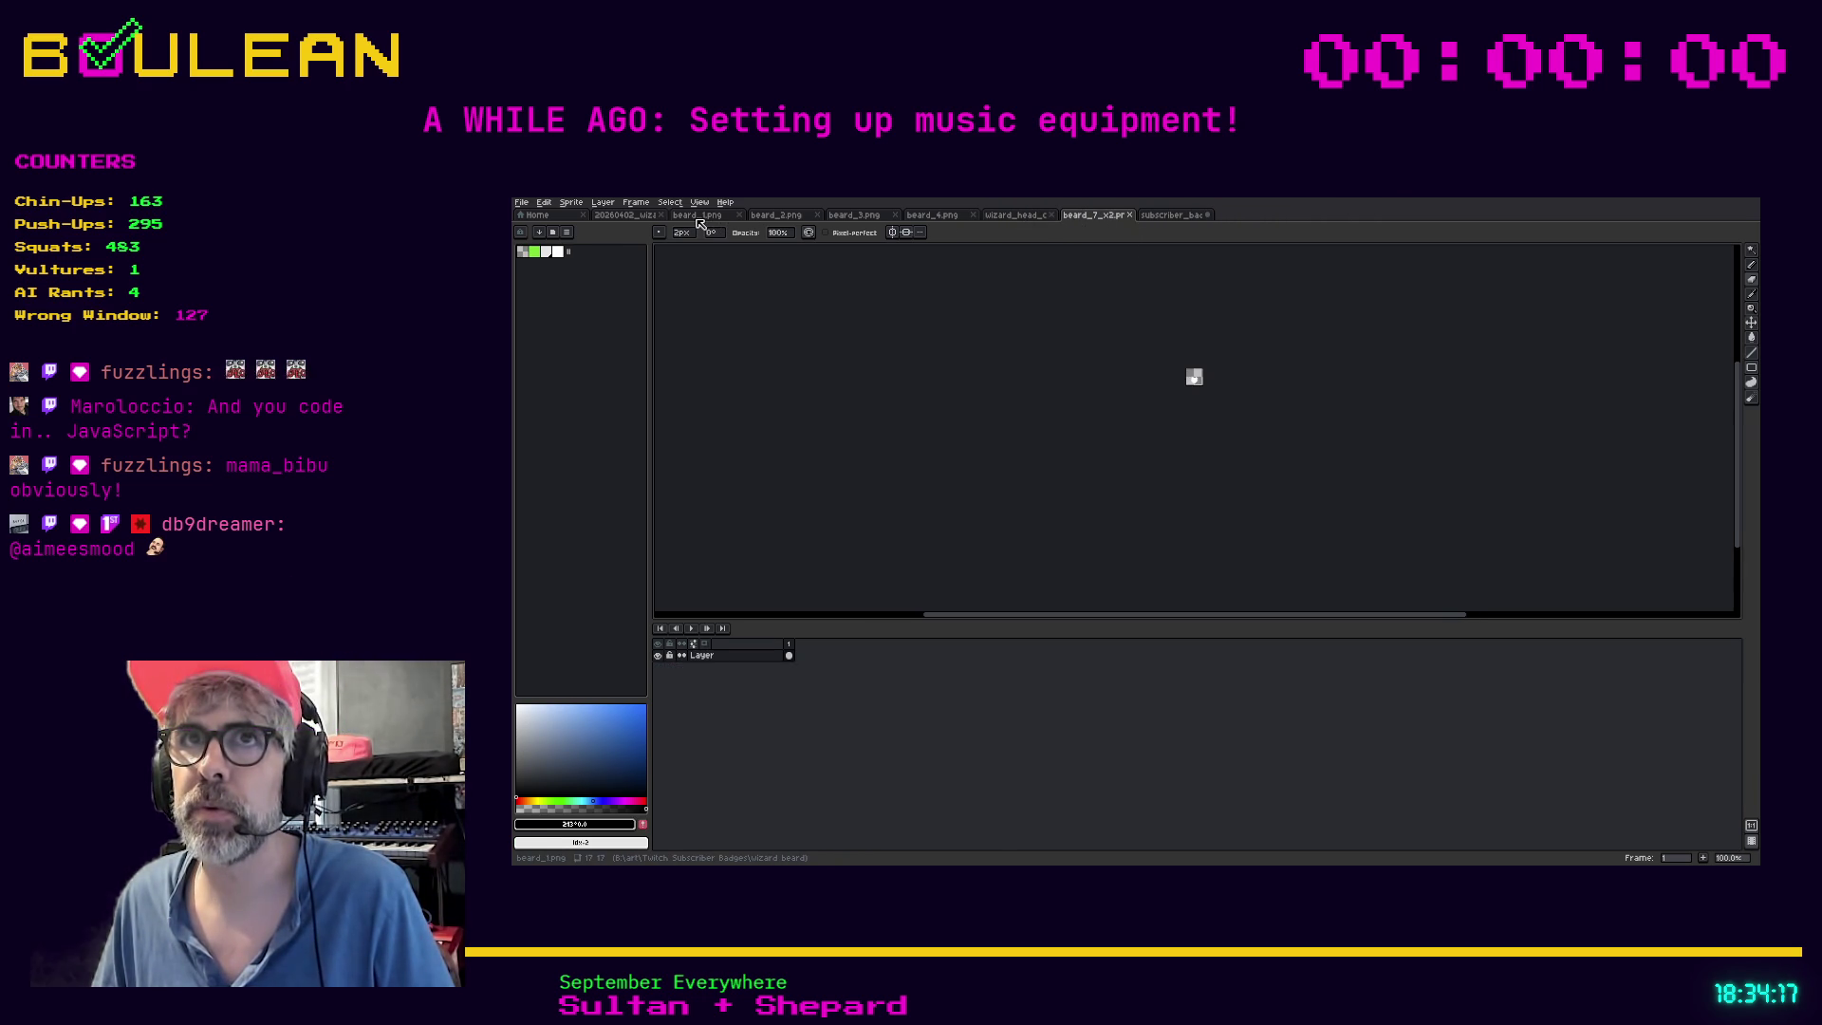
pyautogui.click(740, 216)
pyautogui.click(742, 217)
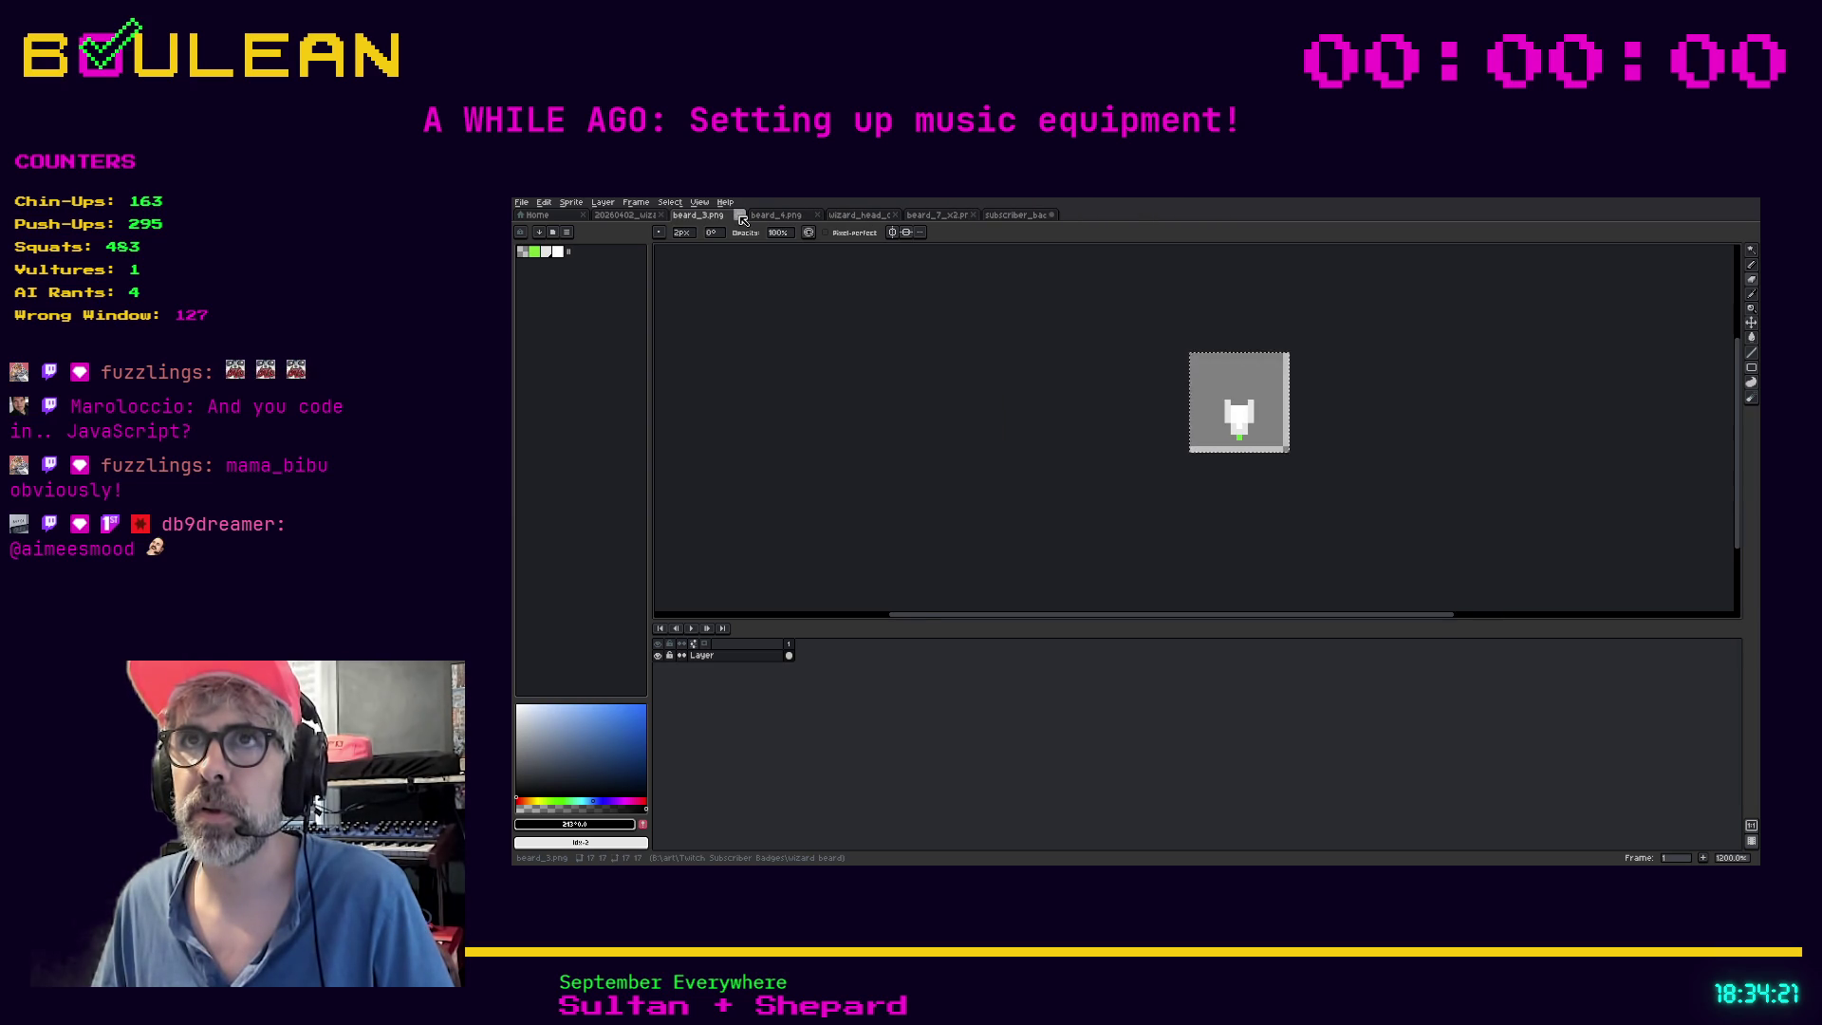
pyautogui.click(741, 217)
pyautogui.click(742, 216)
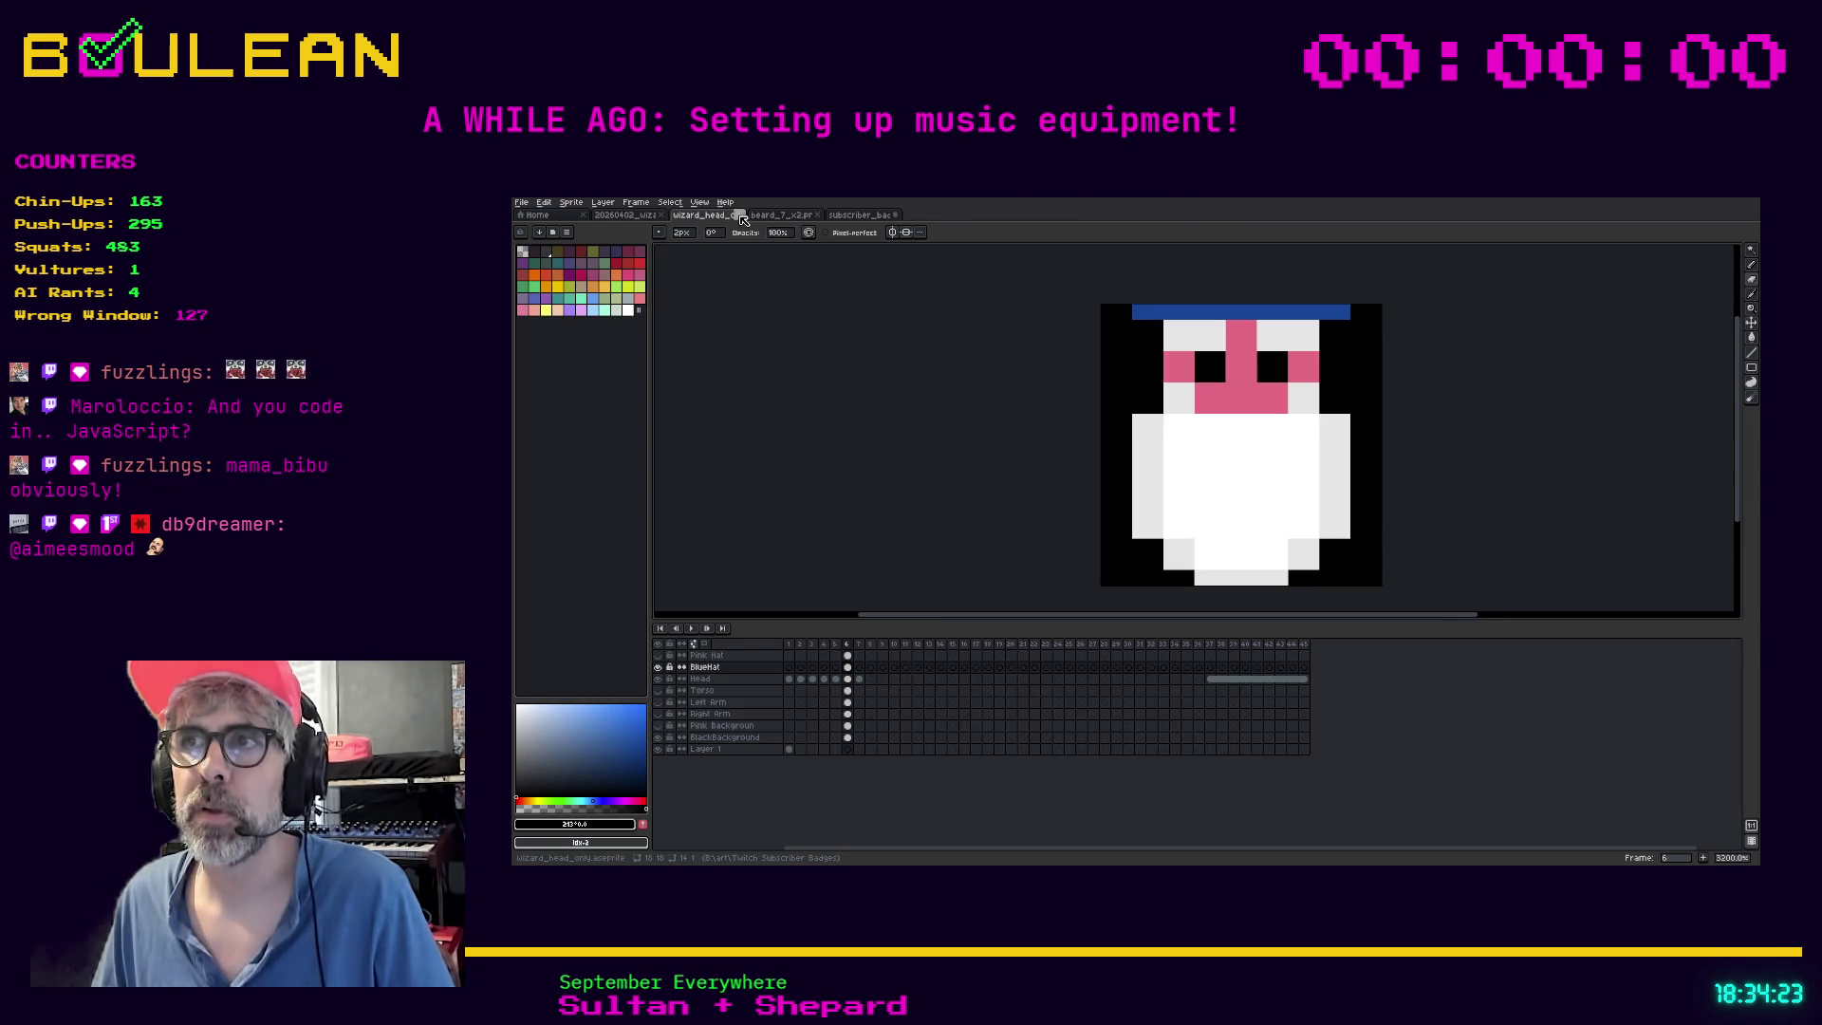
# Close beard_7_x2 and return to the original full wizard sprite
pyautogui.click(769, 216)
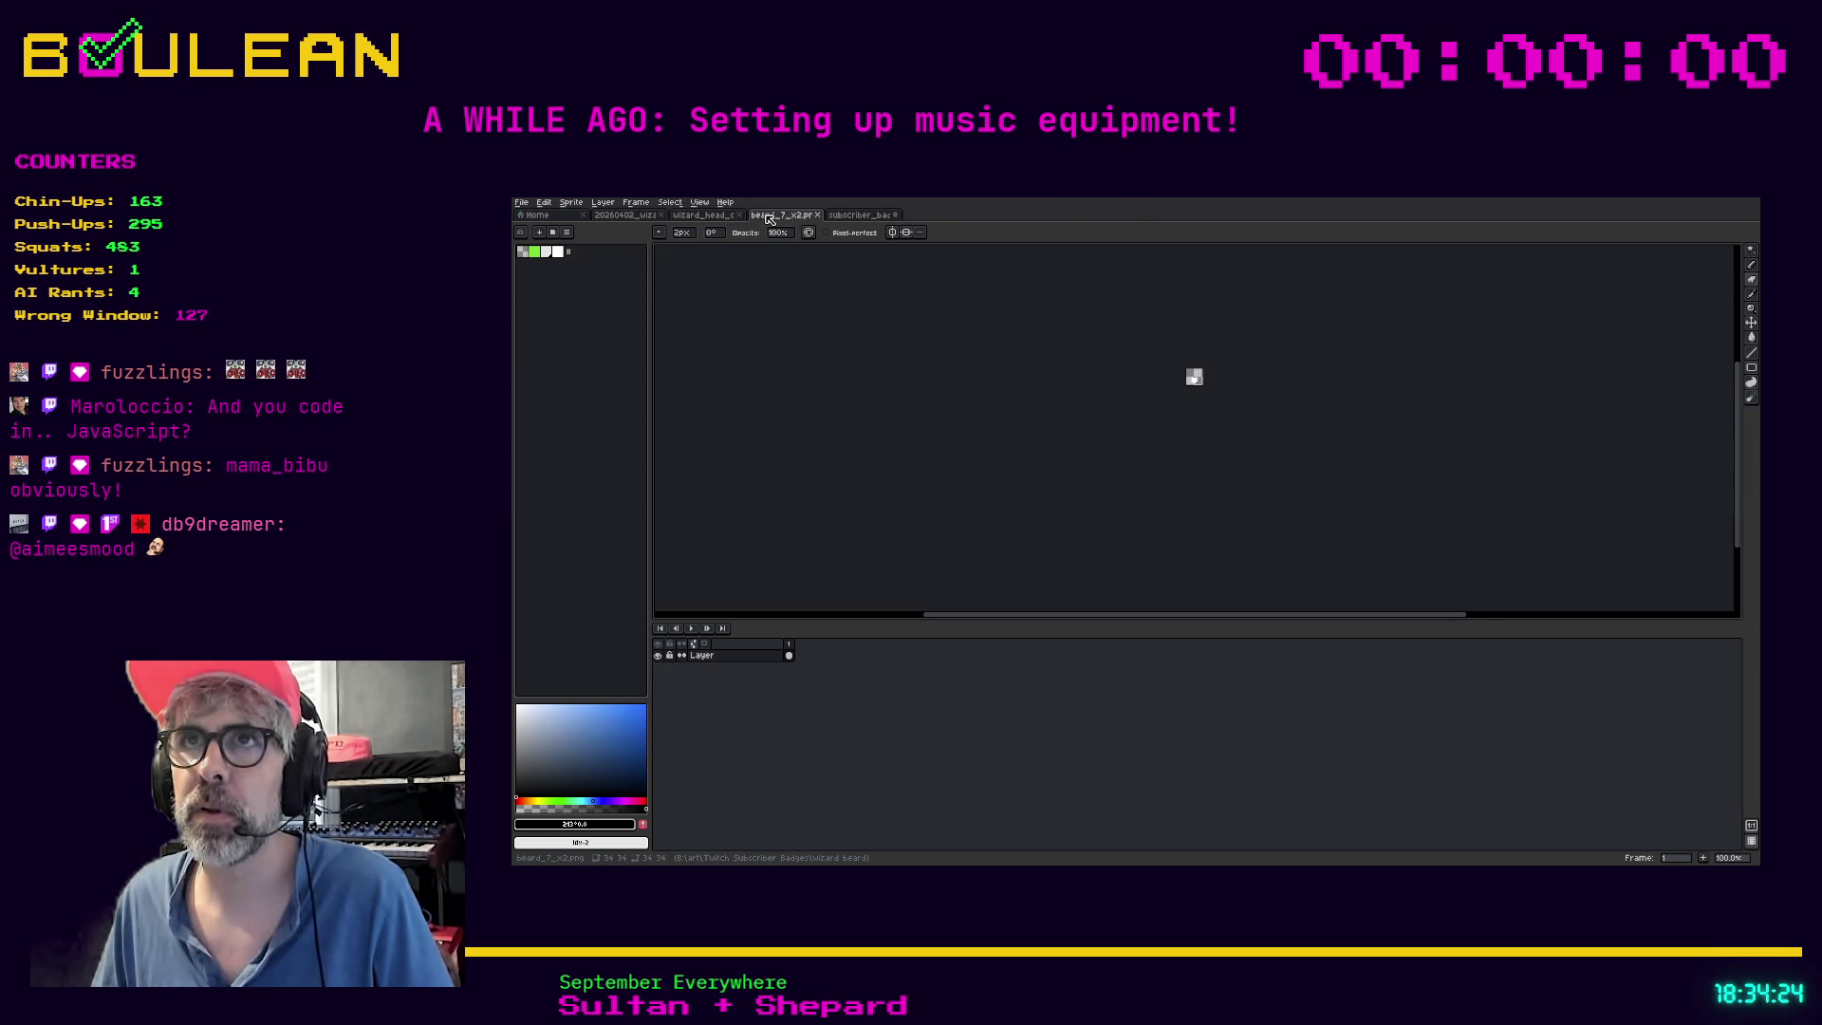
pyautogui.click(853, 215)
pyautogui.click(800, 217)
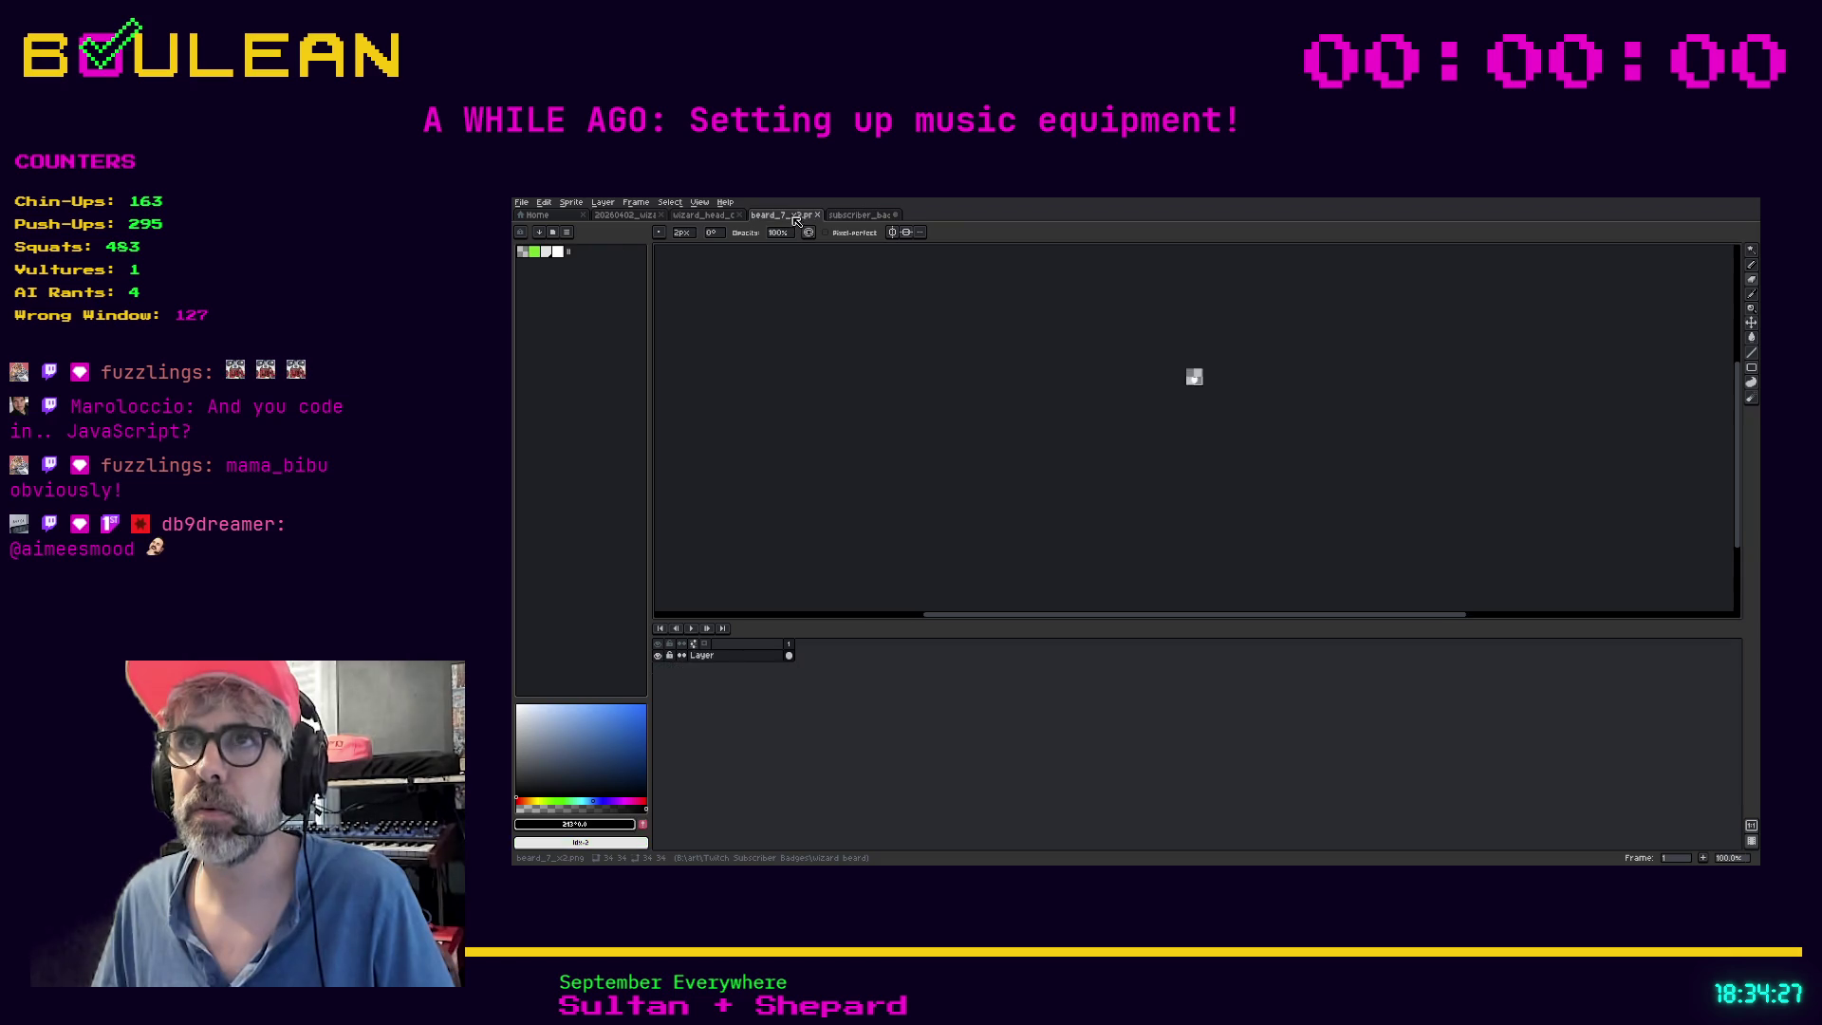
pyautogui.click(817, 215)
pyautogui.click(676, 218)
pyautogui.click(625, 215)
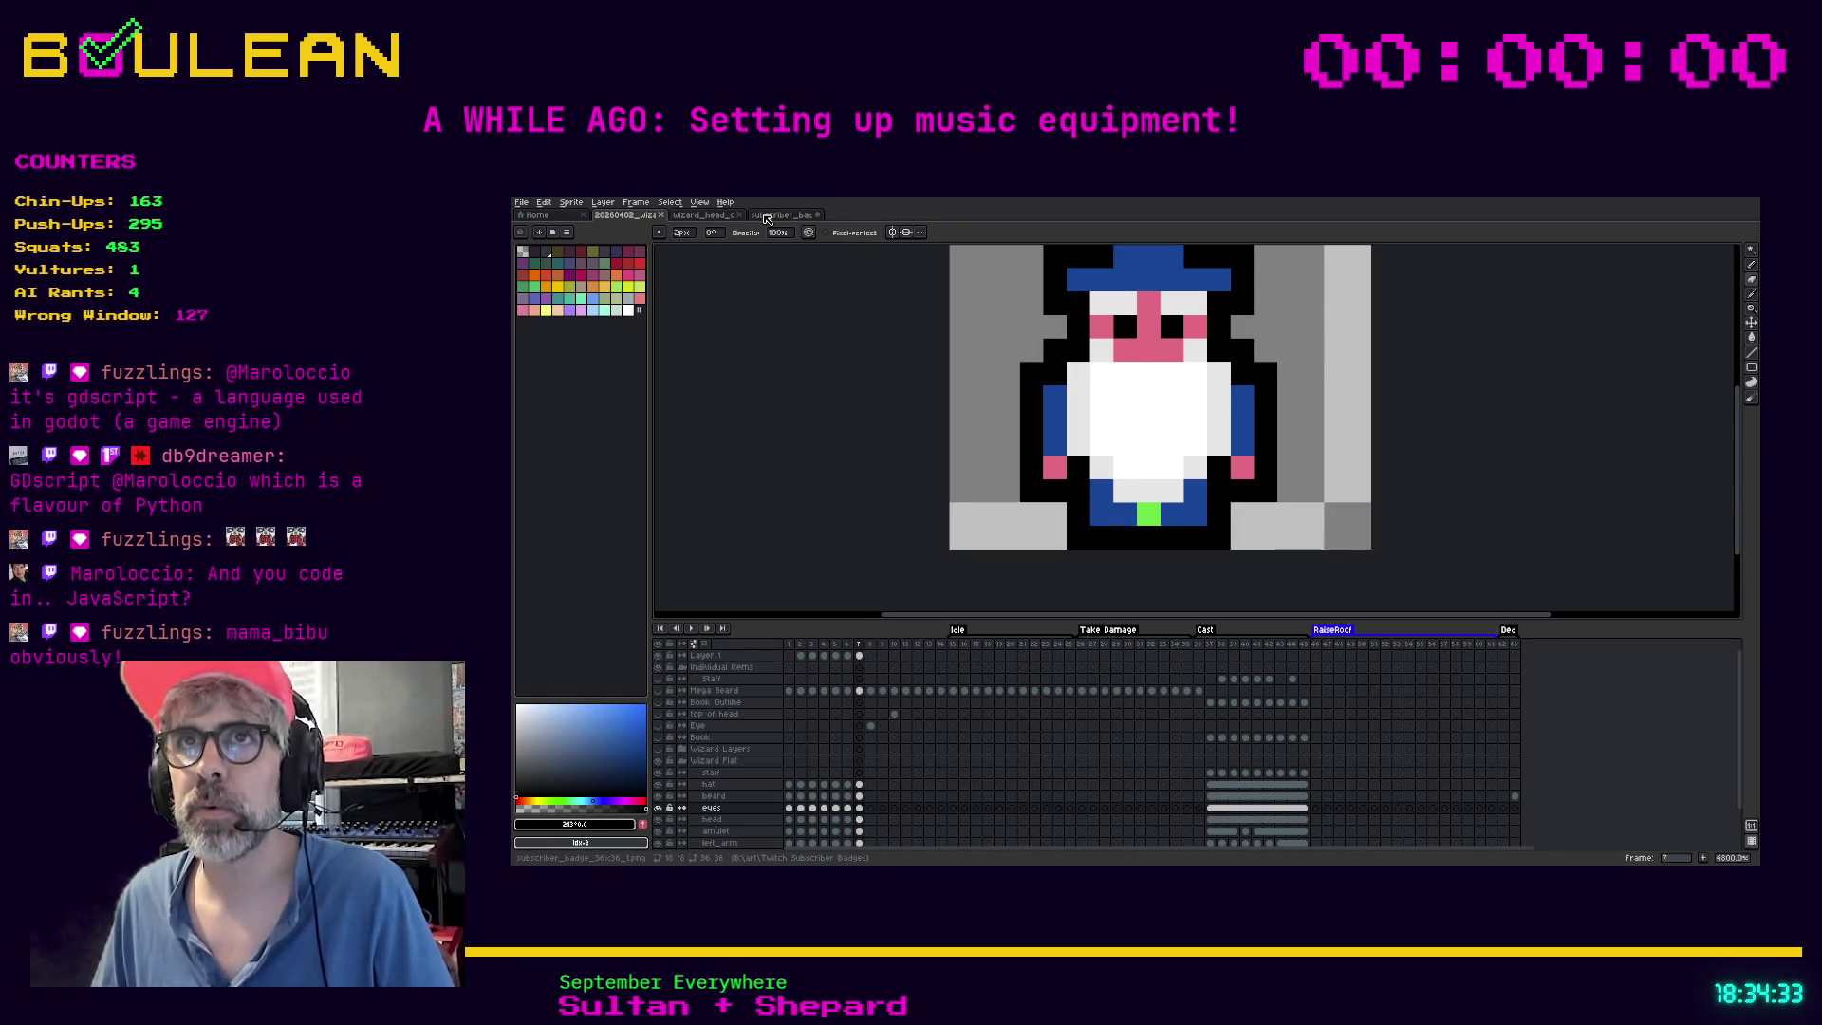
# Return to the subscriber badge sprite and bring up the File menu to save it
pyautogui.click(783, 216)
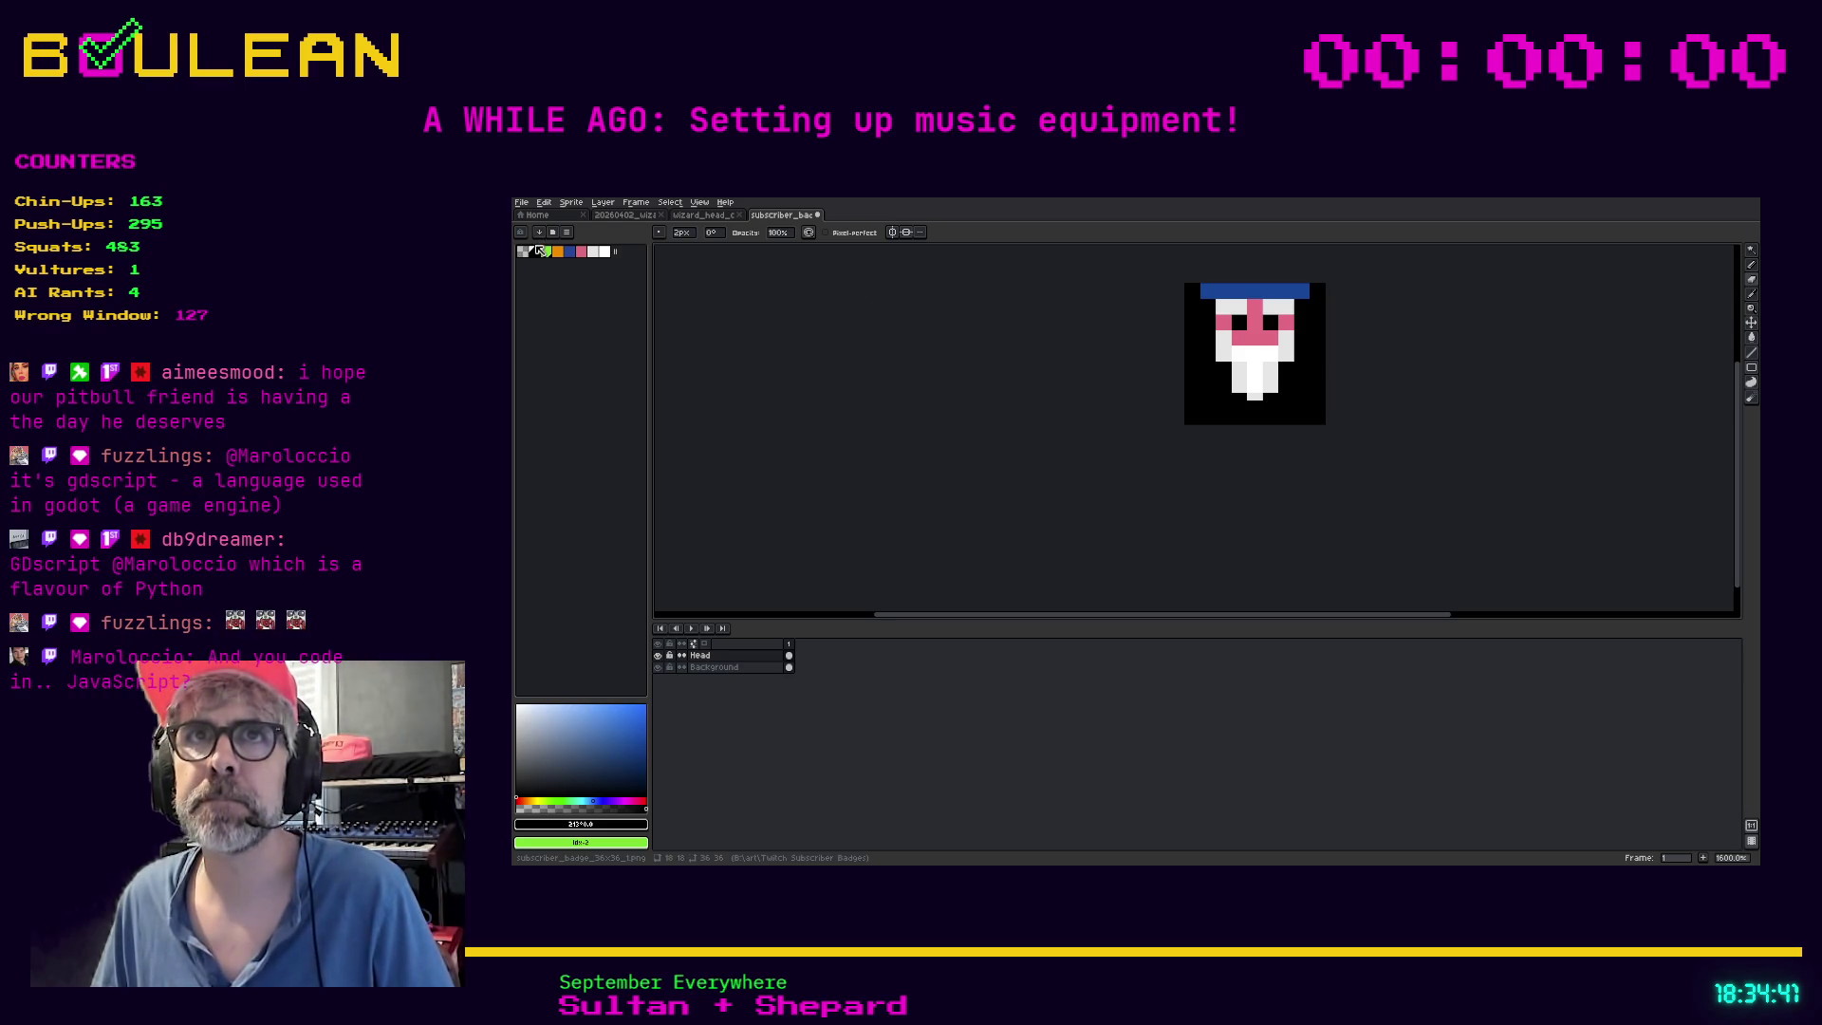
pyautogui.click(523, 206)
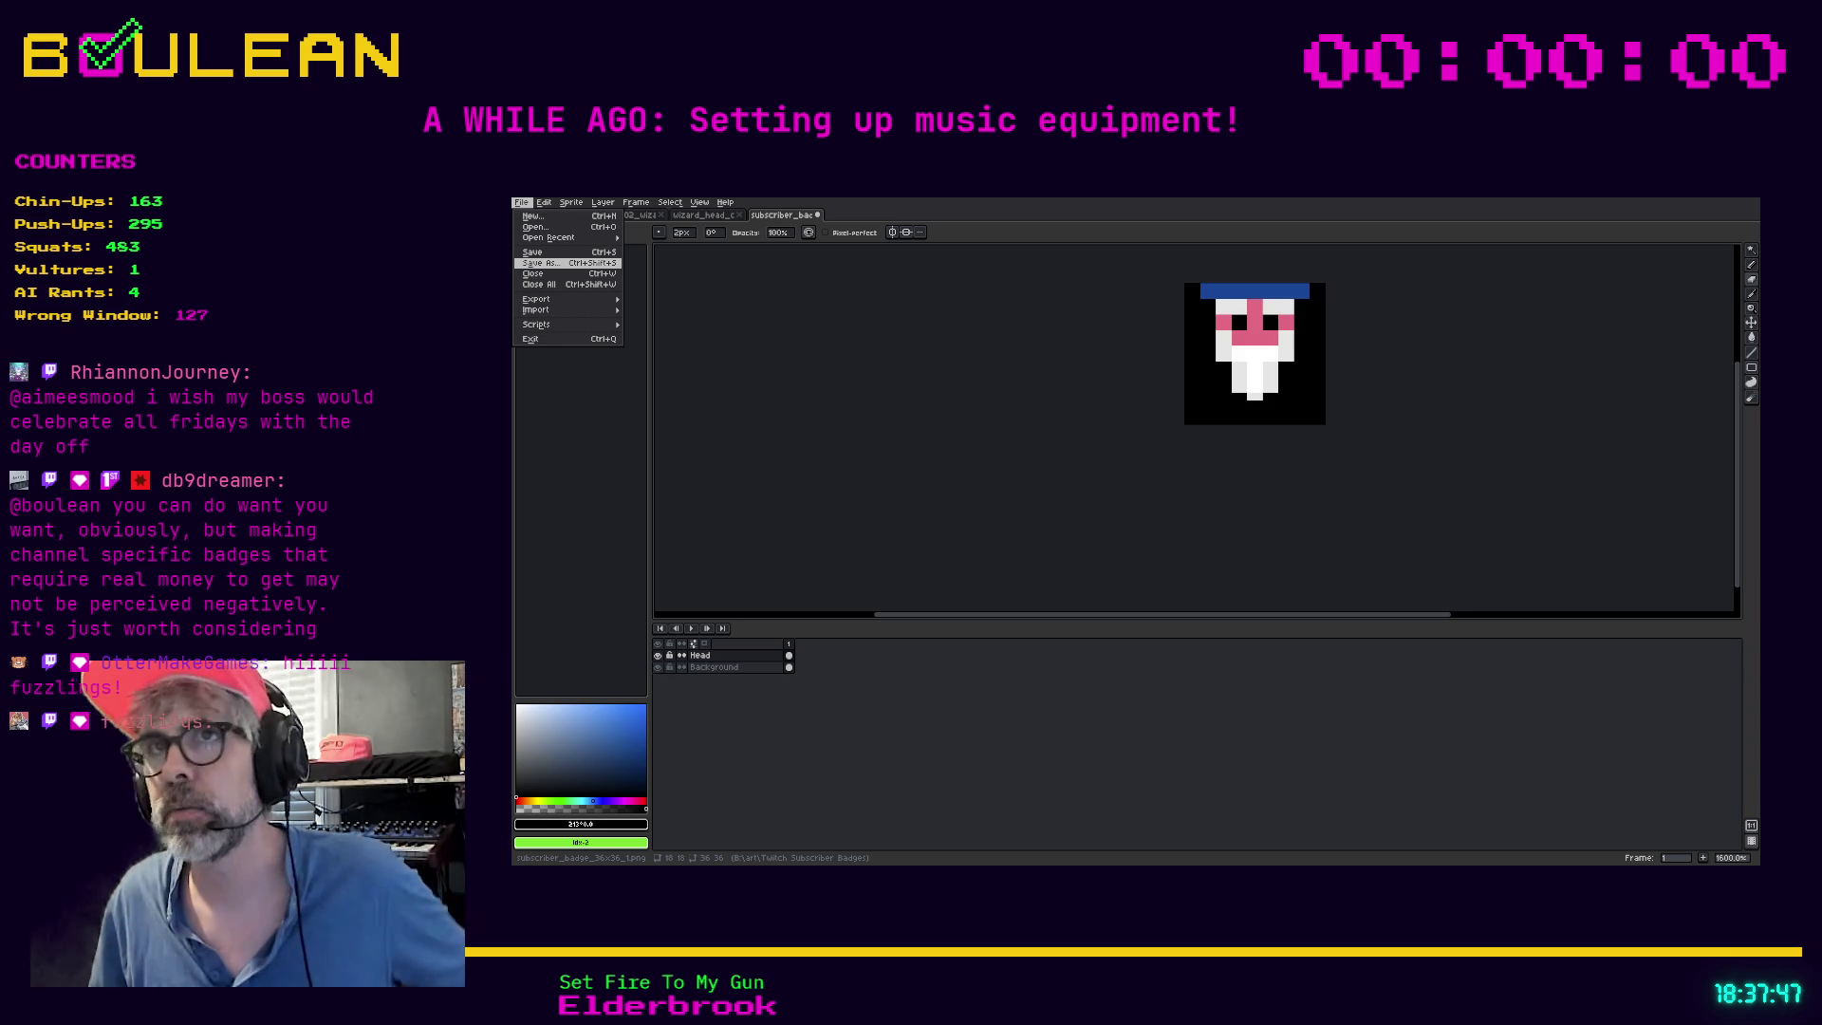
# Dismiss the File menu without saving and show the wizard_head sprite
pyautogui.press('Escape')
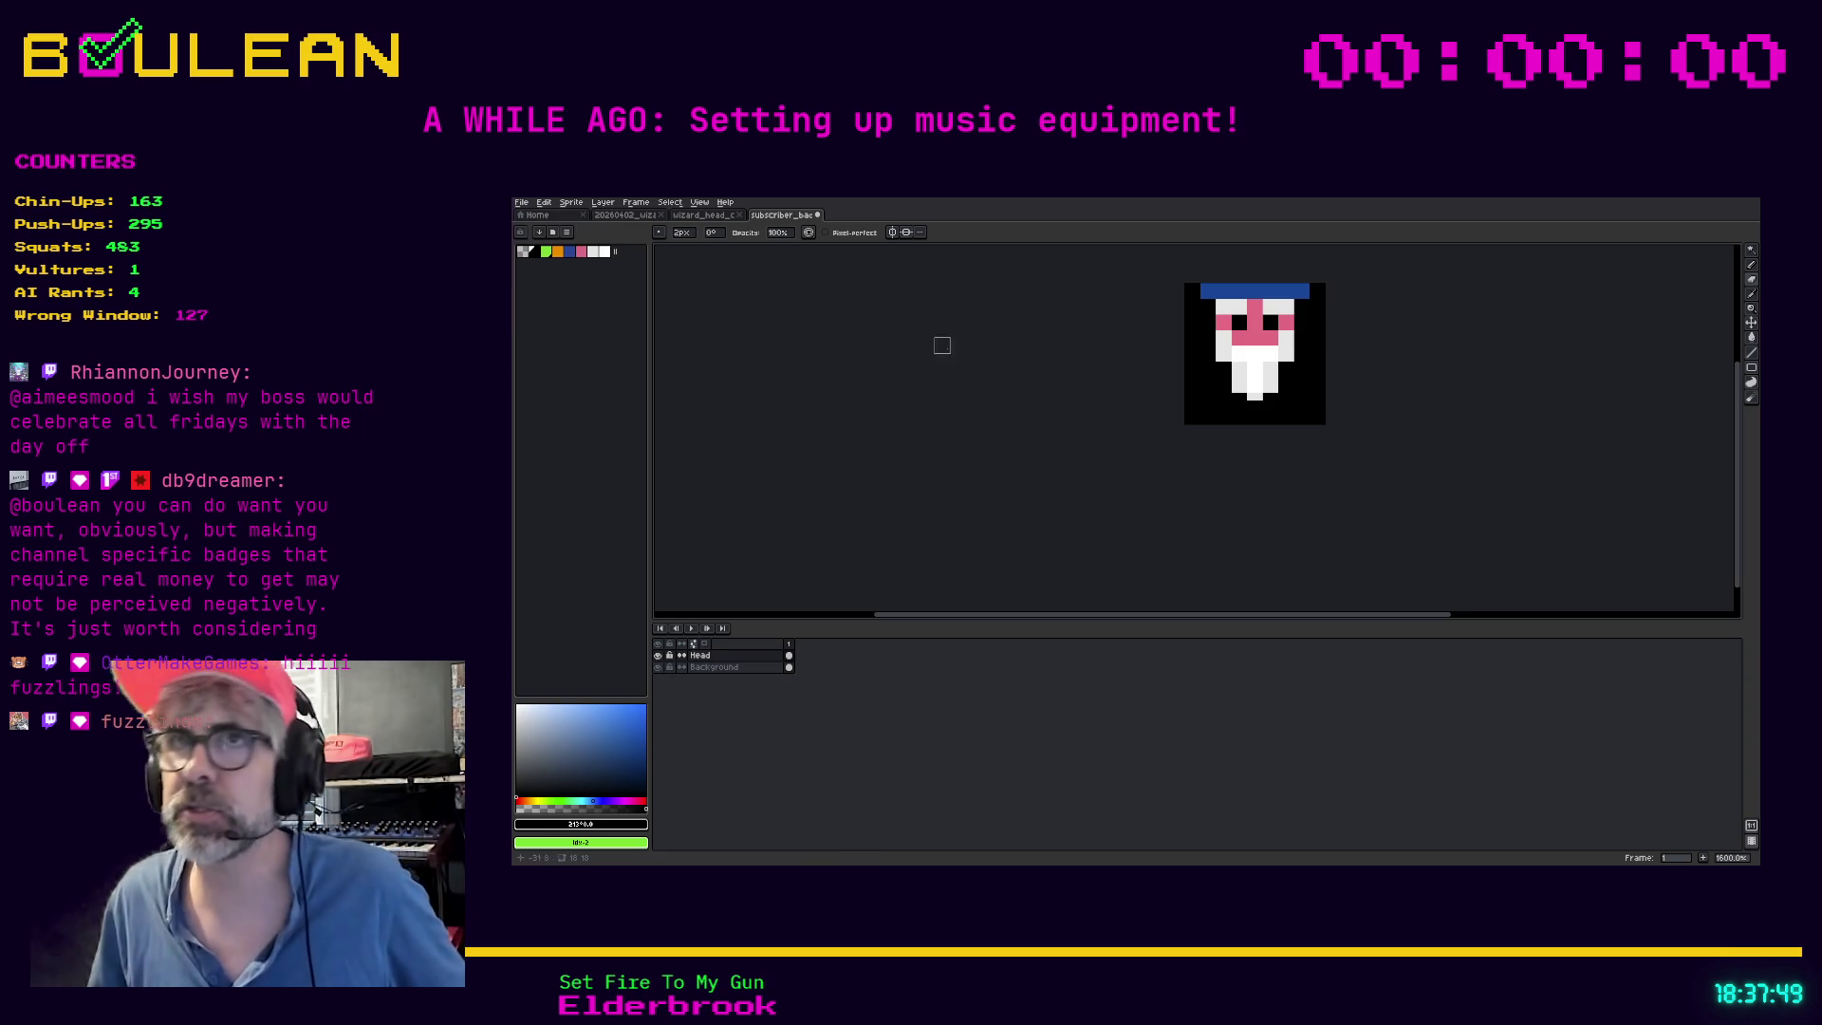
pyautogui.click(678, 215)
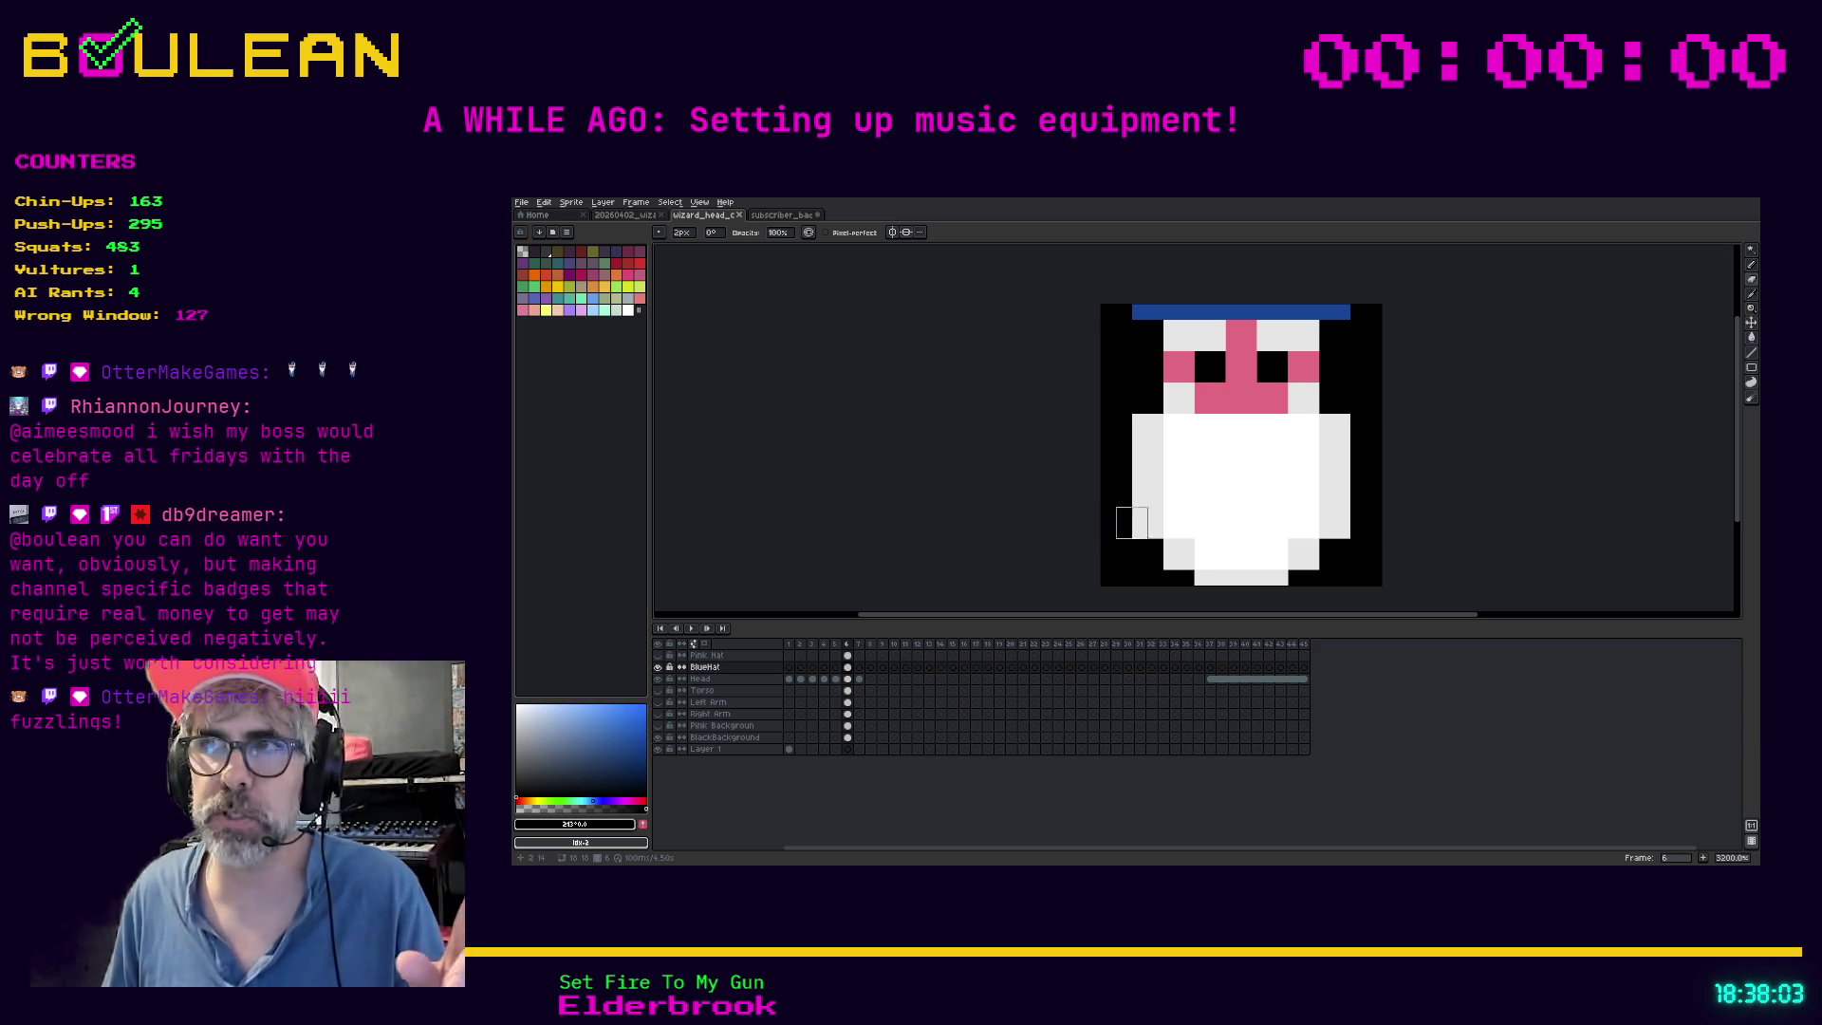
pyautogui.click(847, 644)
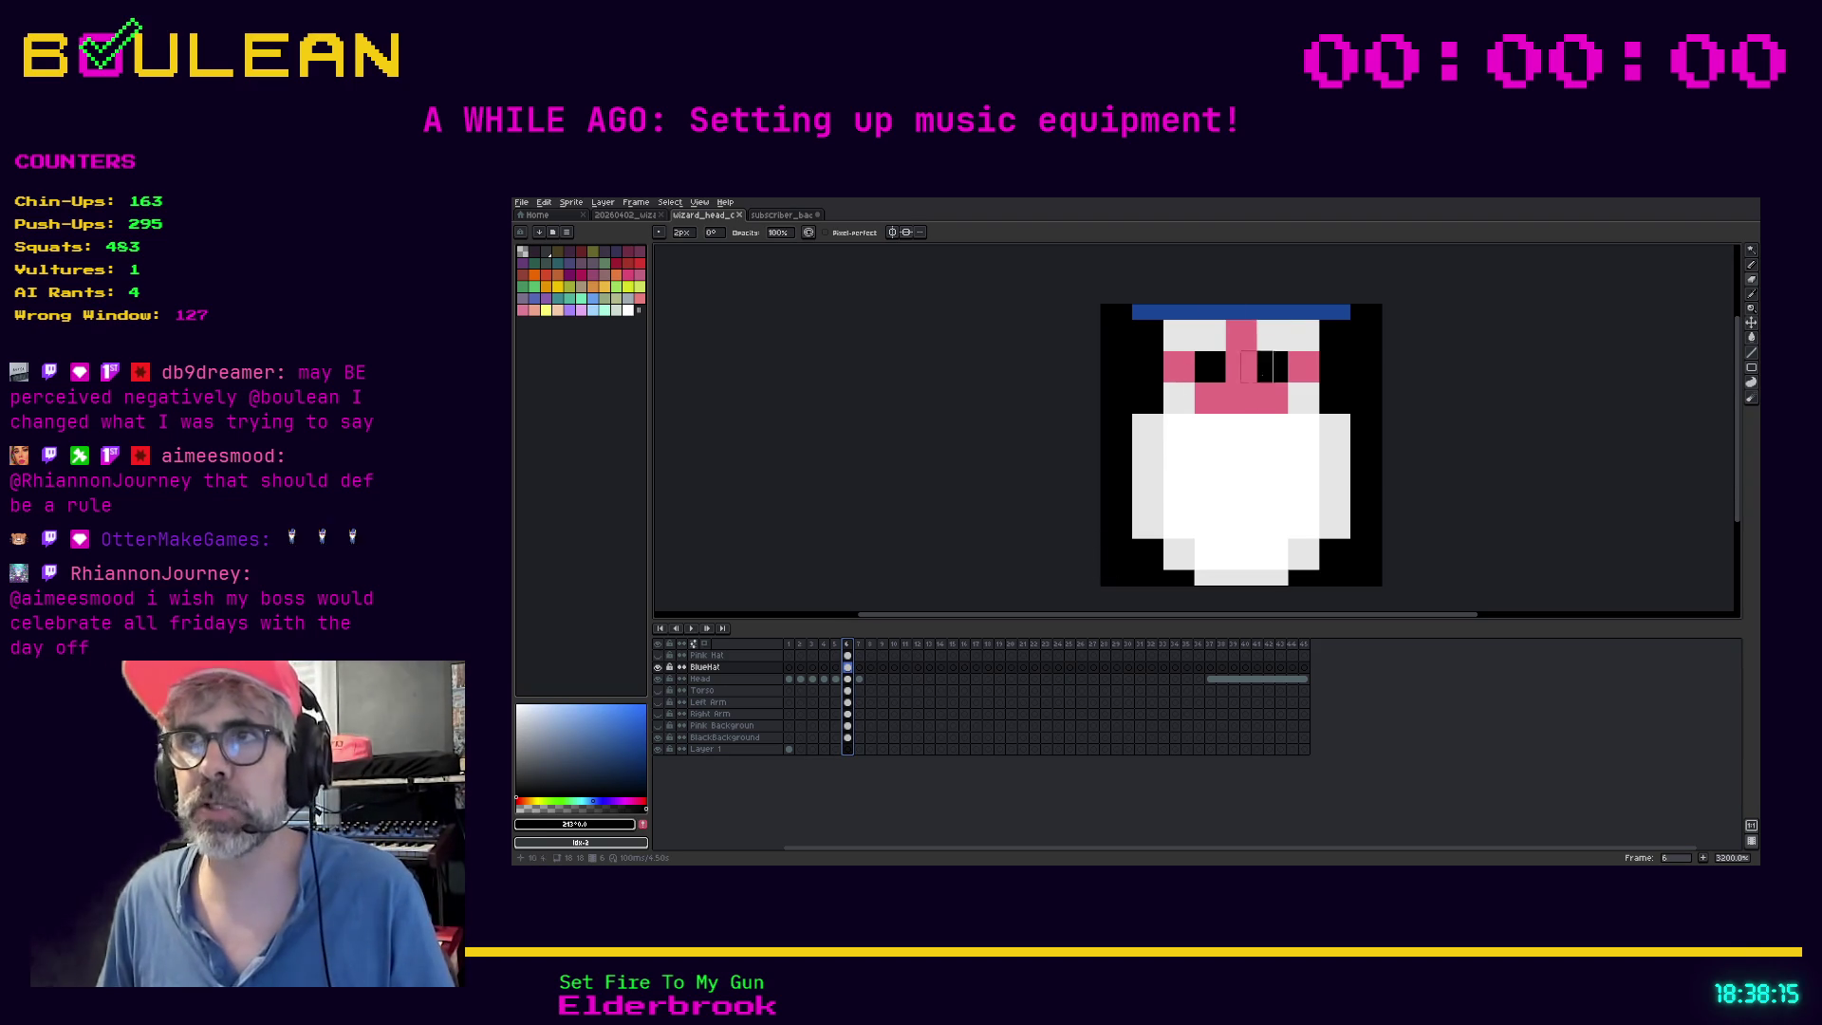
pyautogui.click(787, 216)
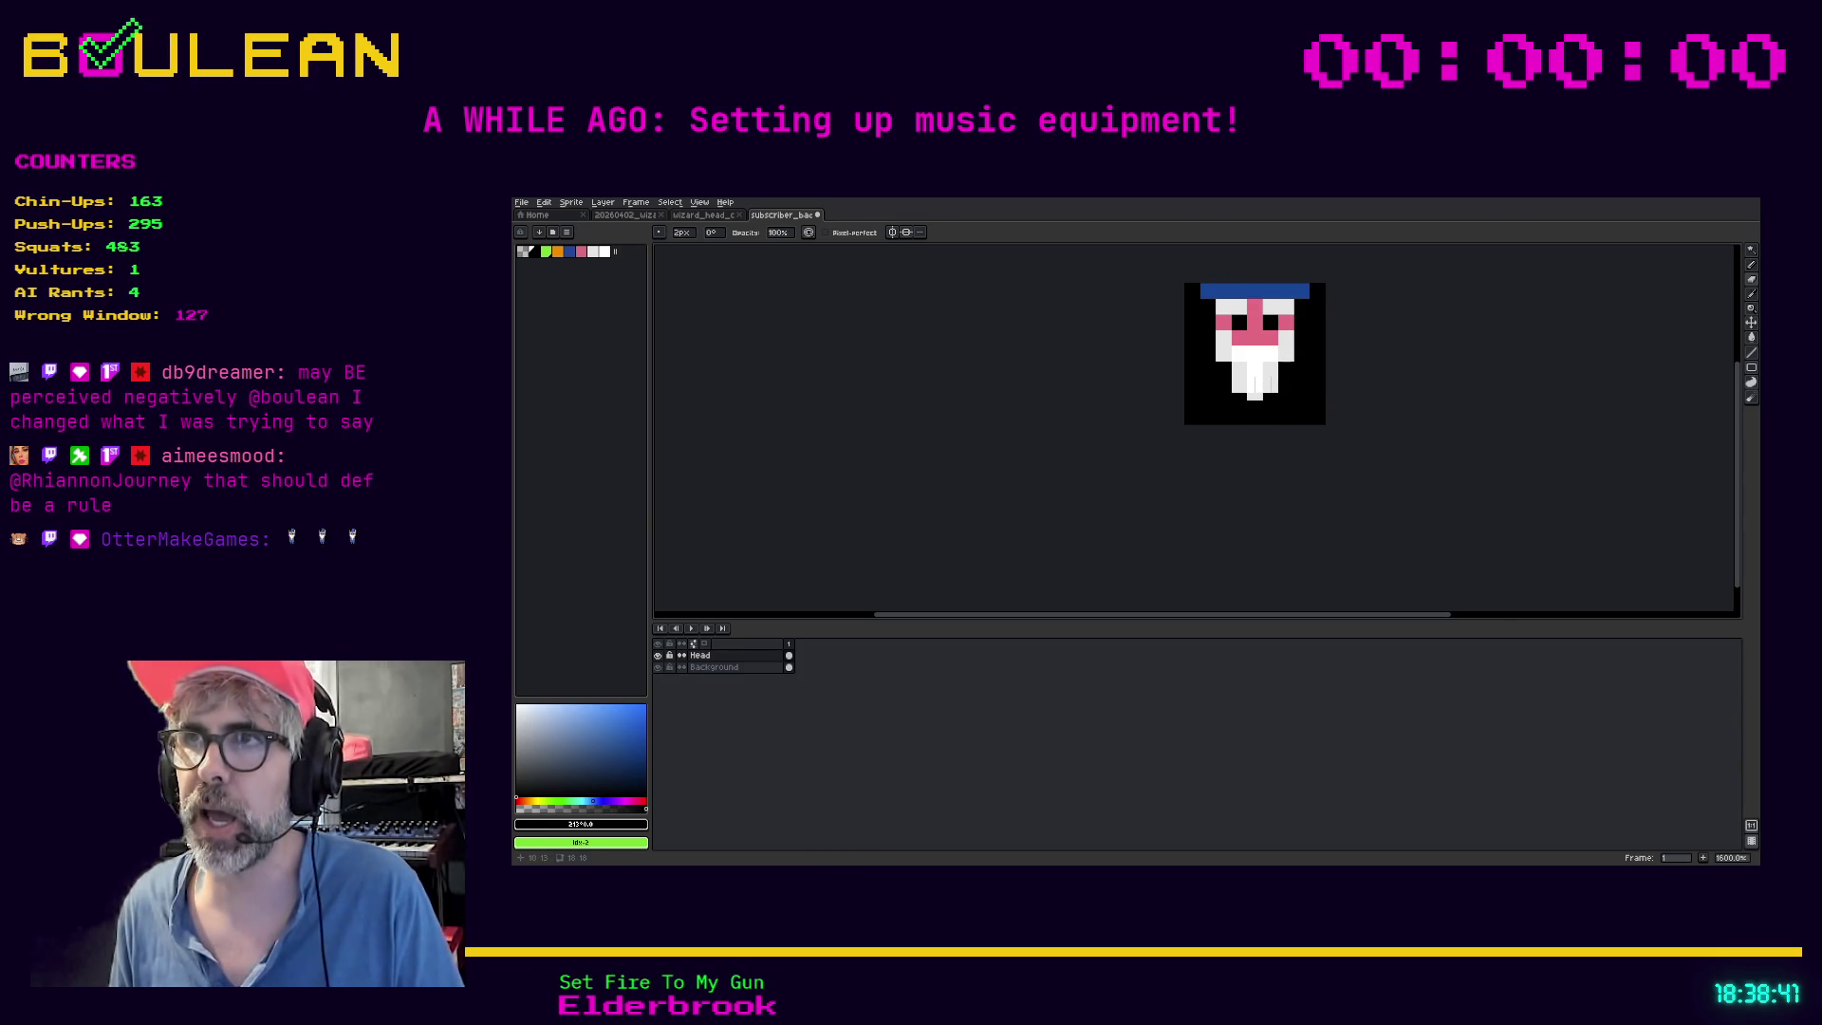
pyautogui.click(697, 216)
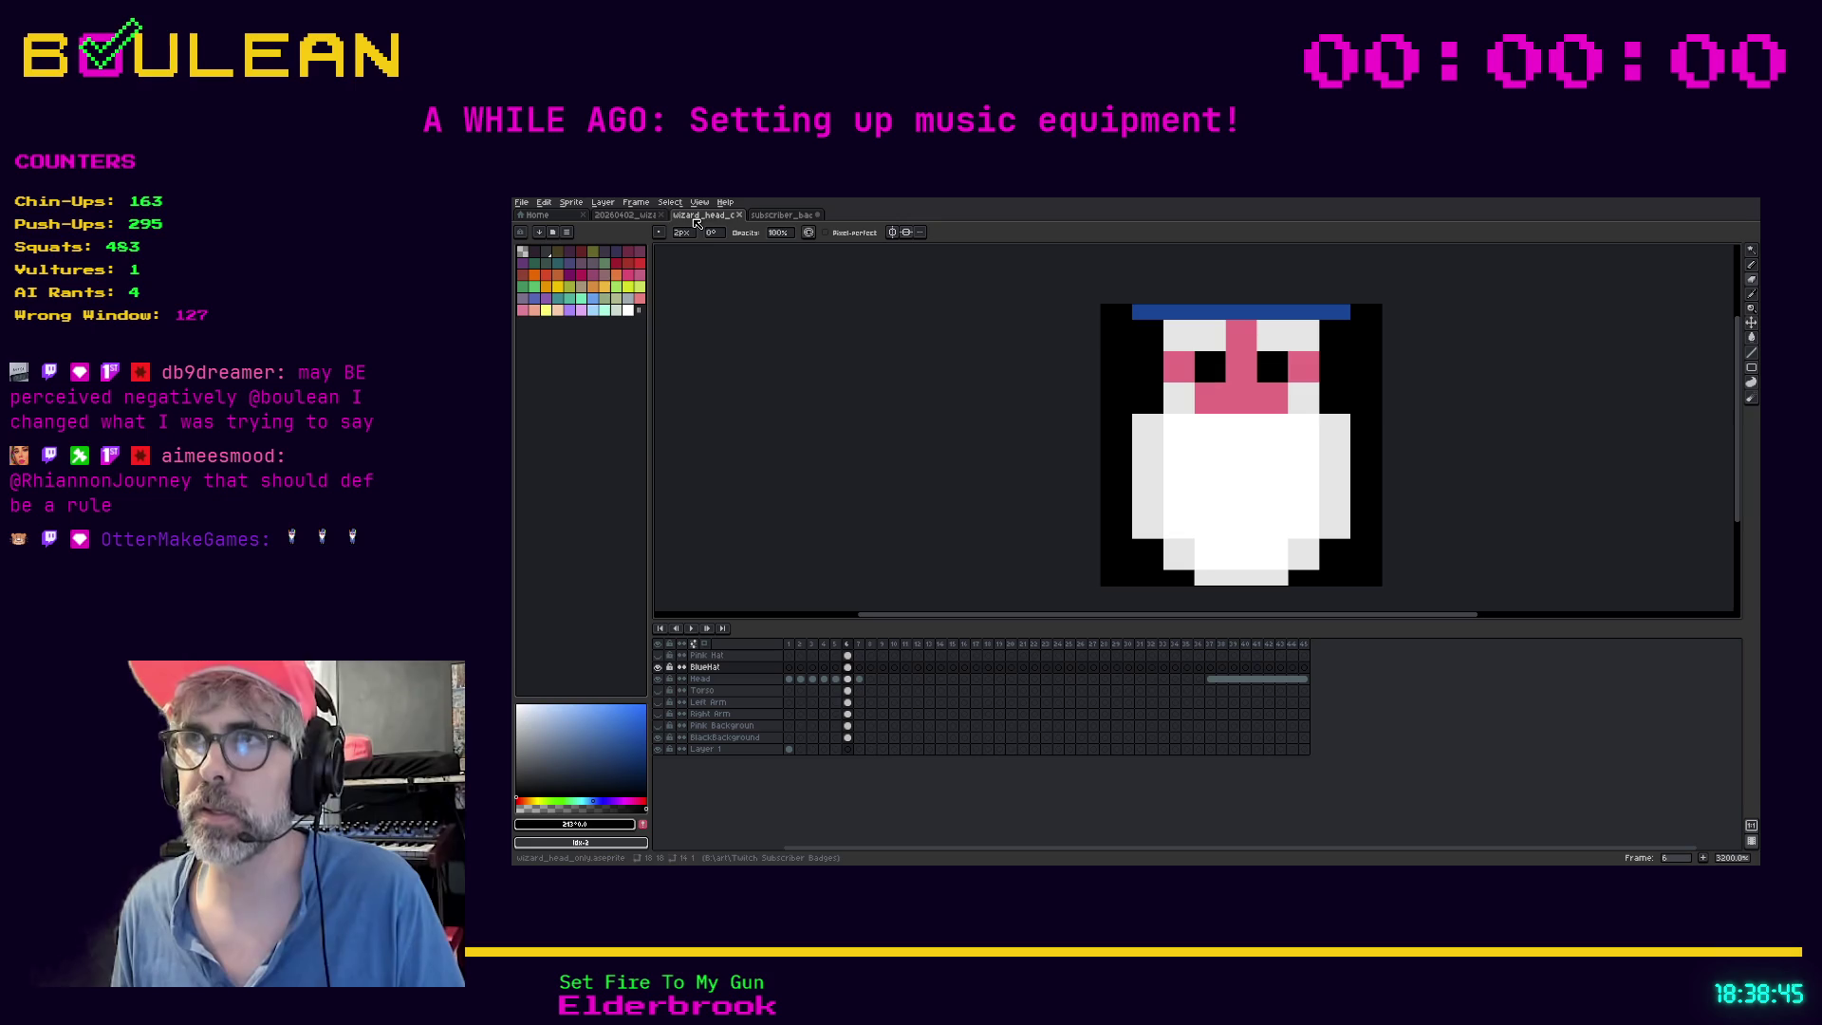
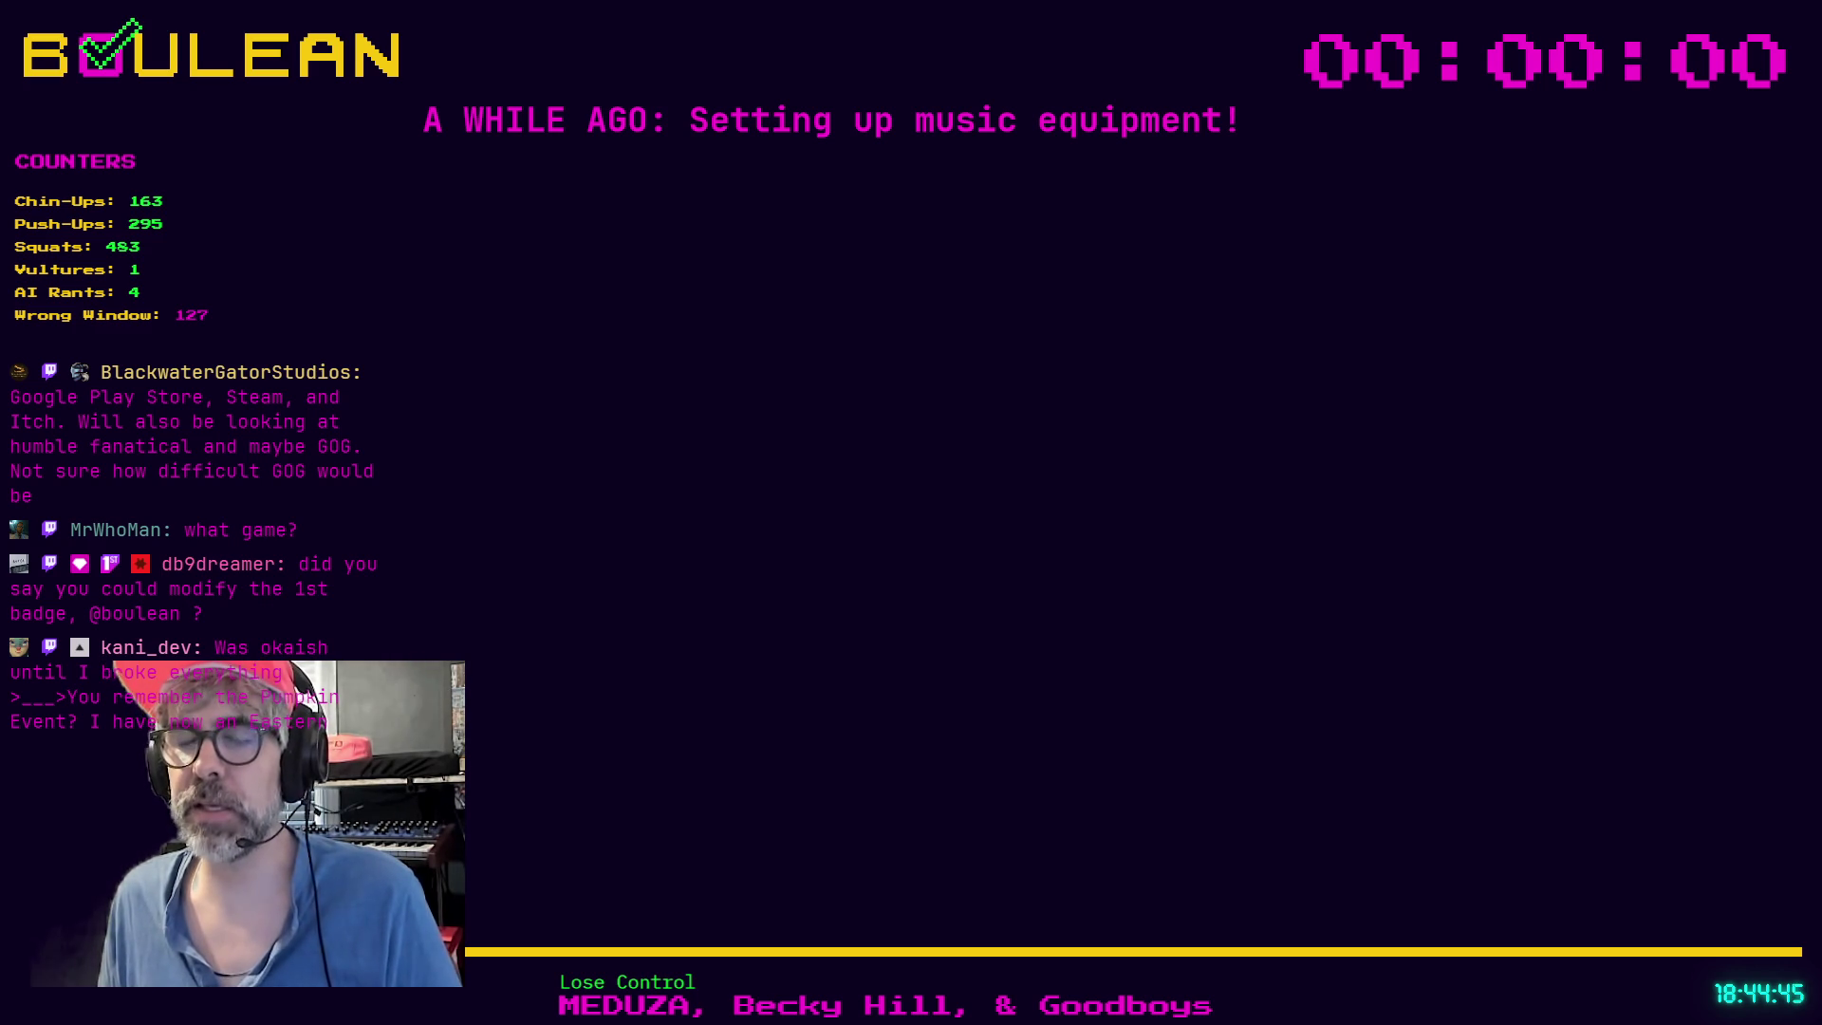
# Show the browser on the stream overlay with a fresh new tab (Ctrl+T)
pyautogui.hotkey('ctrl', 't')
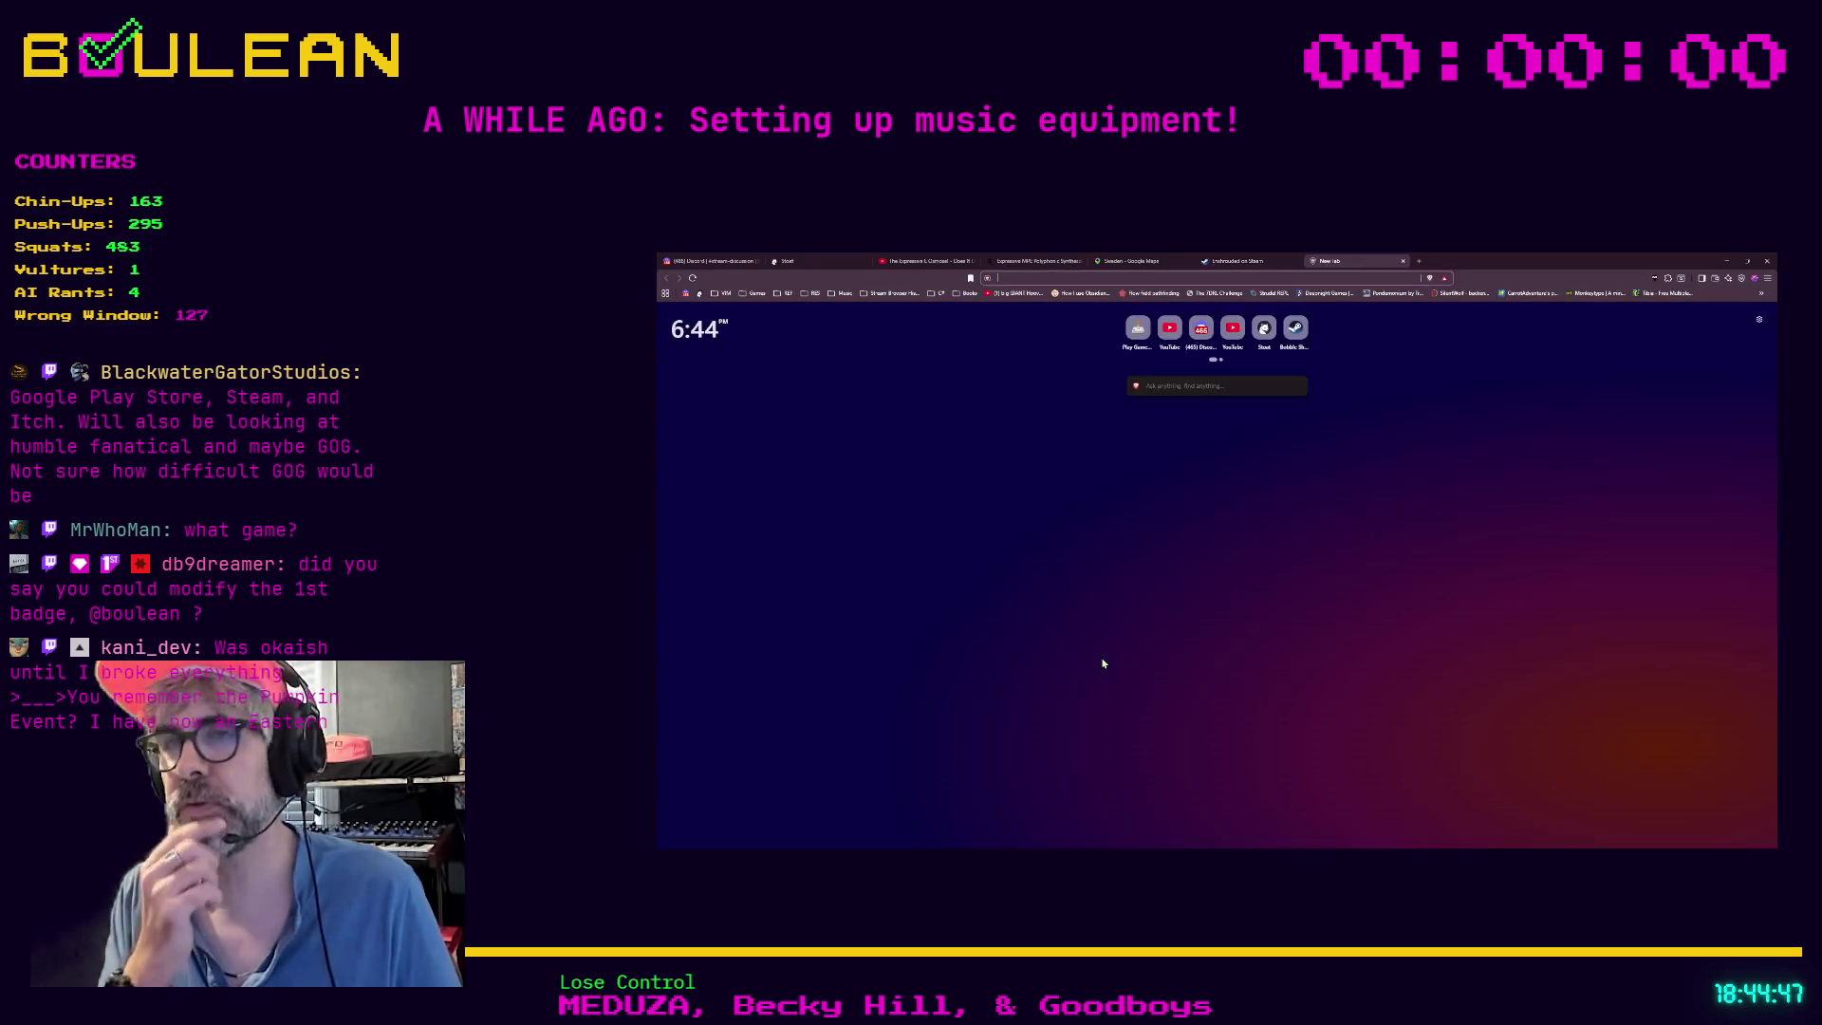
# Load twitch.kani.dev in the new Chrome tab
pyautogui.write('twitch.kani.dev/')
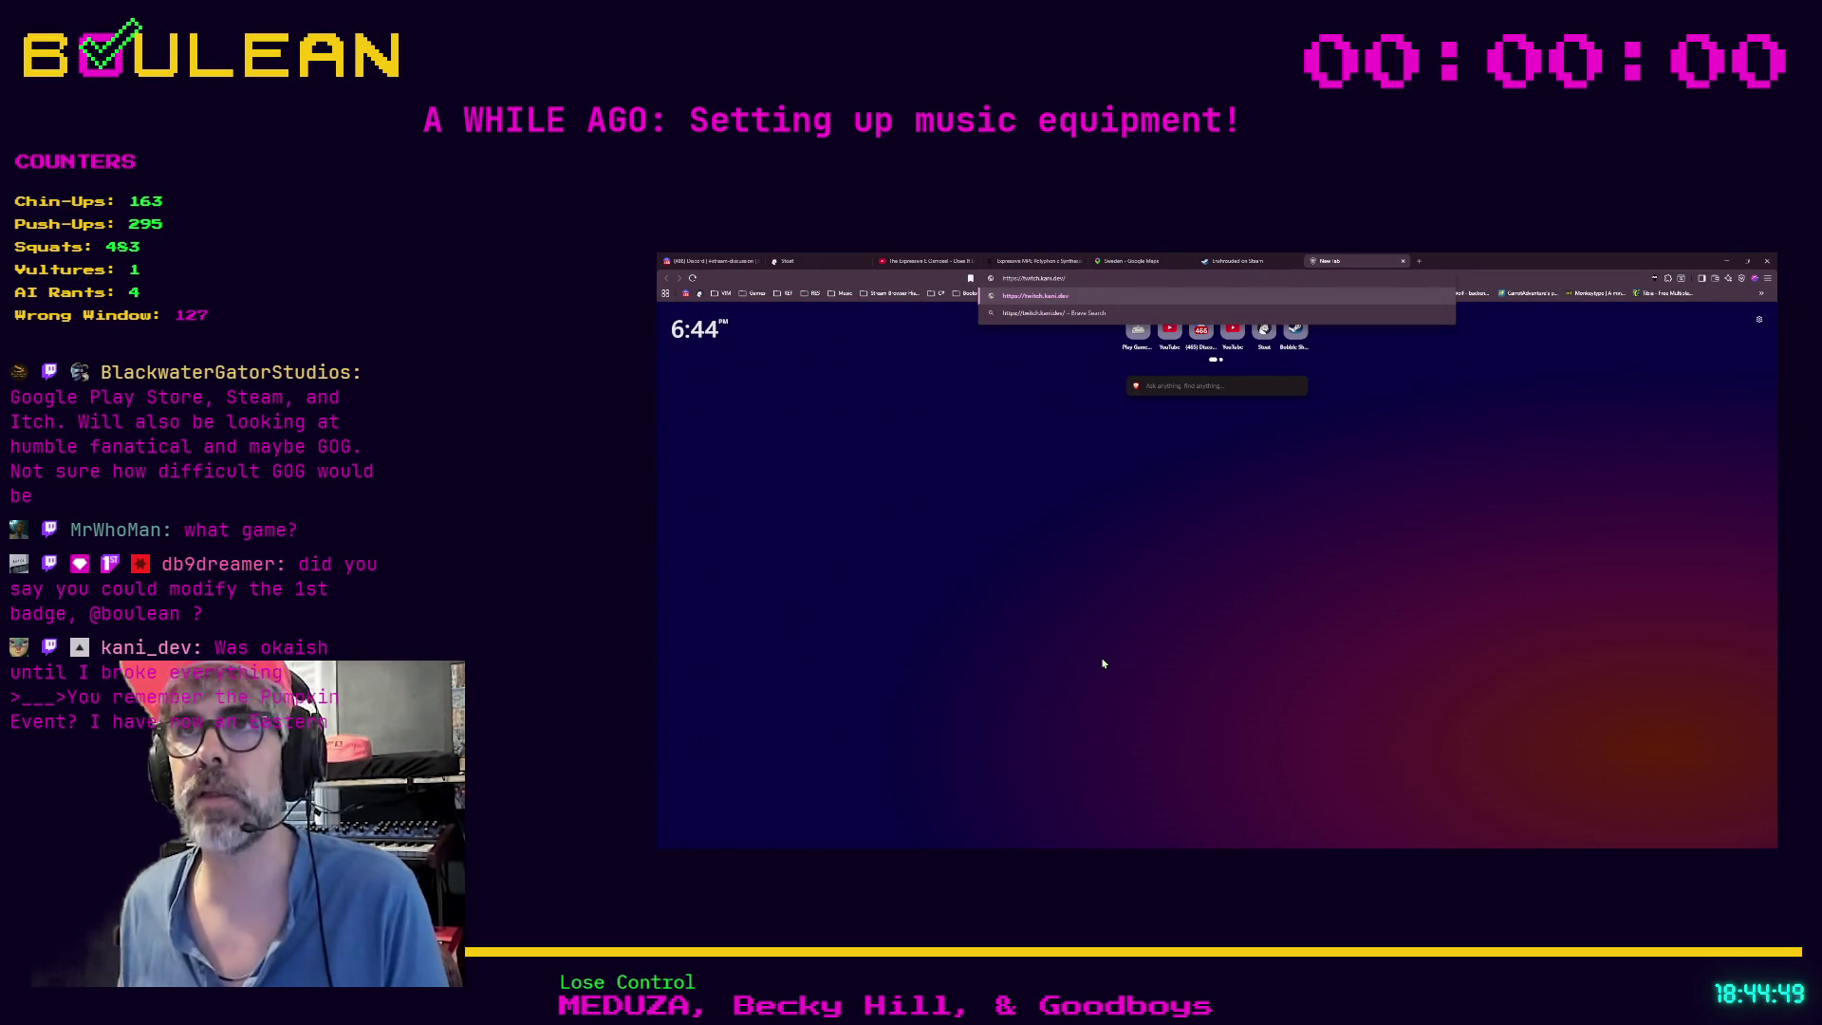
pyautogui.press('Return')
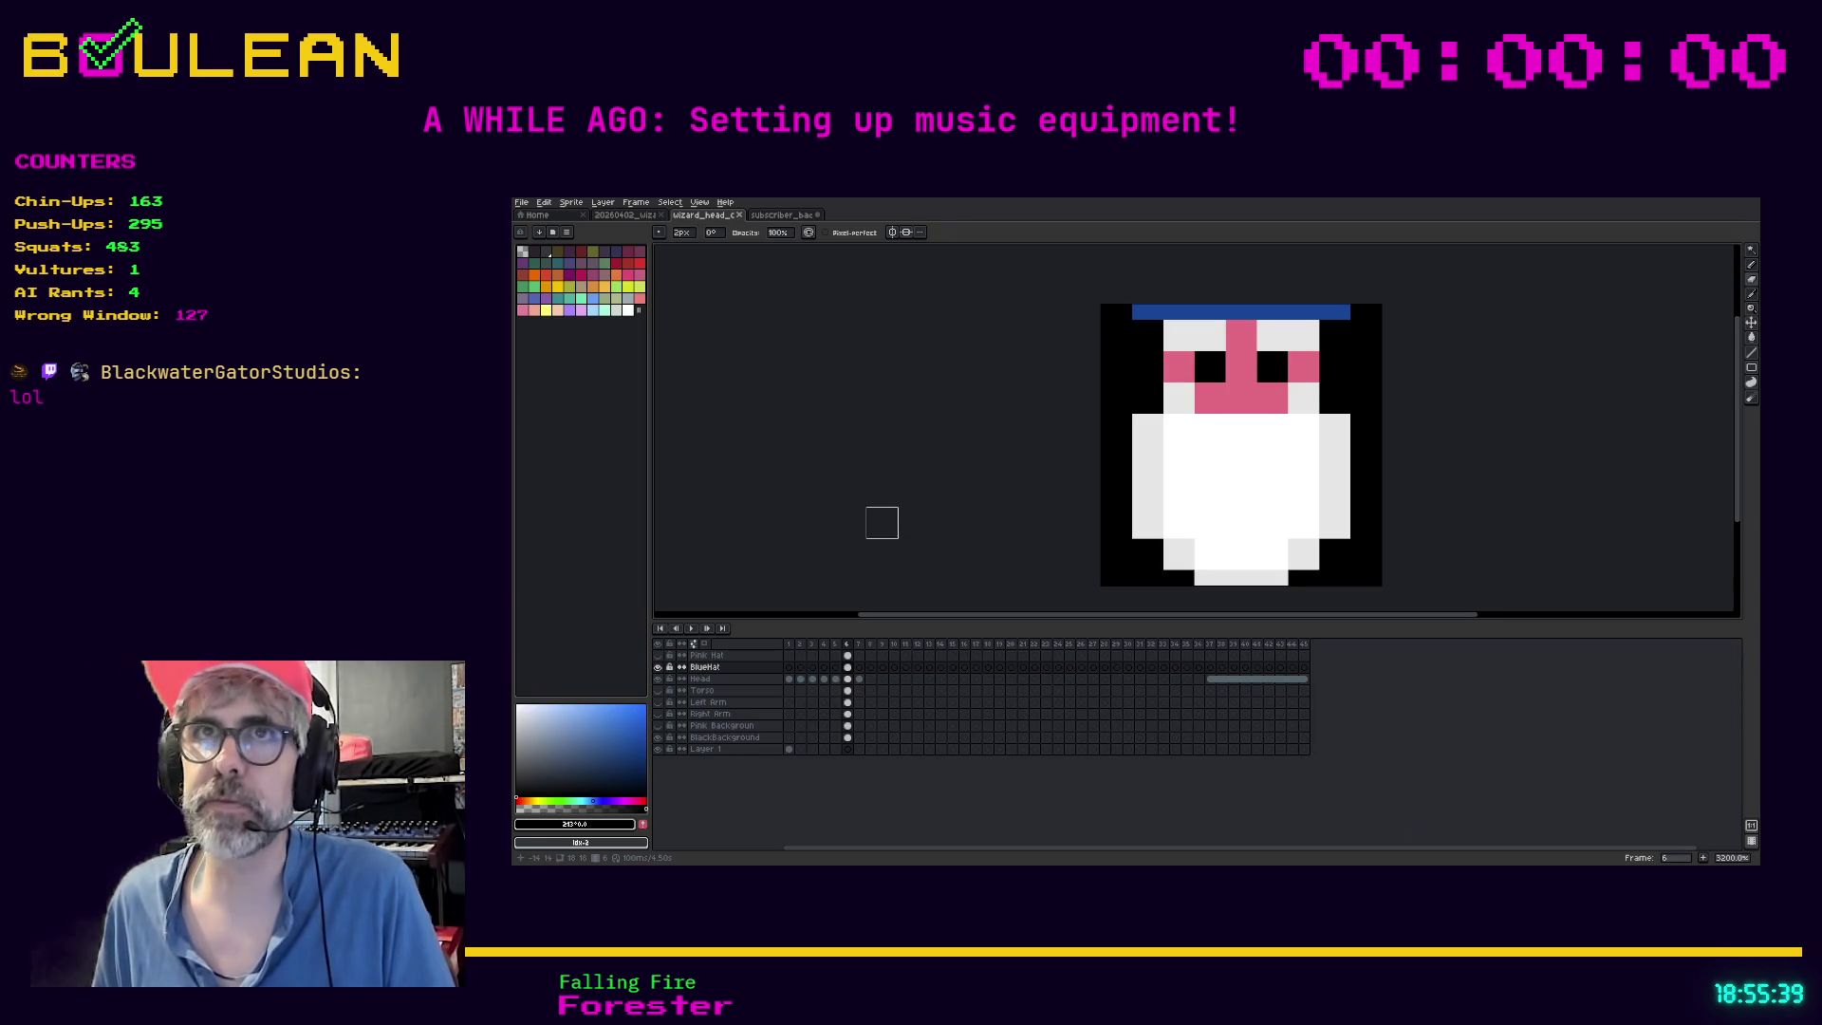
# Open Aseprite's File menu while the wizard_head sprite is showing
pyautogui.click(521, 202)
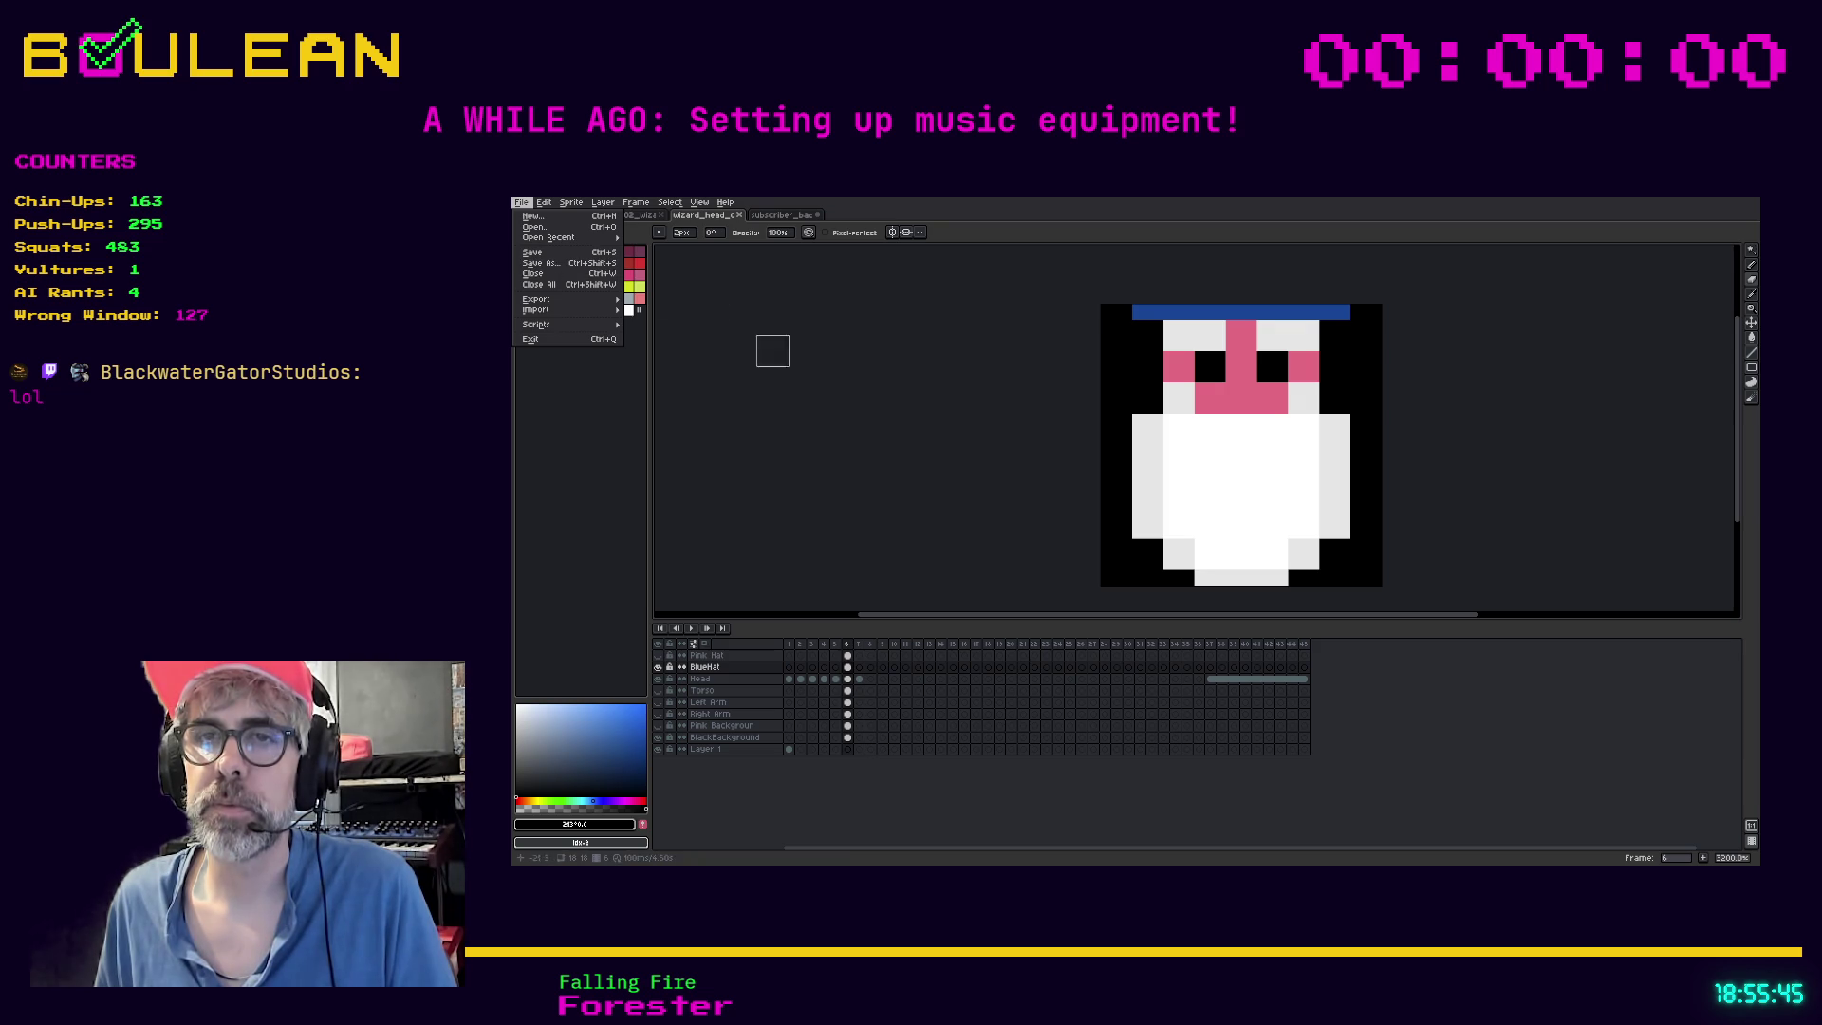
# Close the subscriber_badge sprite with Don't Save, then start a new sprite from File > New
pyautogui.click(852, 397)
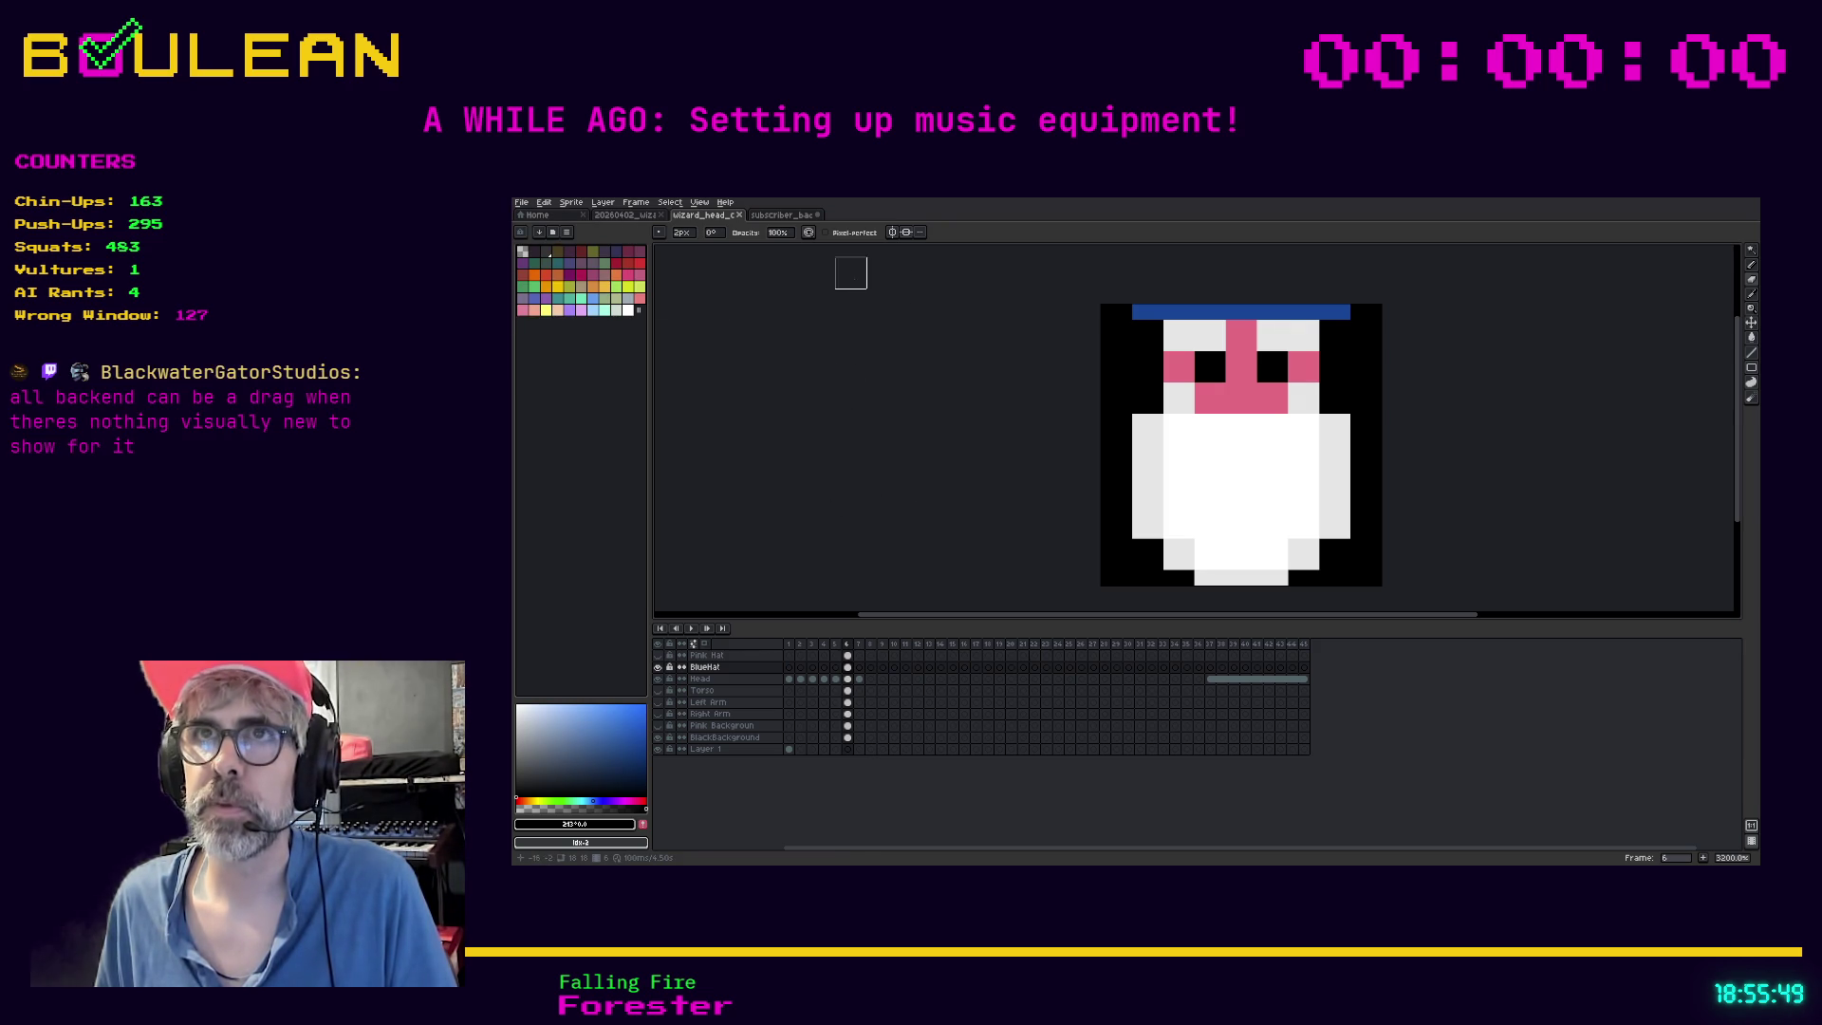
pyautogui.click(788, 219)
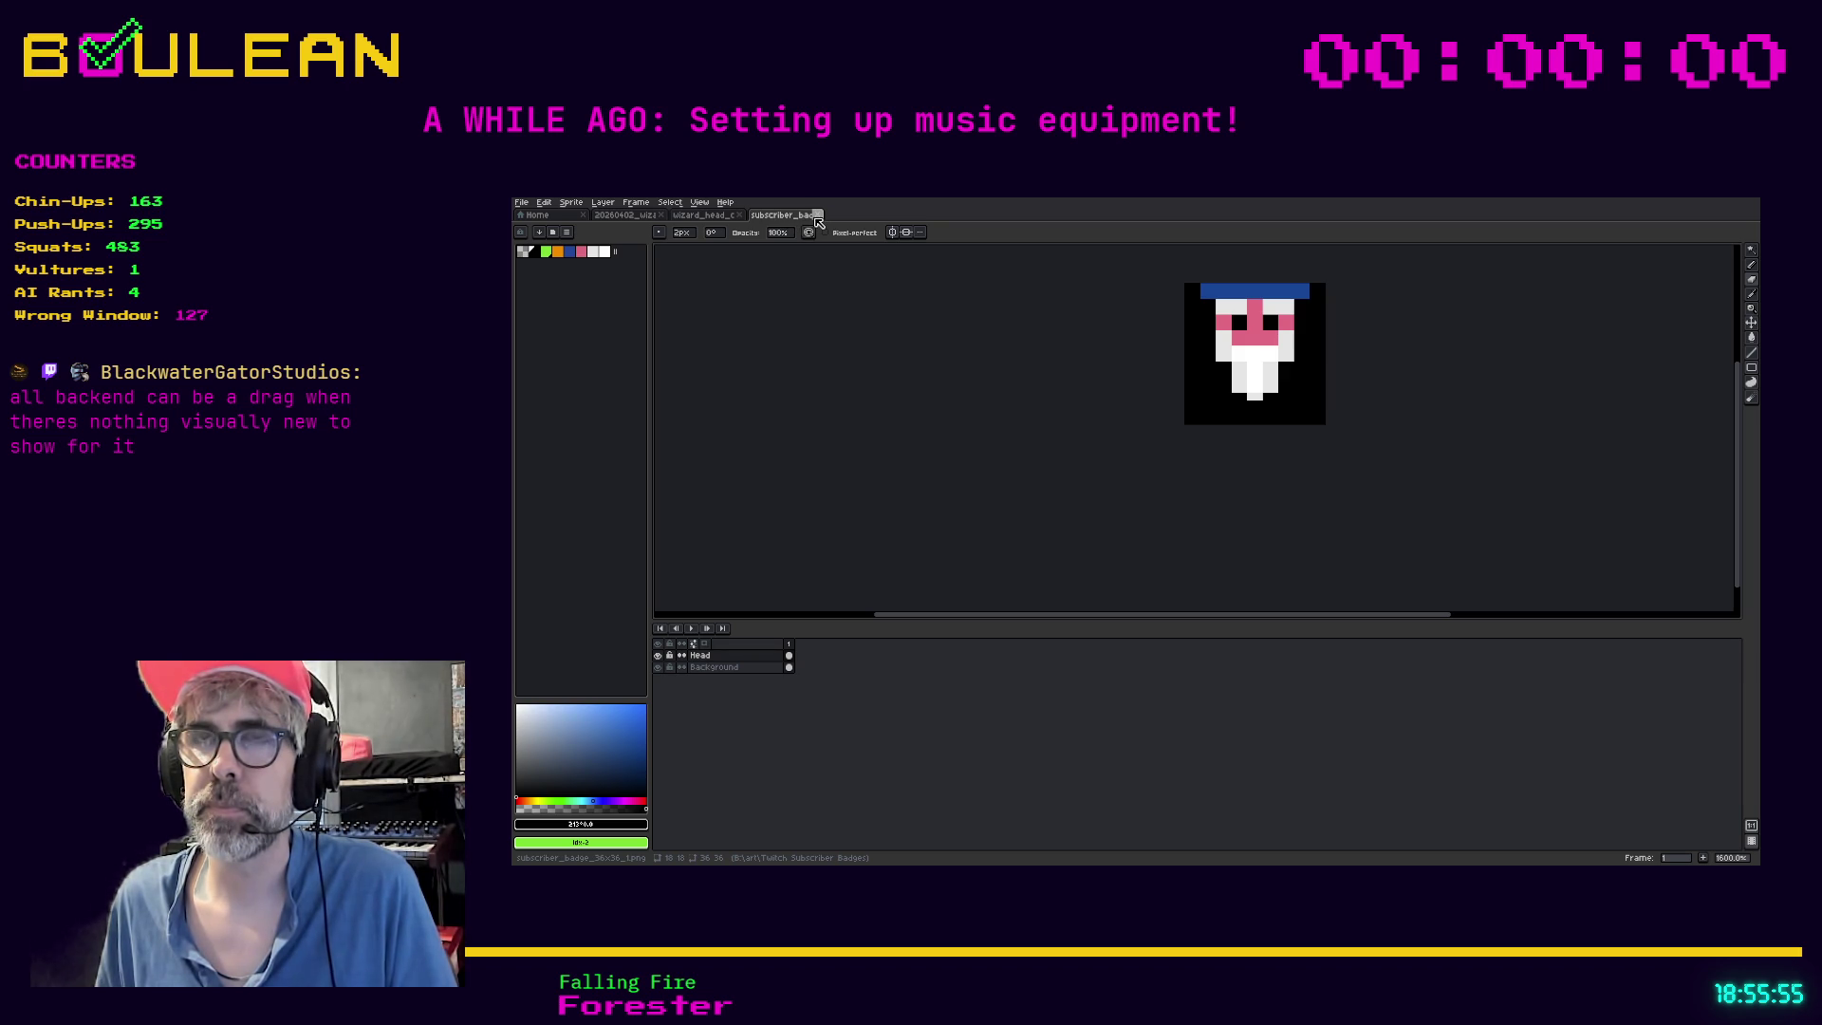
pyautogui.click(816, 217)
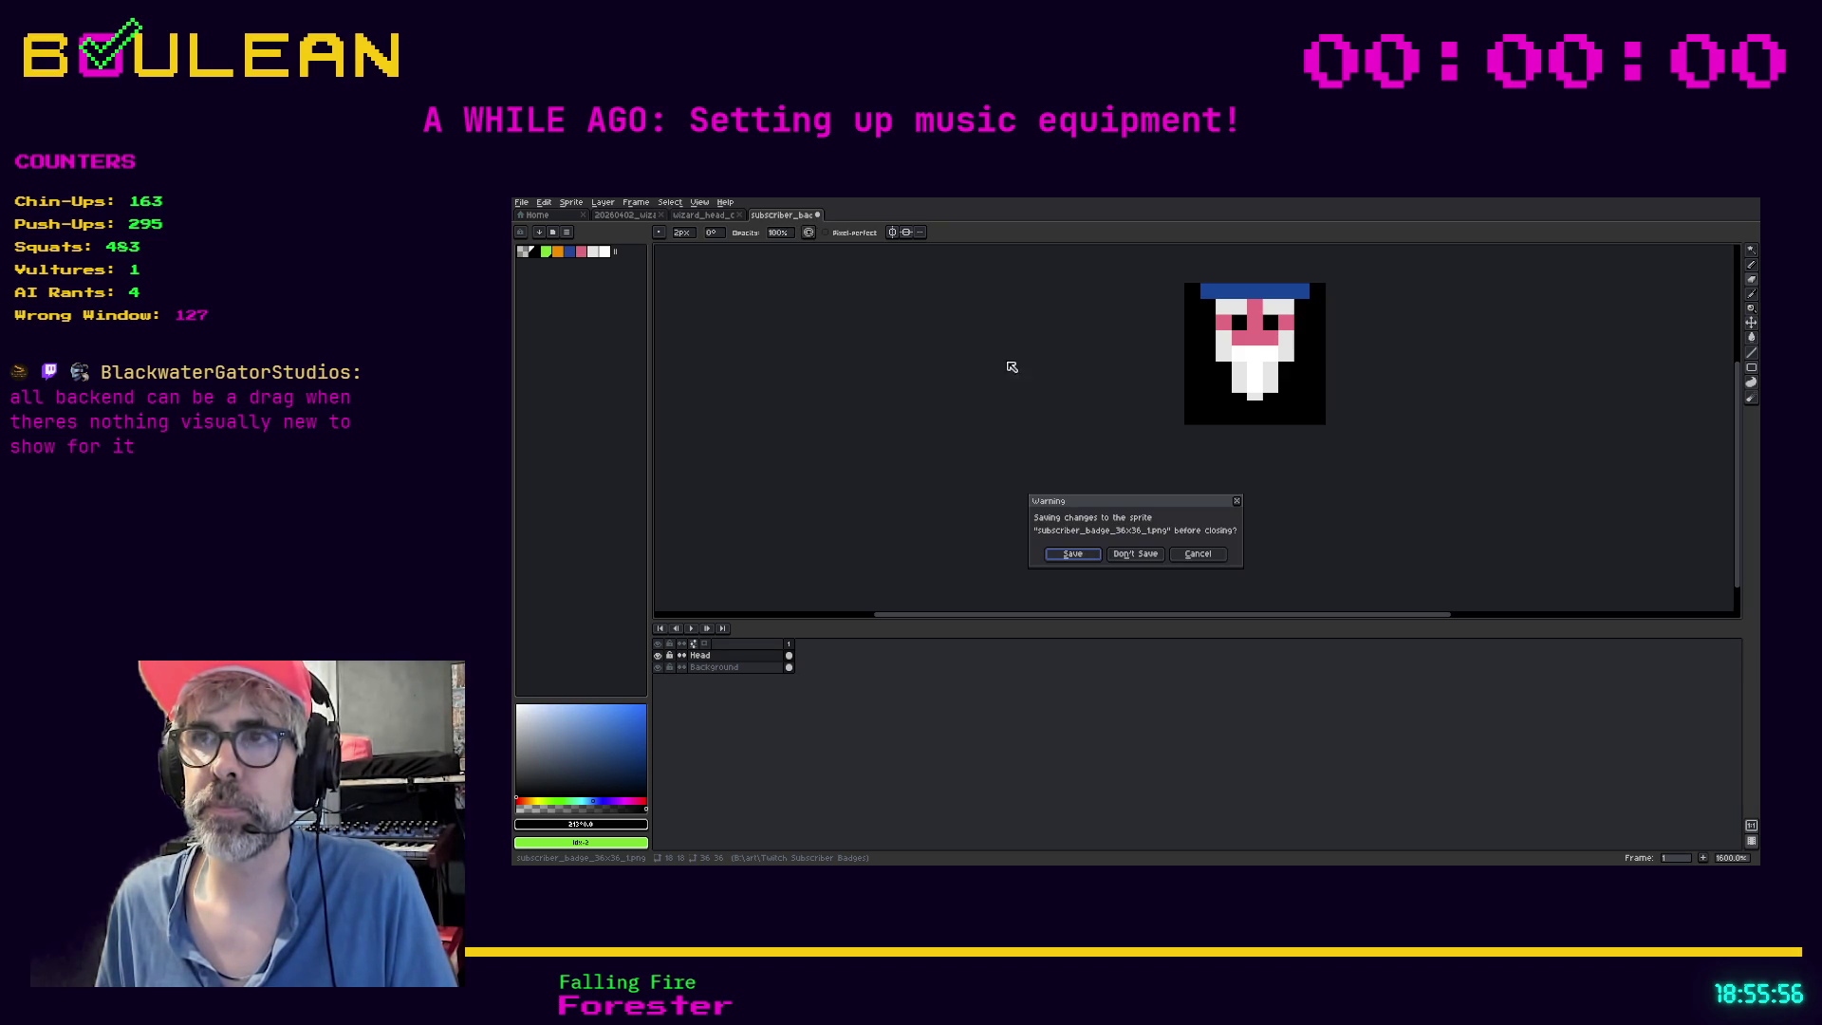
pyautogui.click(1132, 554)
pyautogui.click(521, 202)
pyautogui.click(533, 217)
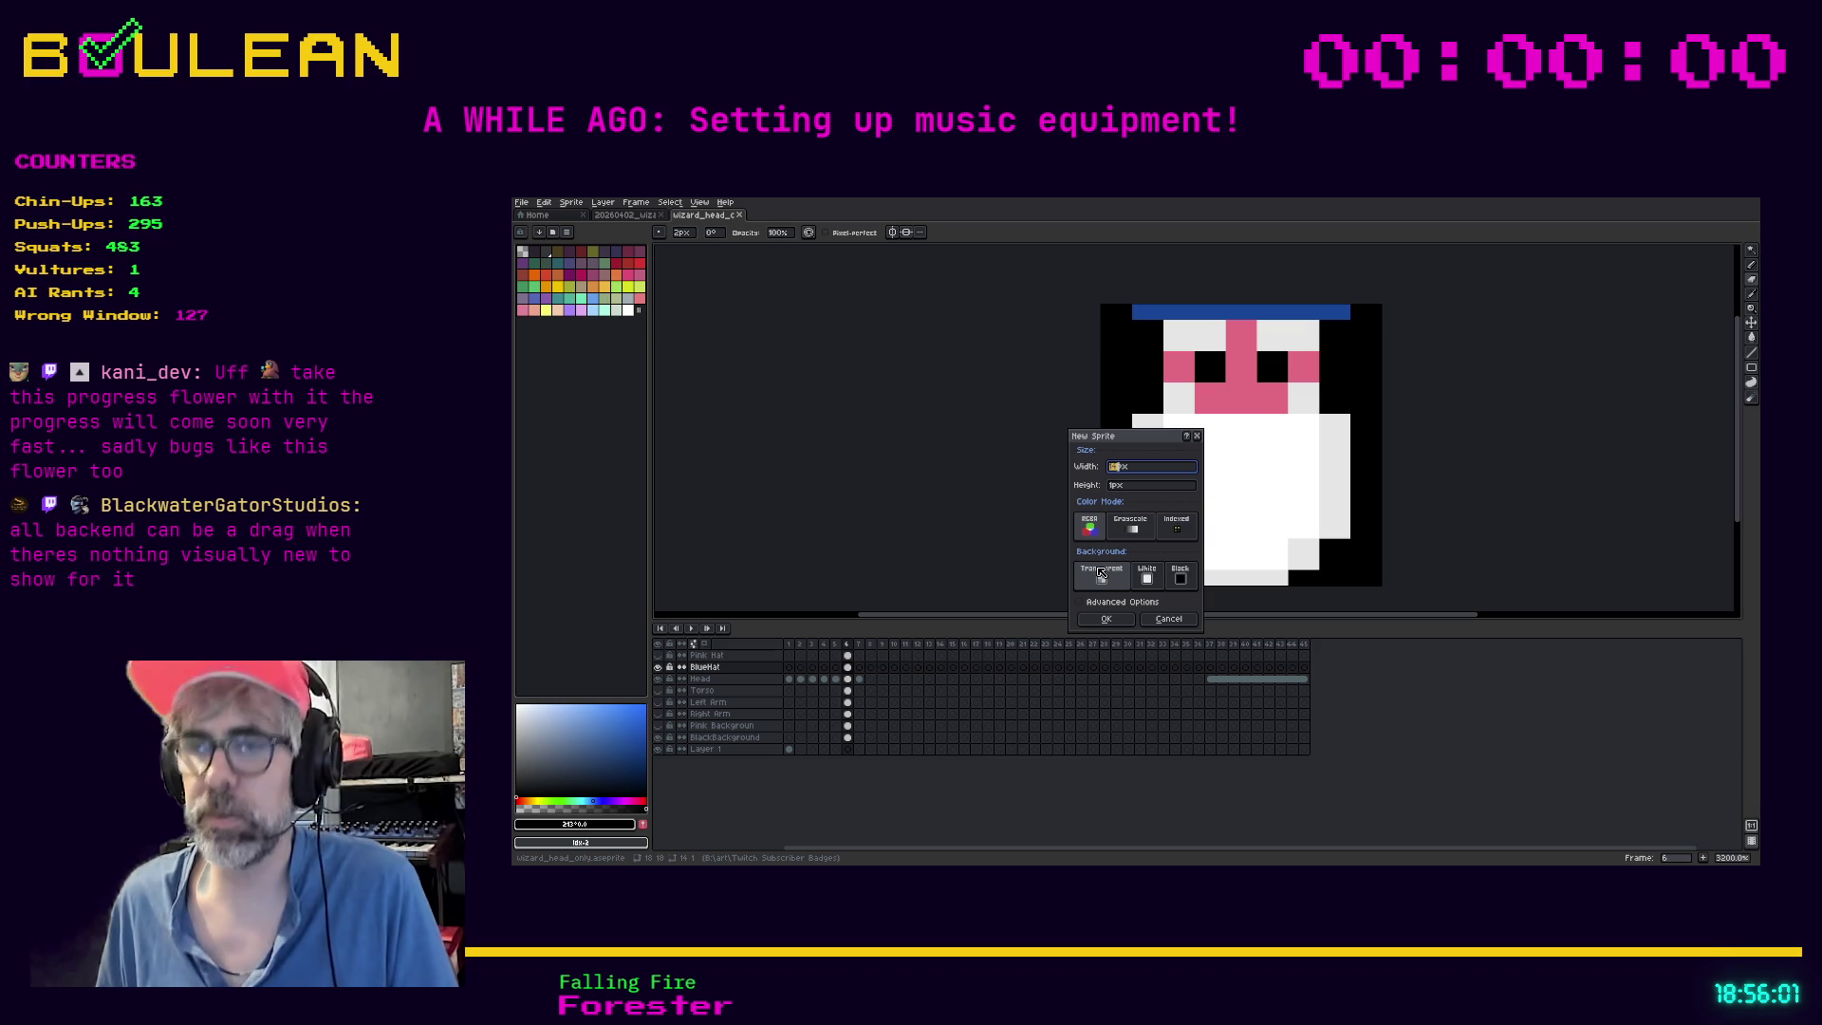
# Create a new sprite 18 pixels high with a black background
pyautogui.press('Tab')
pyautogui.write('18')
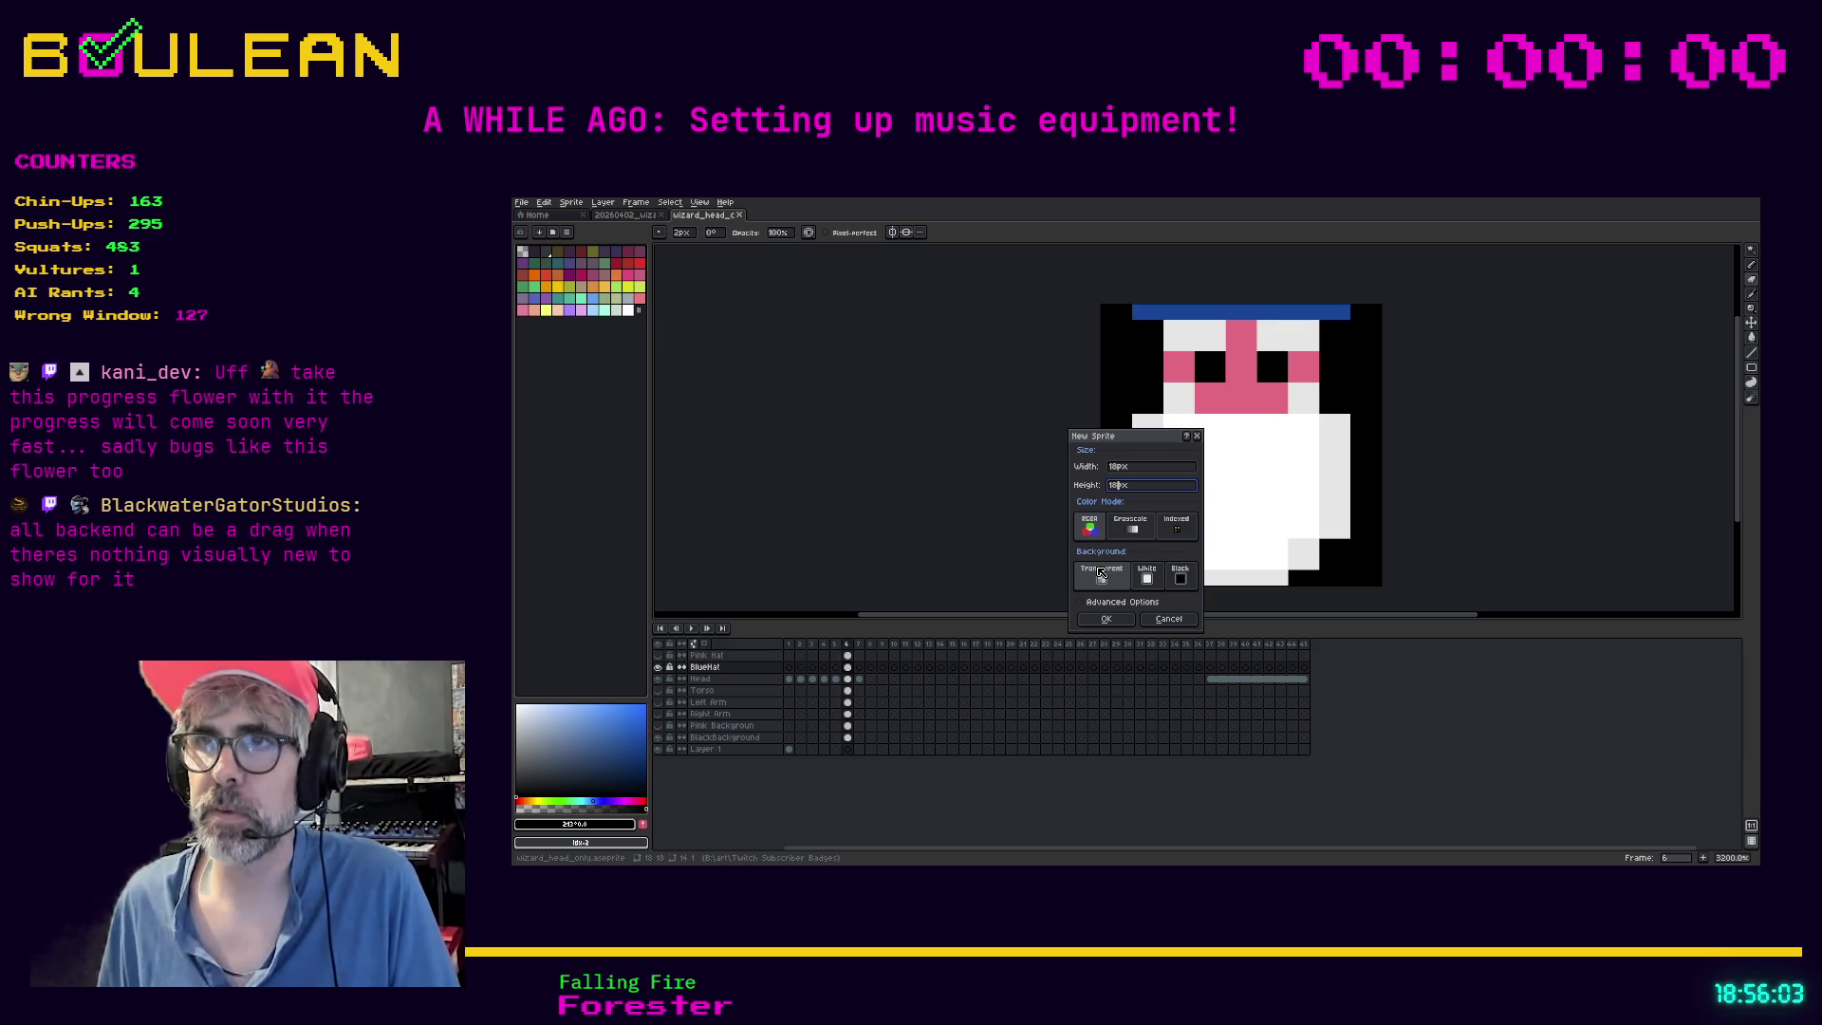
pyautogui.click(1176, 585)
pyautogui.click(1116, 618)
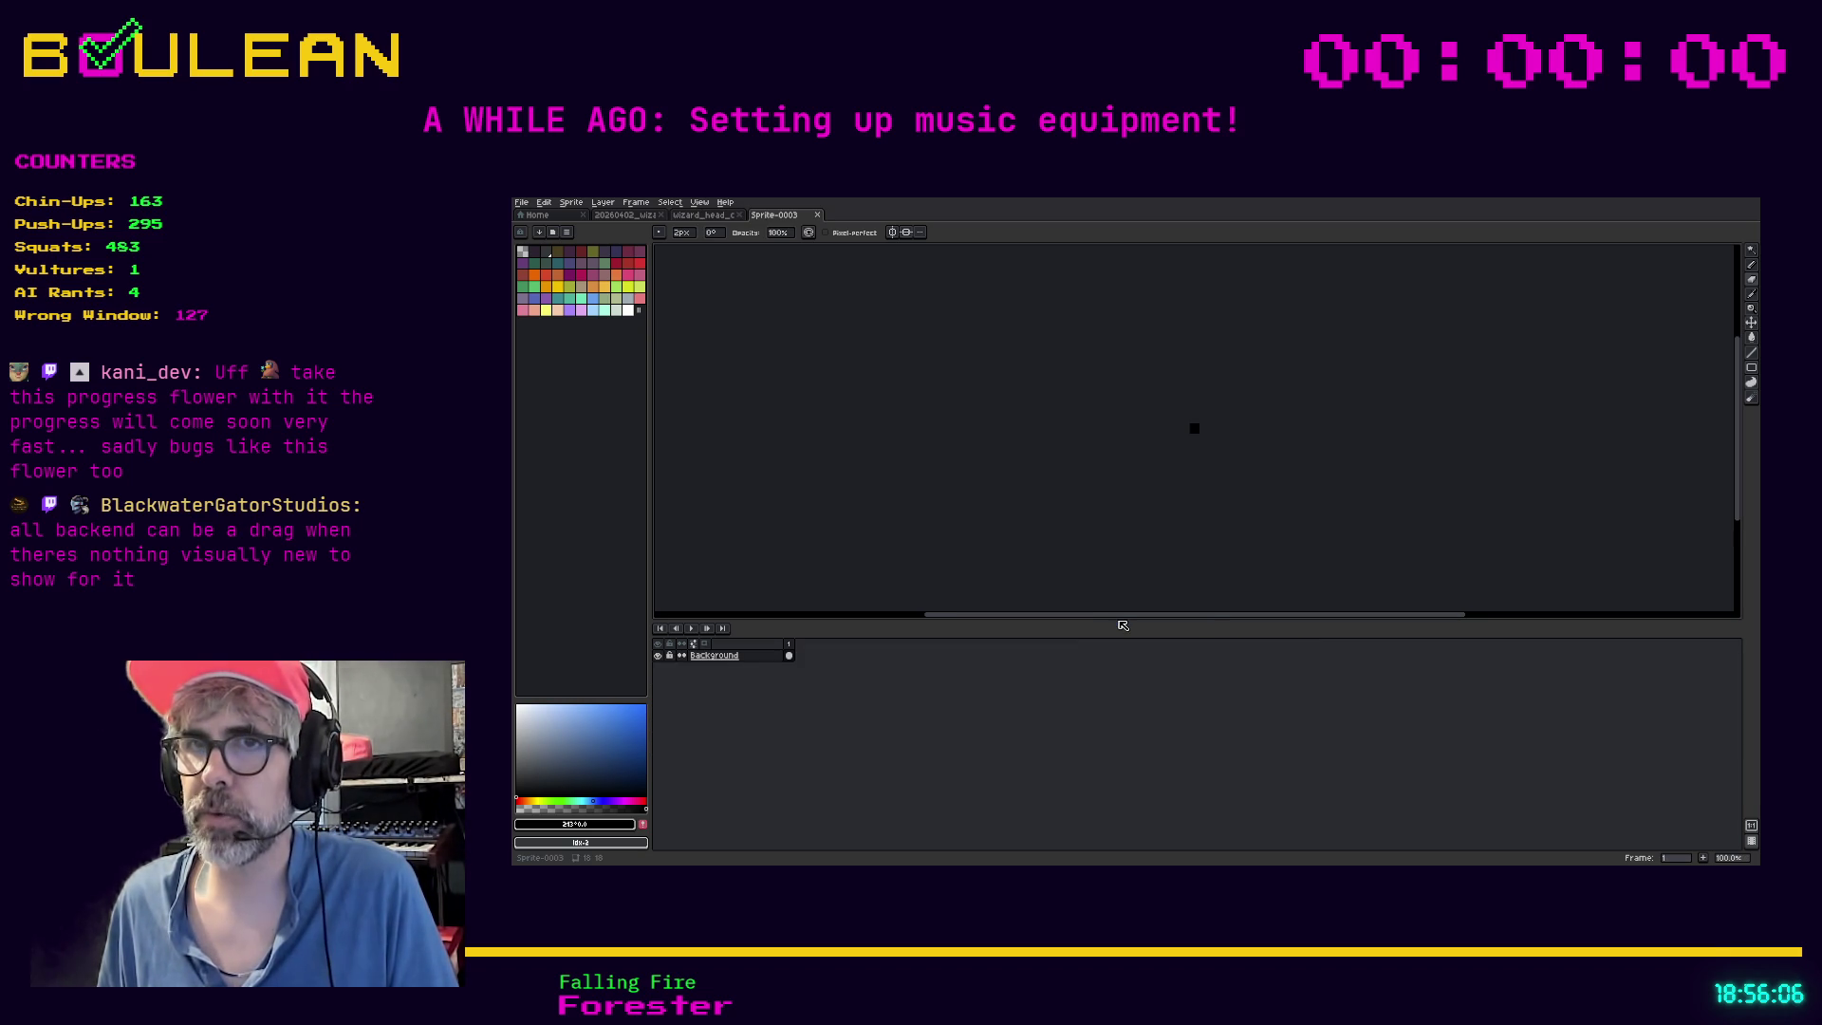
# Add an empty Layer 1 above the Background layer
pyautogui.rightClick(769, 661)
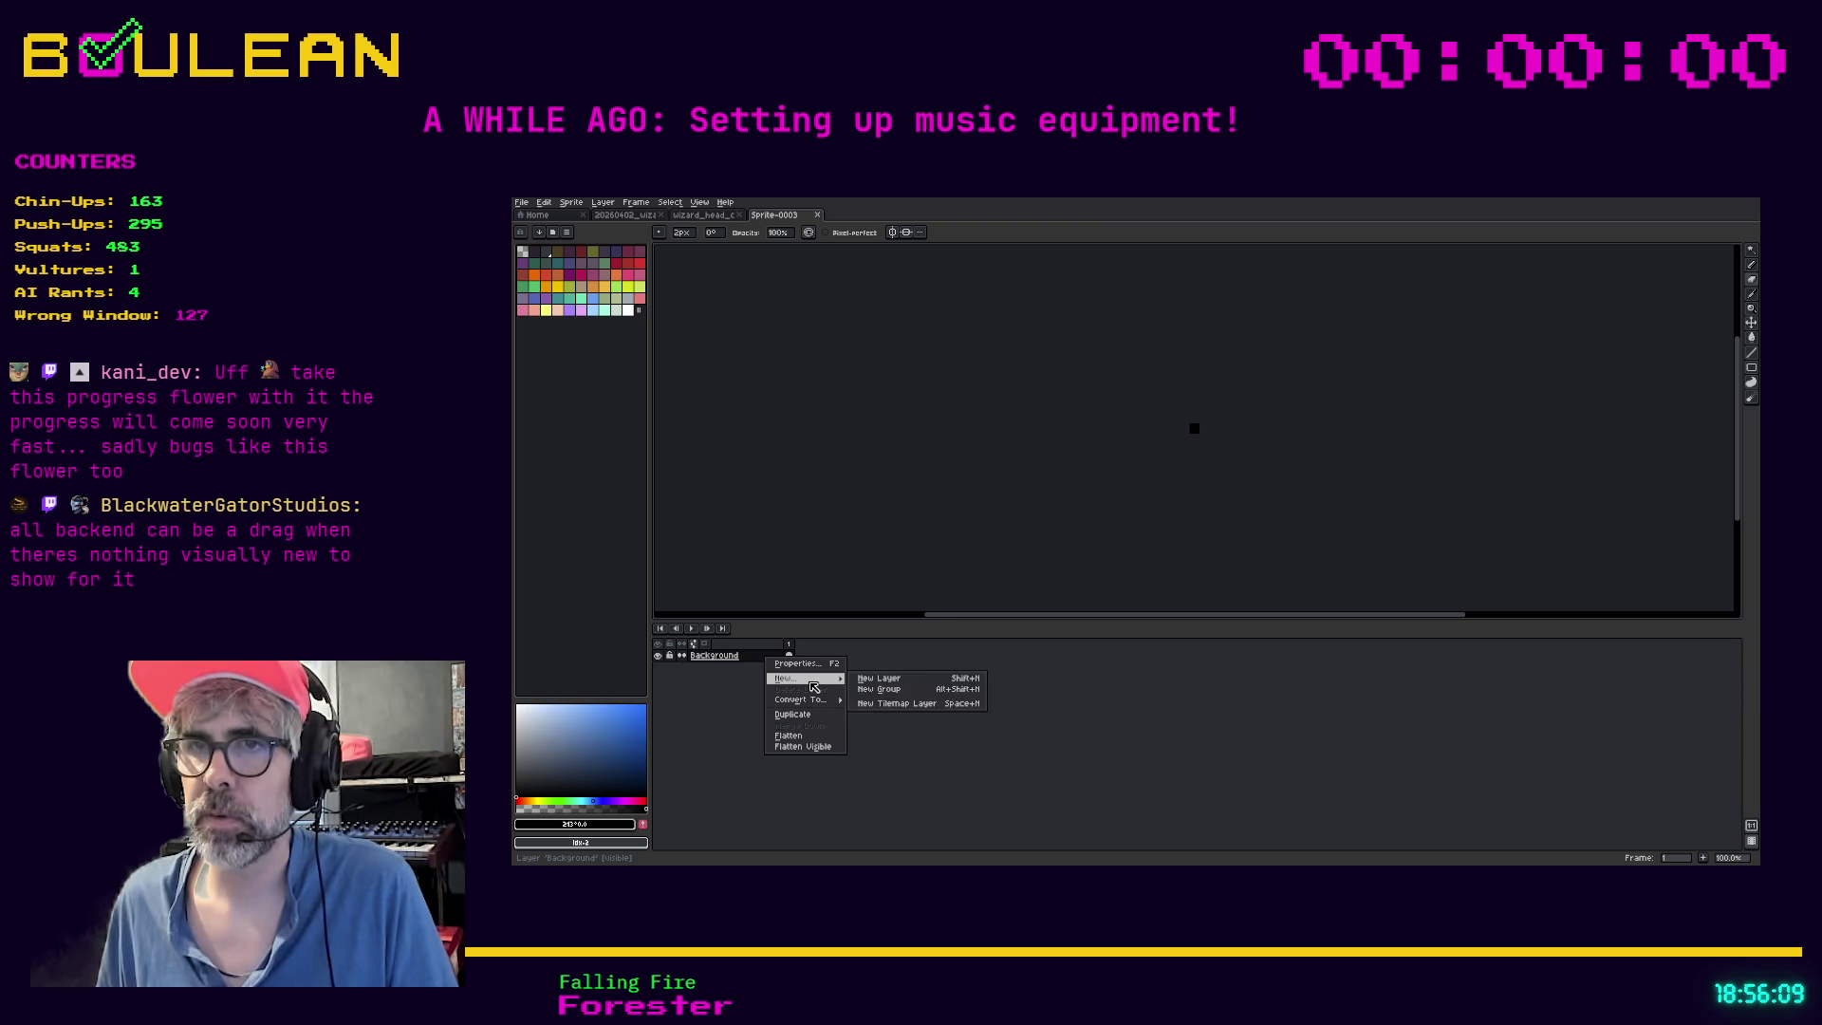
pyautogui.click(866, 679)
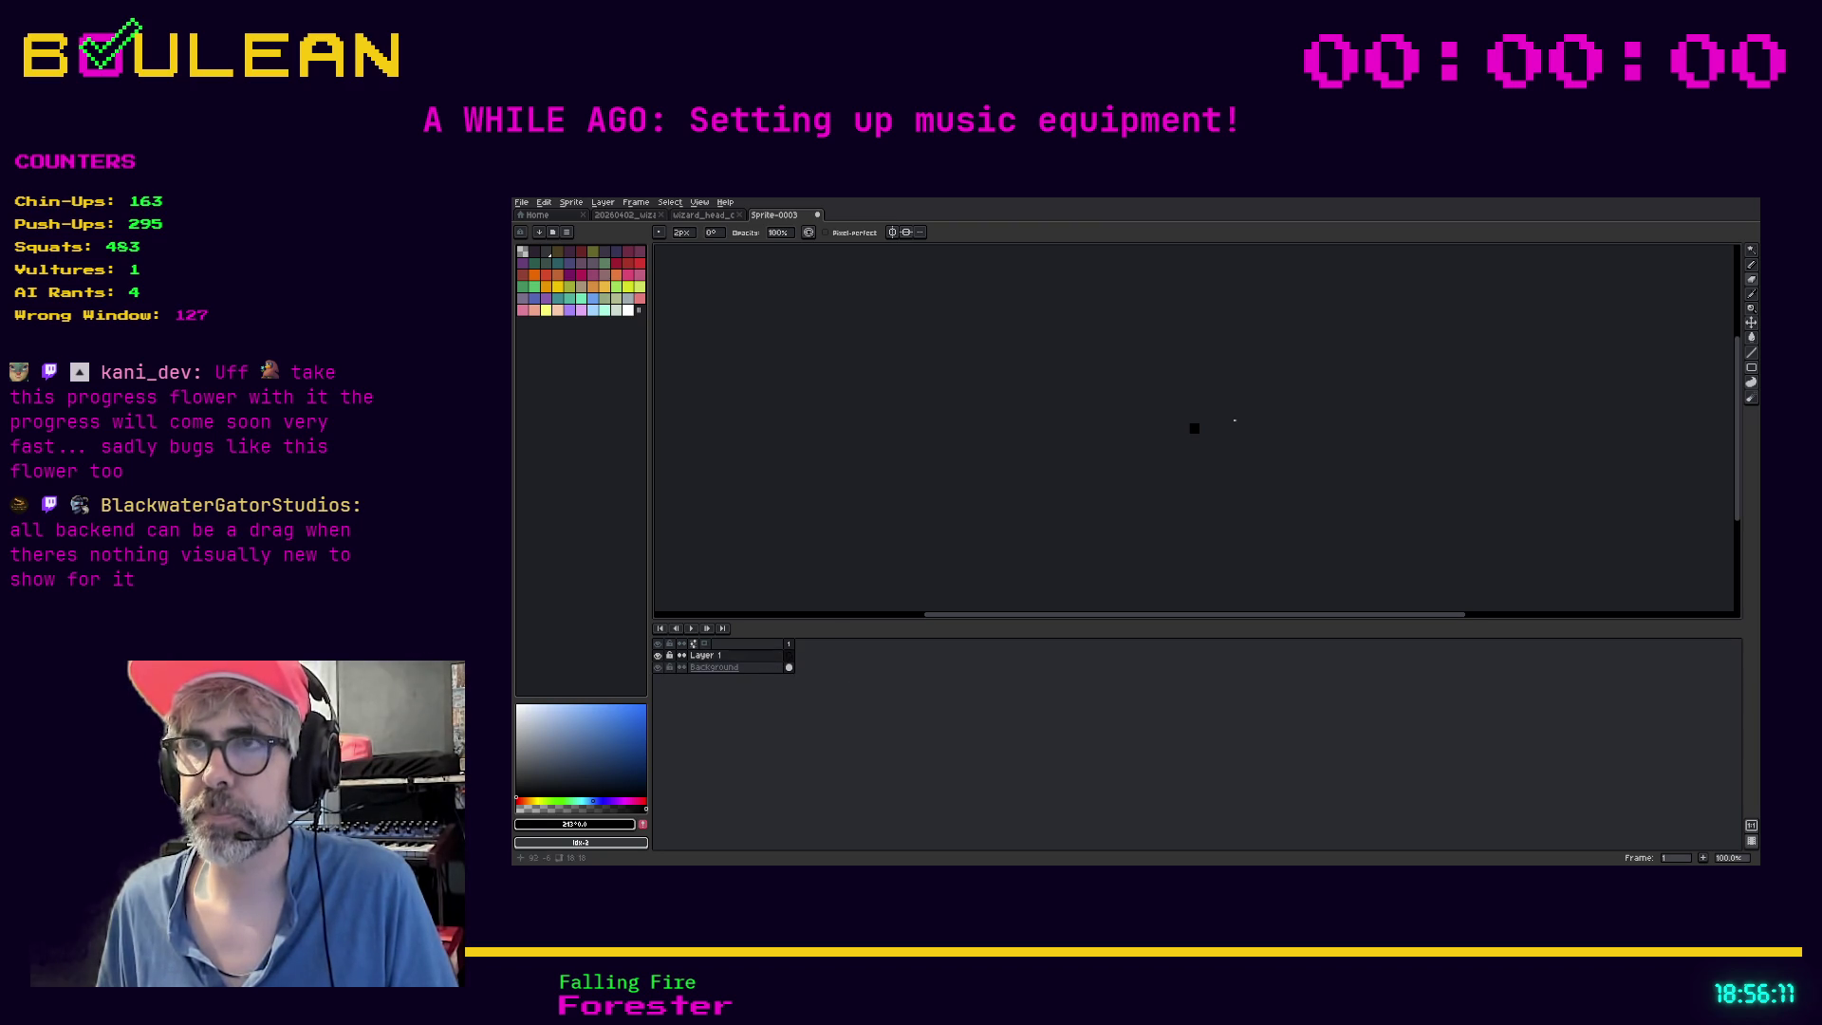
pyautogui.scroll(4, 1299, 427)
pyautogui.scroll(5, 1291, 423)
pyautogui.scroll(-2, 1288, 420)
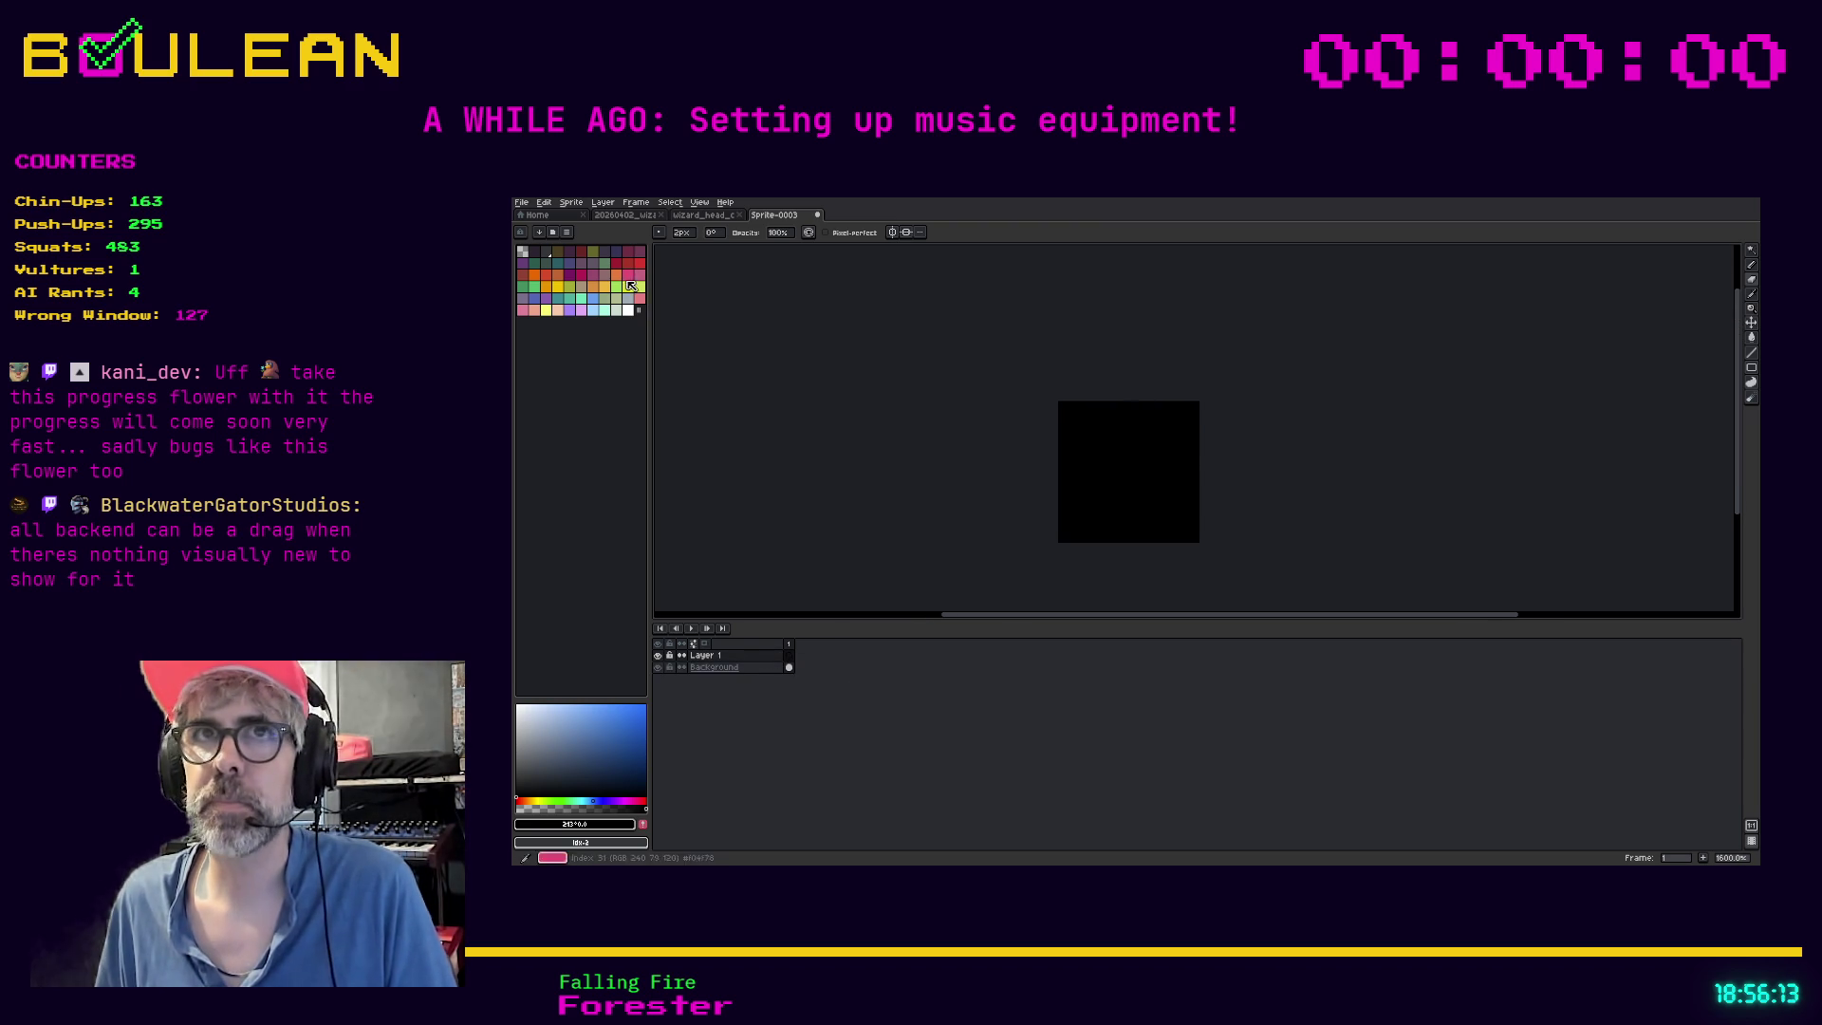
pyautogui.click(521, 202)
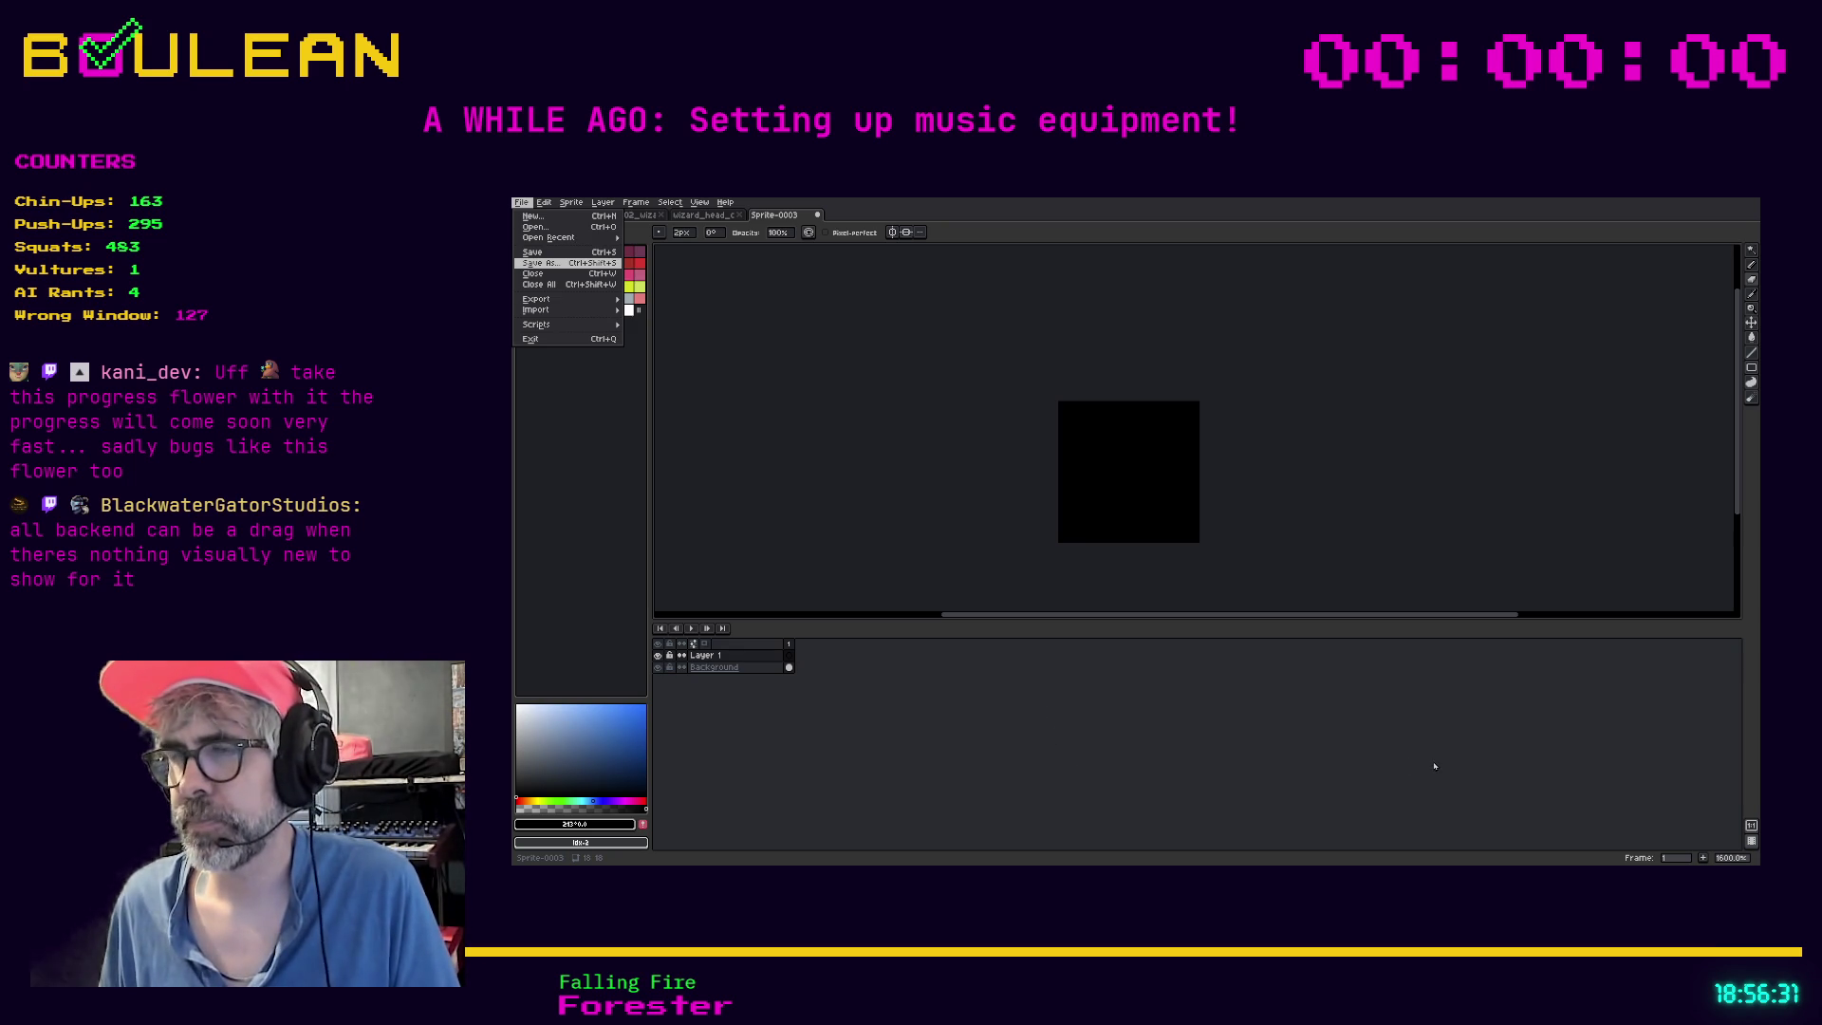
# Save the sprite under the dated wizard name and load the subscriber_badge PNGs as one animation
pyautogui.press('Return')
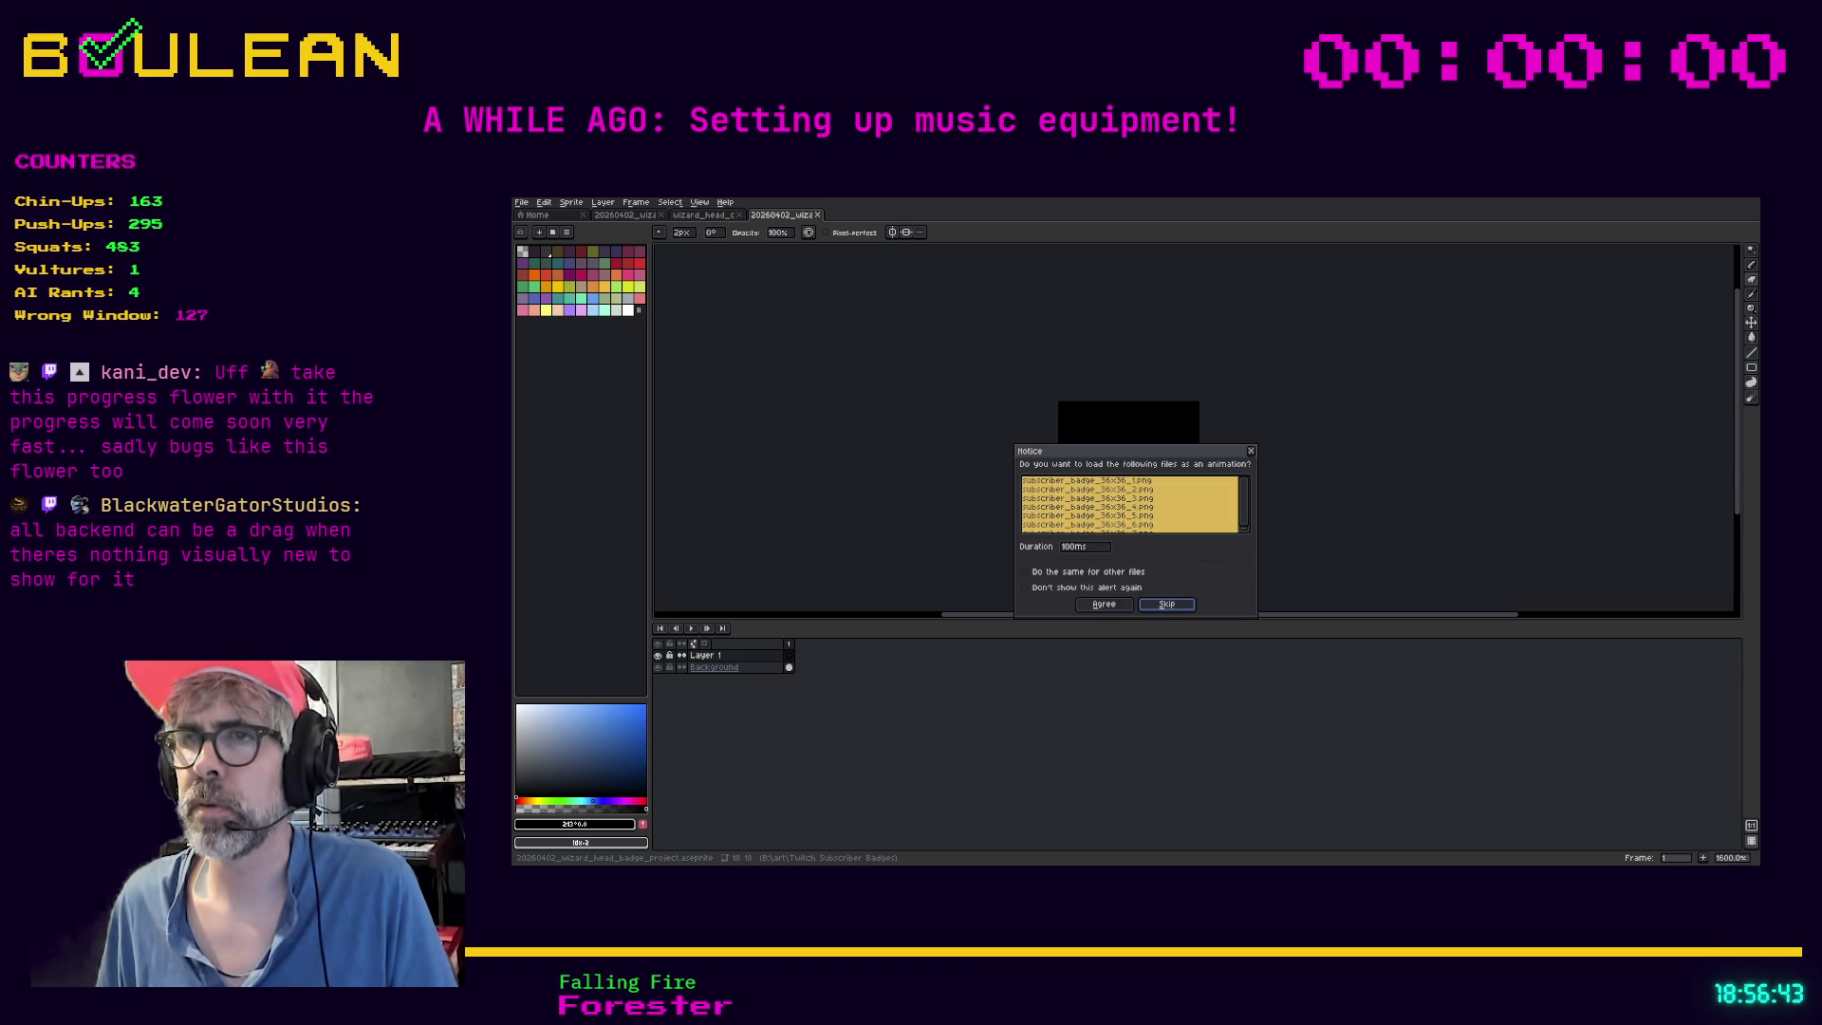
pyautogui.click(1103, 605)
pyautogui.click(802, 645)
pyautogui.scroll(5, 1185, 423)
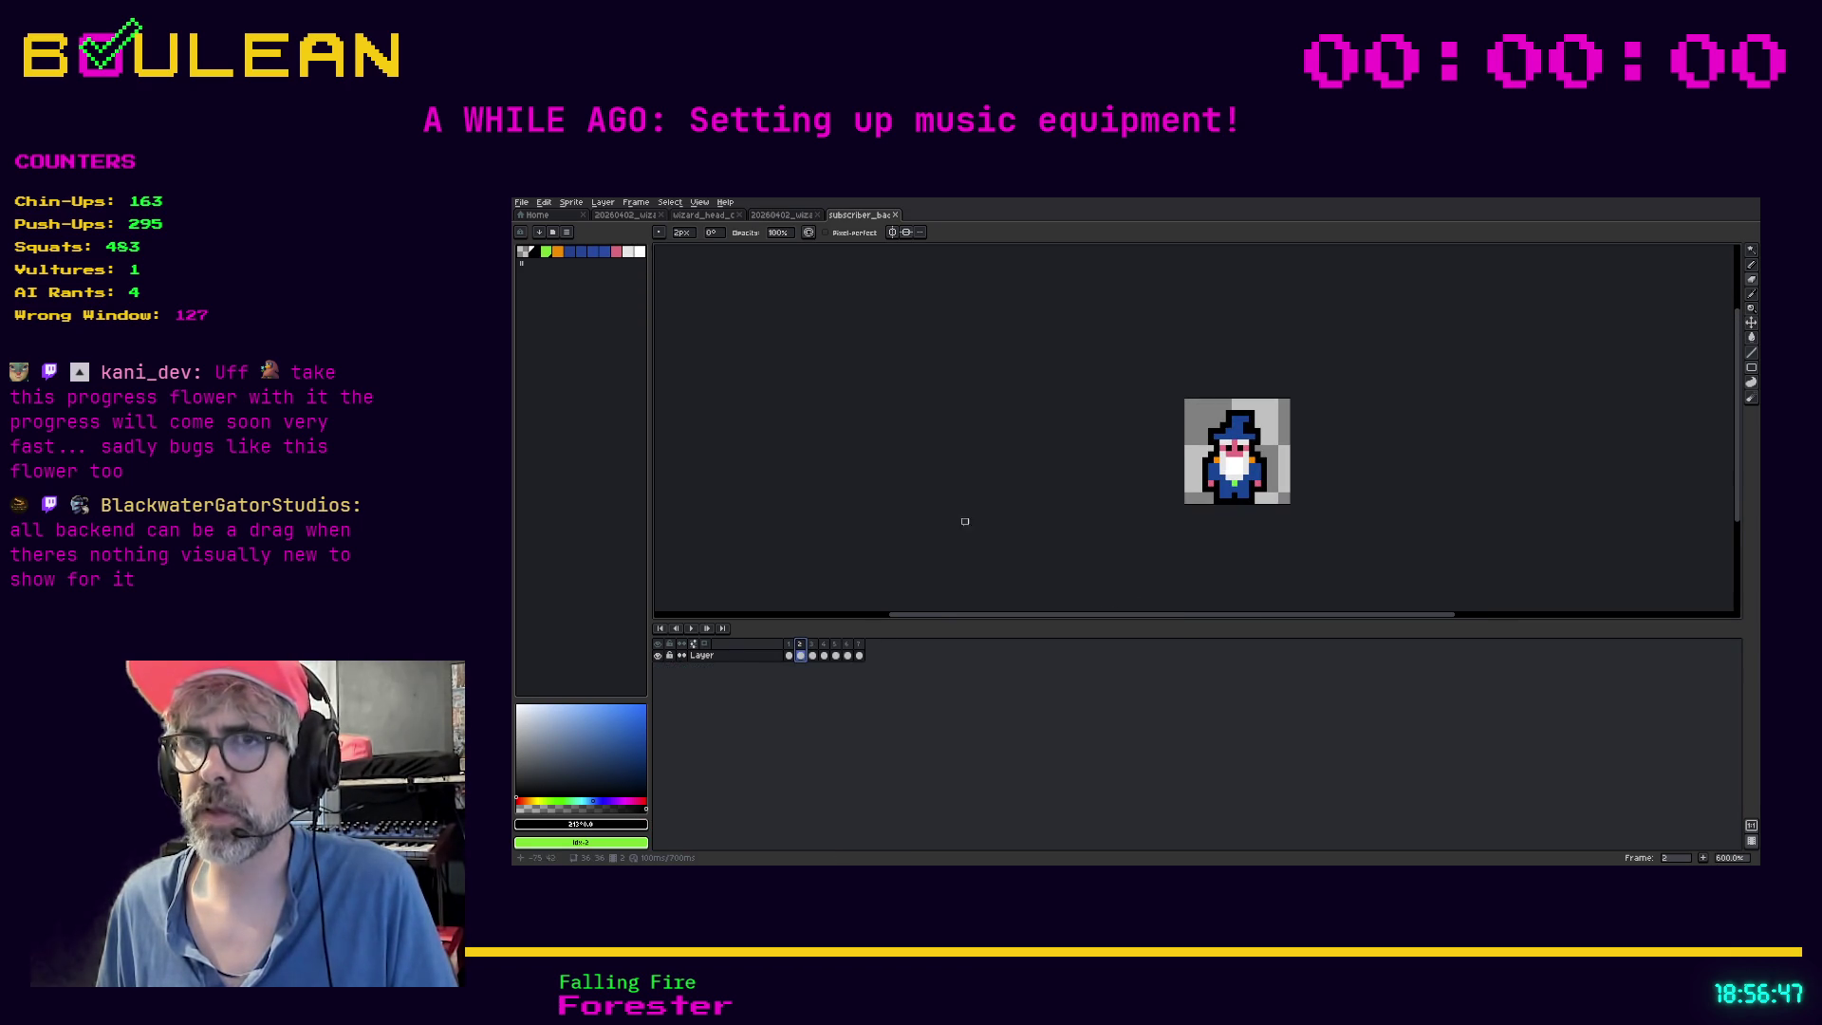
# Review badge frames through frame 7, back to frame 1, then return to the wizard sprite
pyautogui.press('Right')
pyautogui.press('Right')
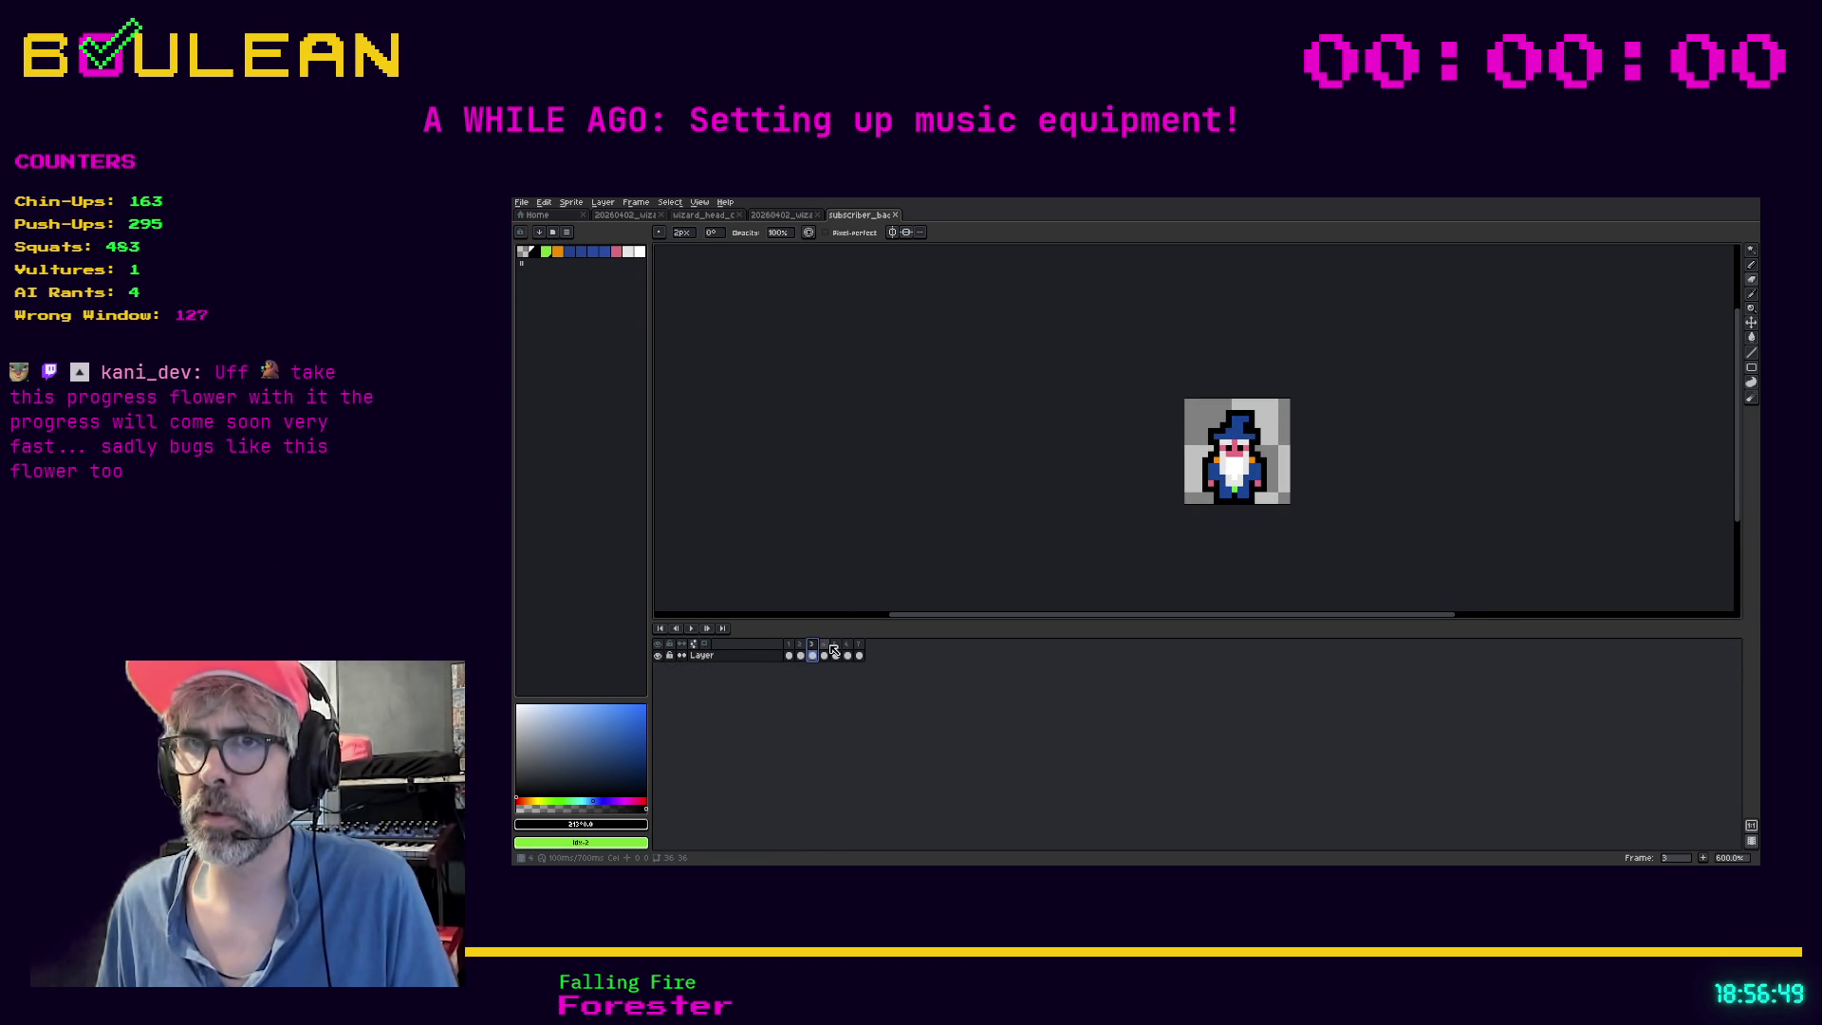
pyautogui.click(836, 655)
pyautogui.click(847, 655)
pyautogui.click(859, 655)
pyautogui.click(788, 655)
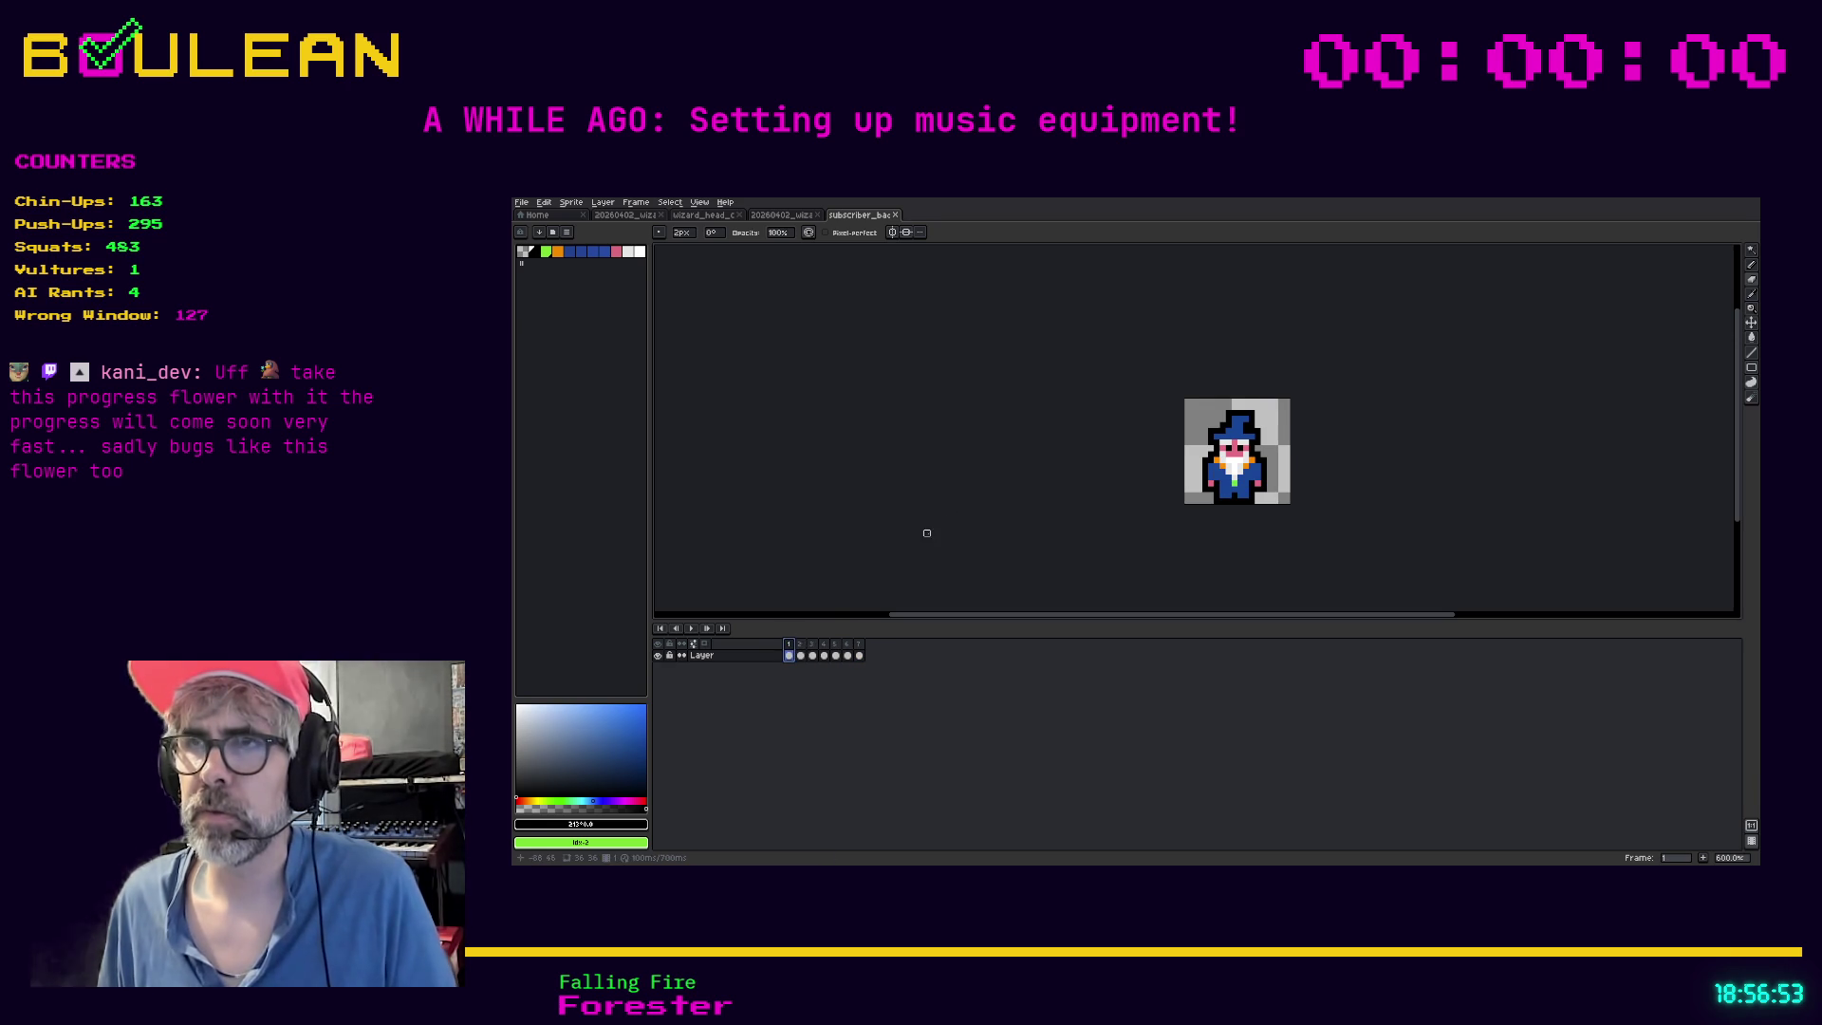
pyautogui.click(798, 215)
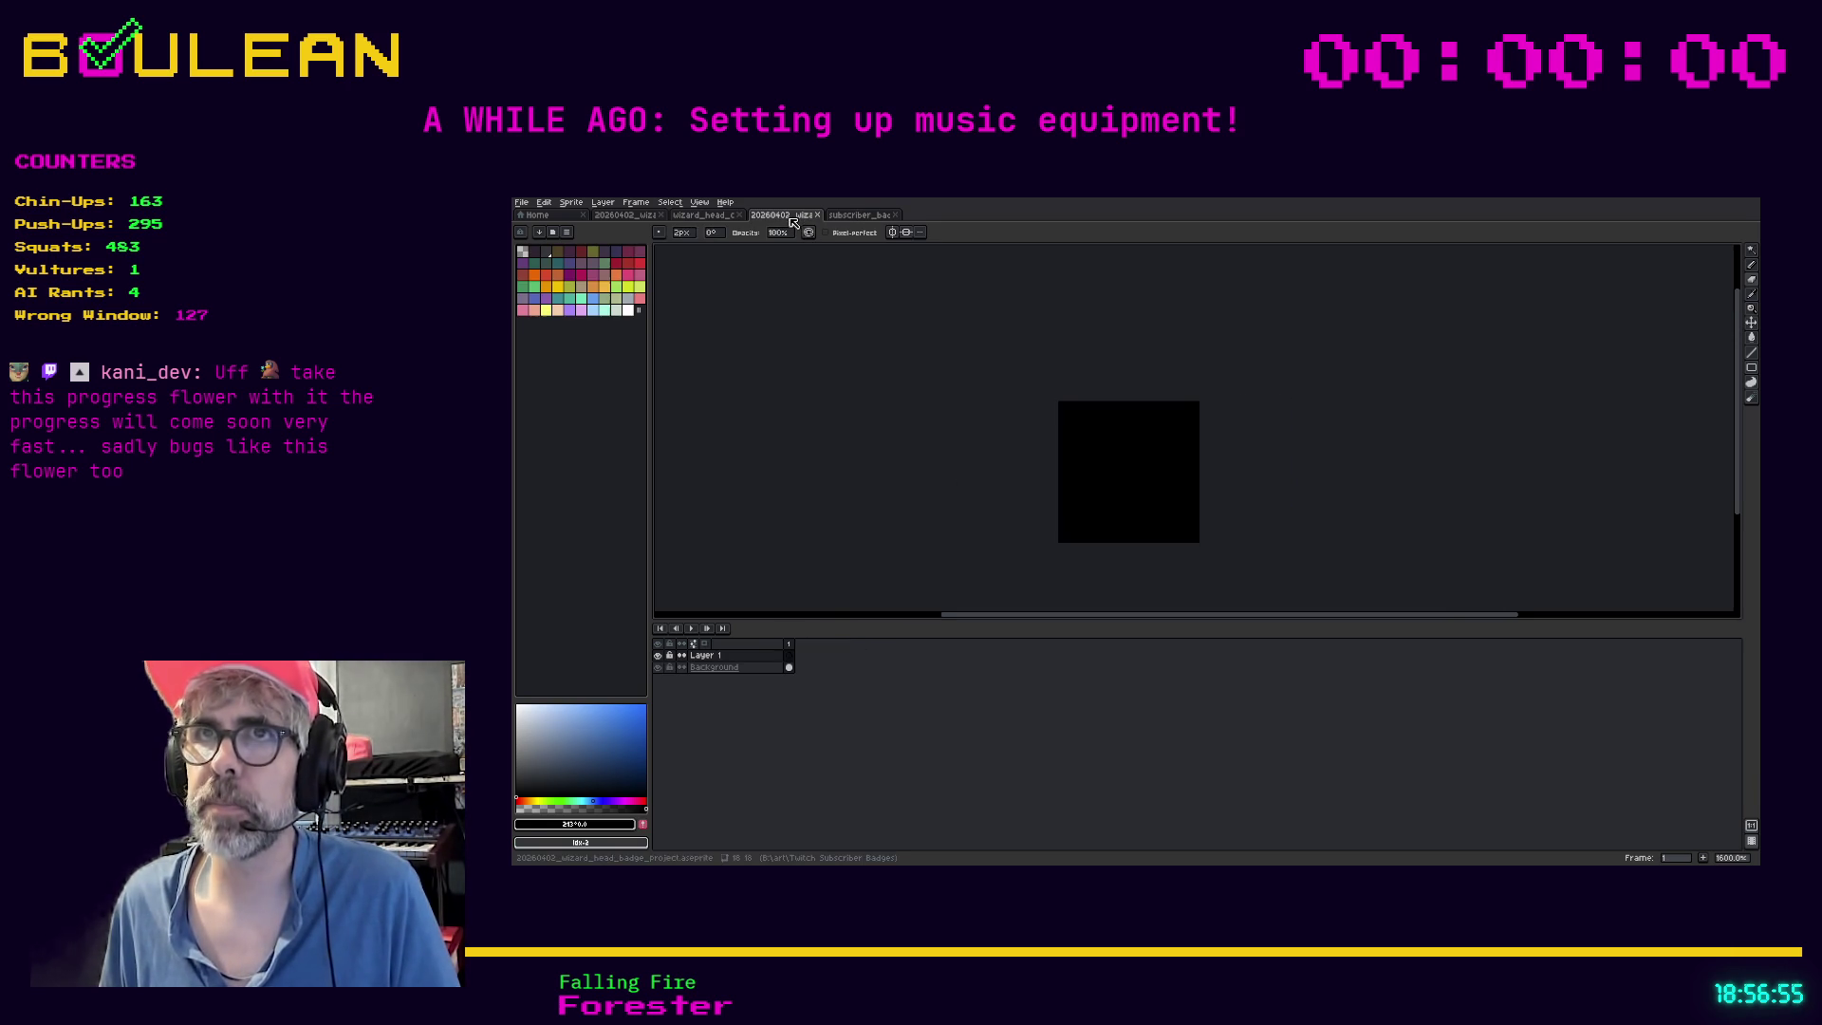
# Paste the badge artwork, check the layers, then undo the pasted frames twice
pyautogui.hotkey('ctrl', 'v')
pyautogui.press('v')
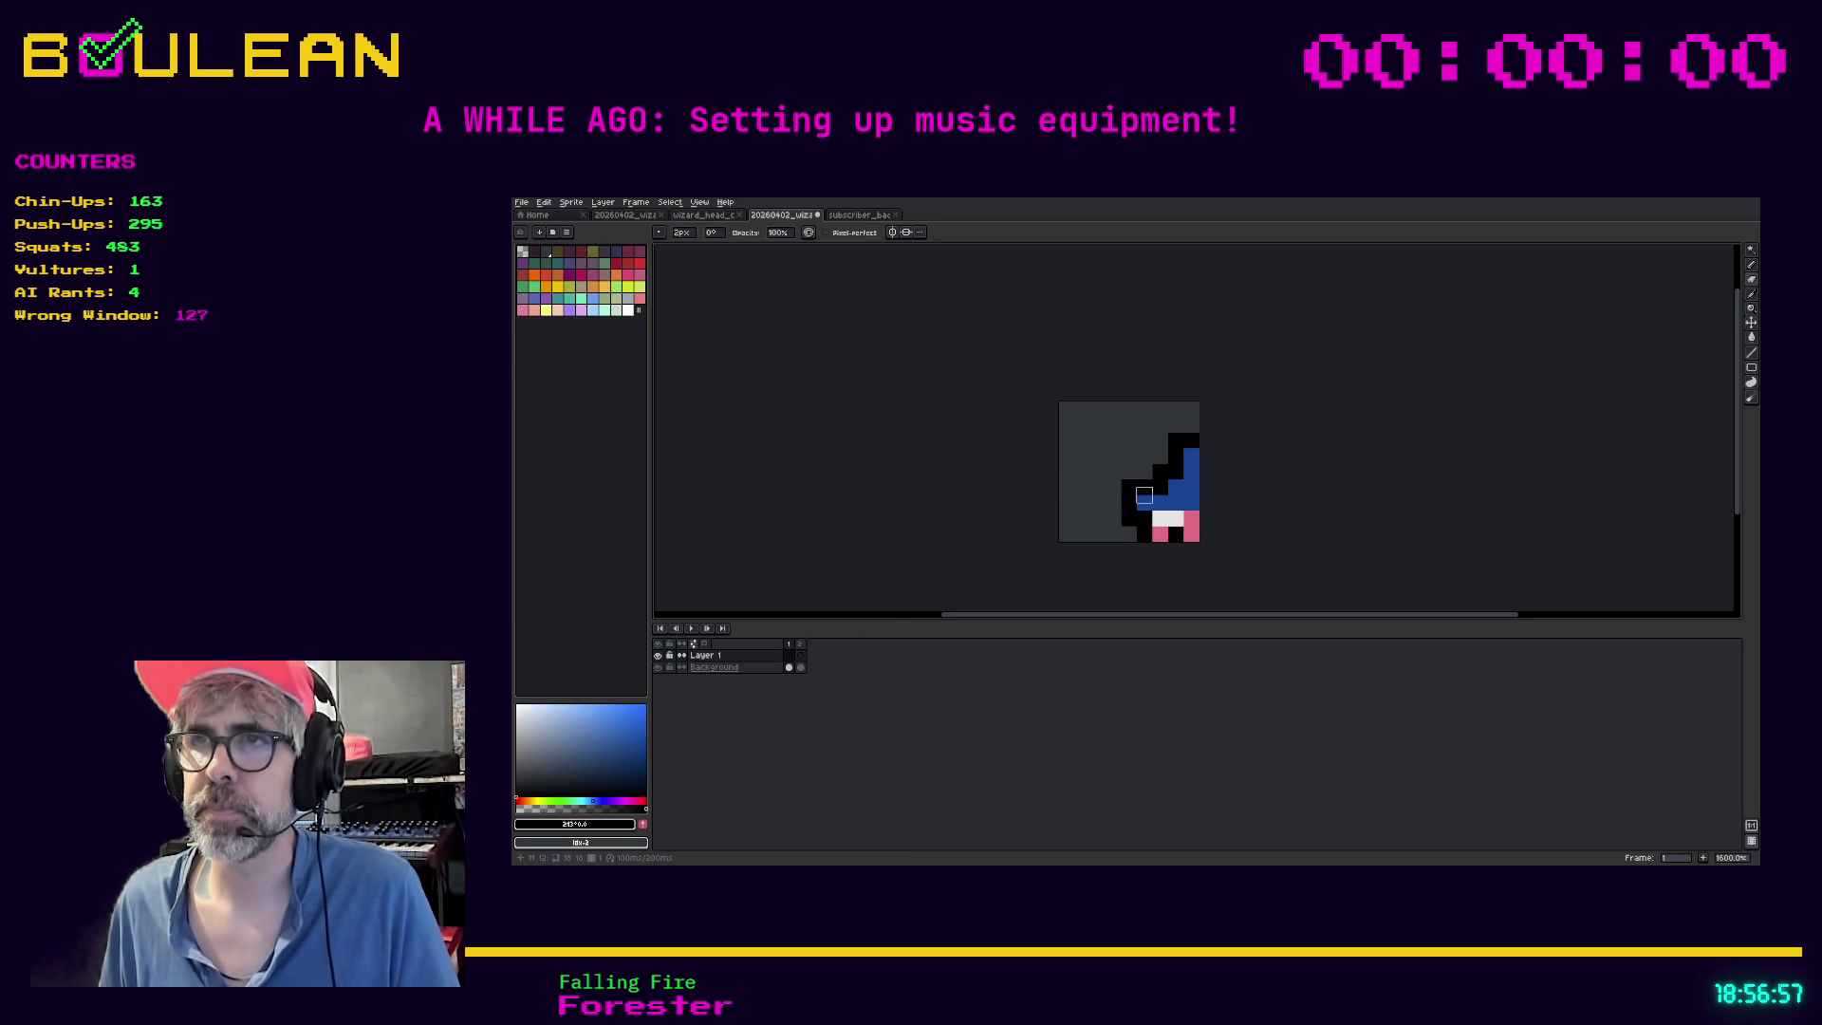
pyautogui.click(1146, 517)
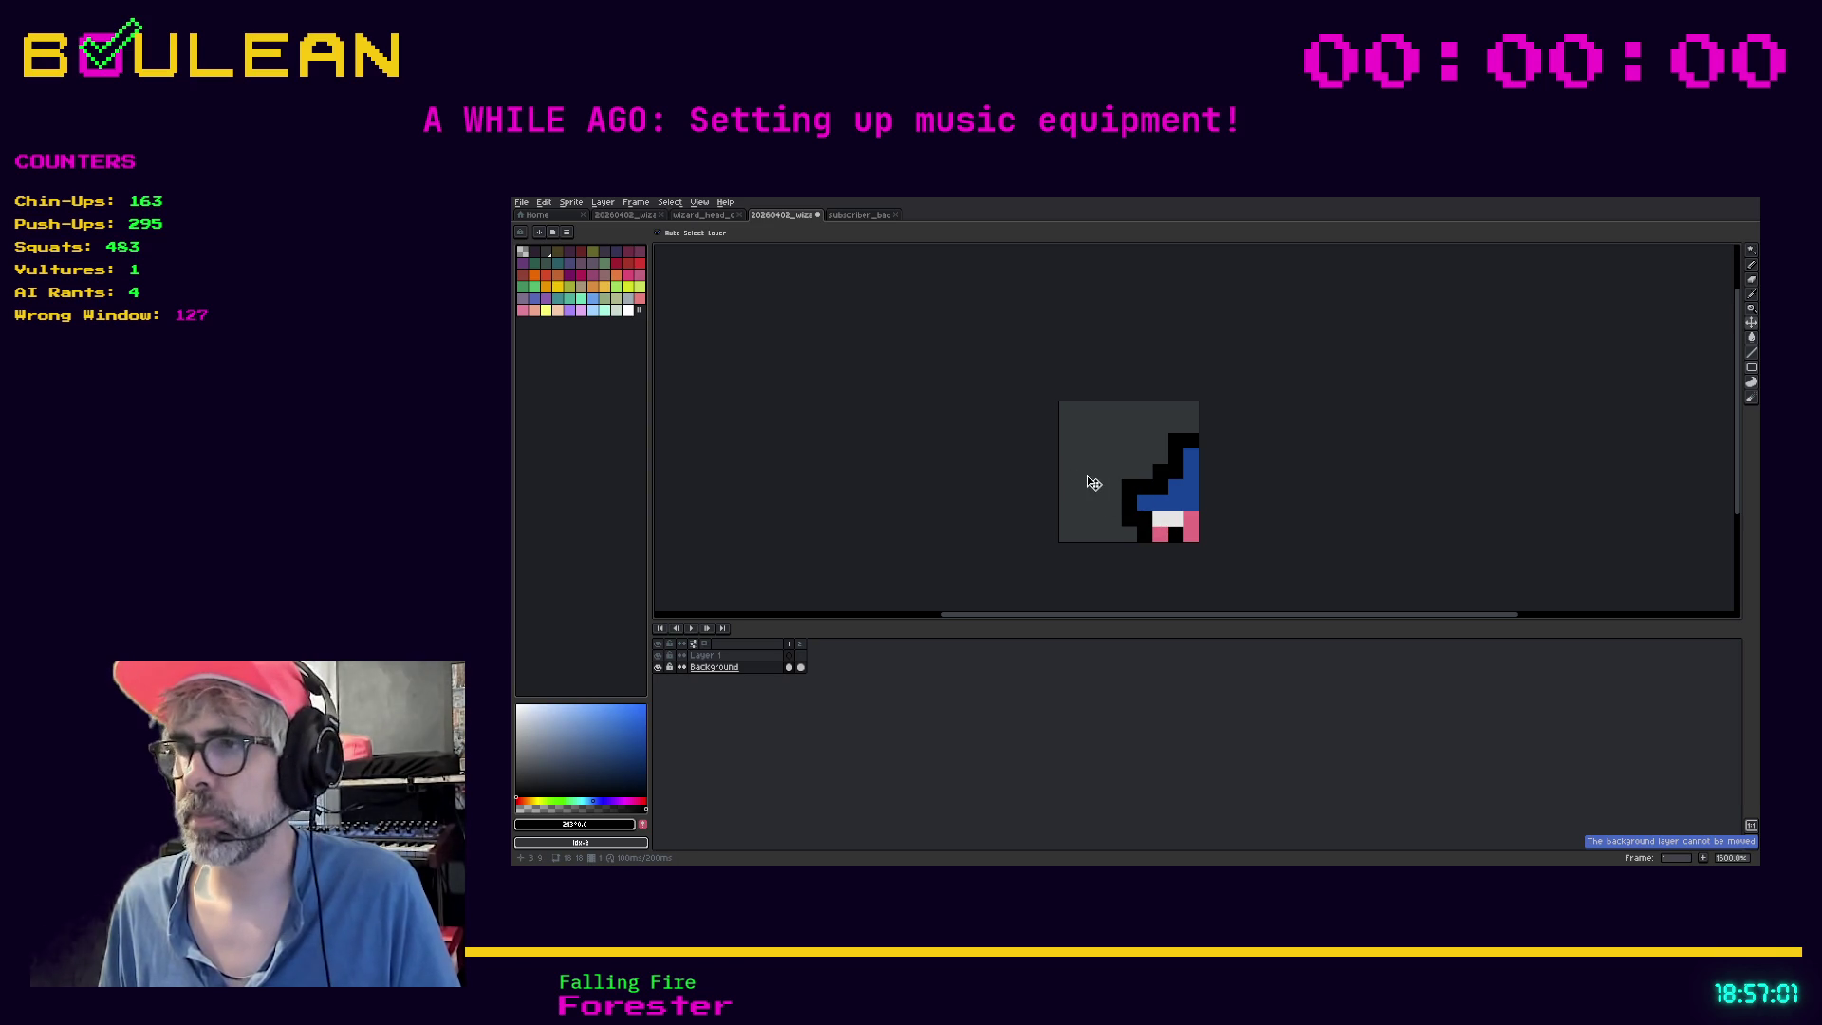
pyautogui.click(721, 655)
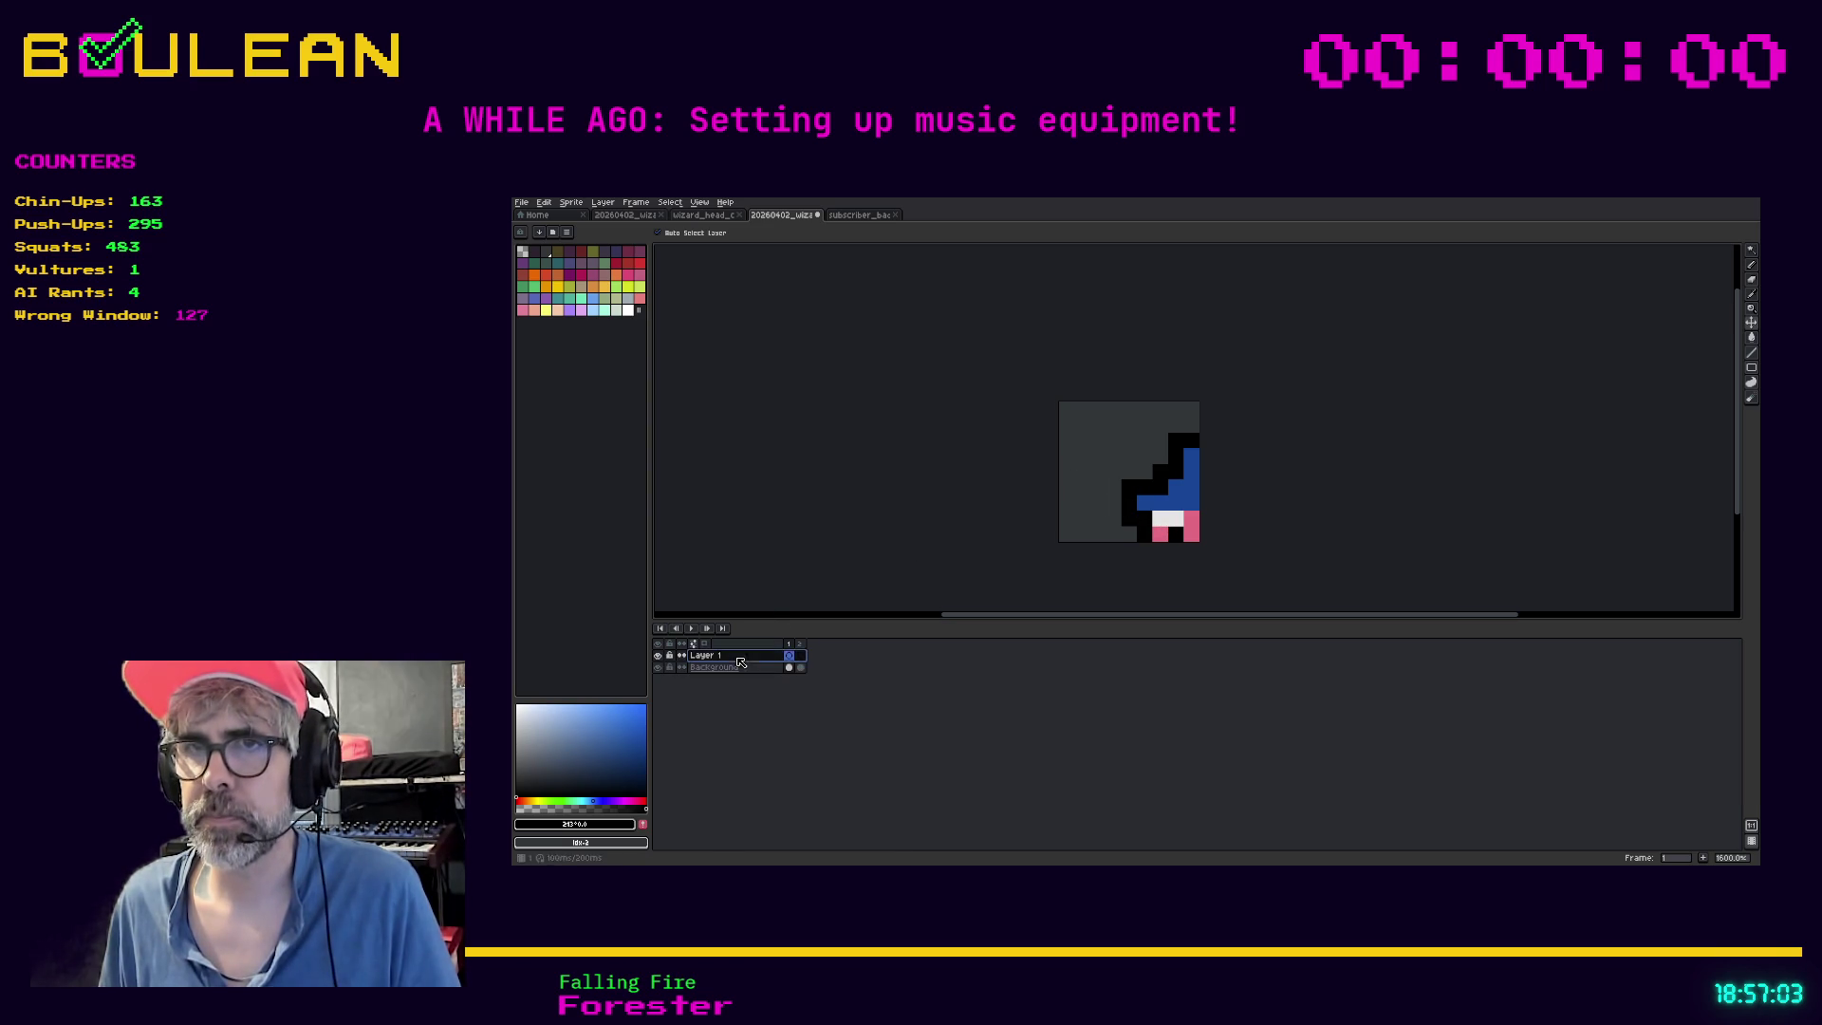
pyautogui.click(789, 655)
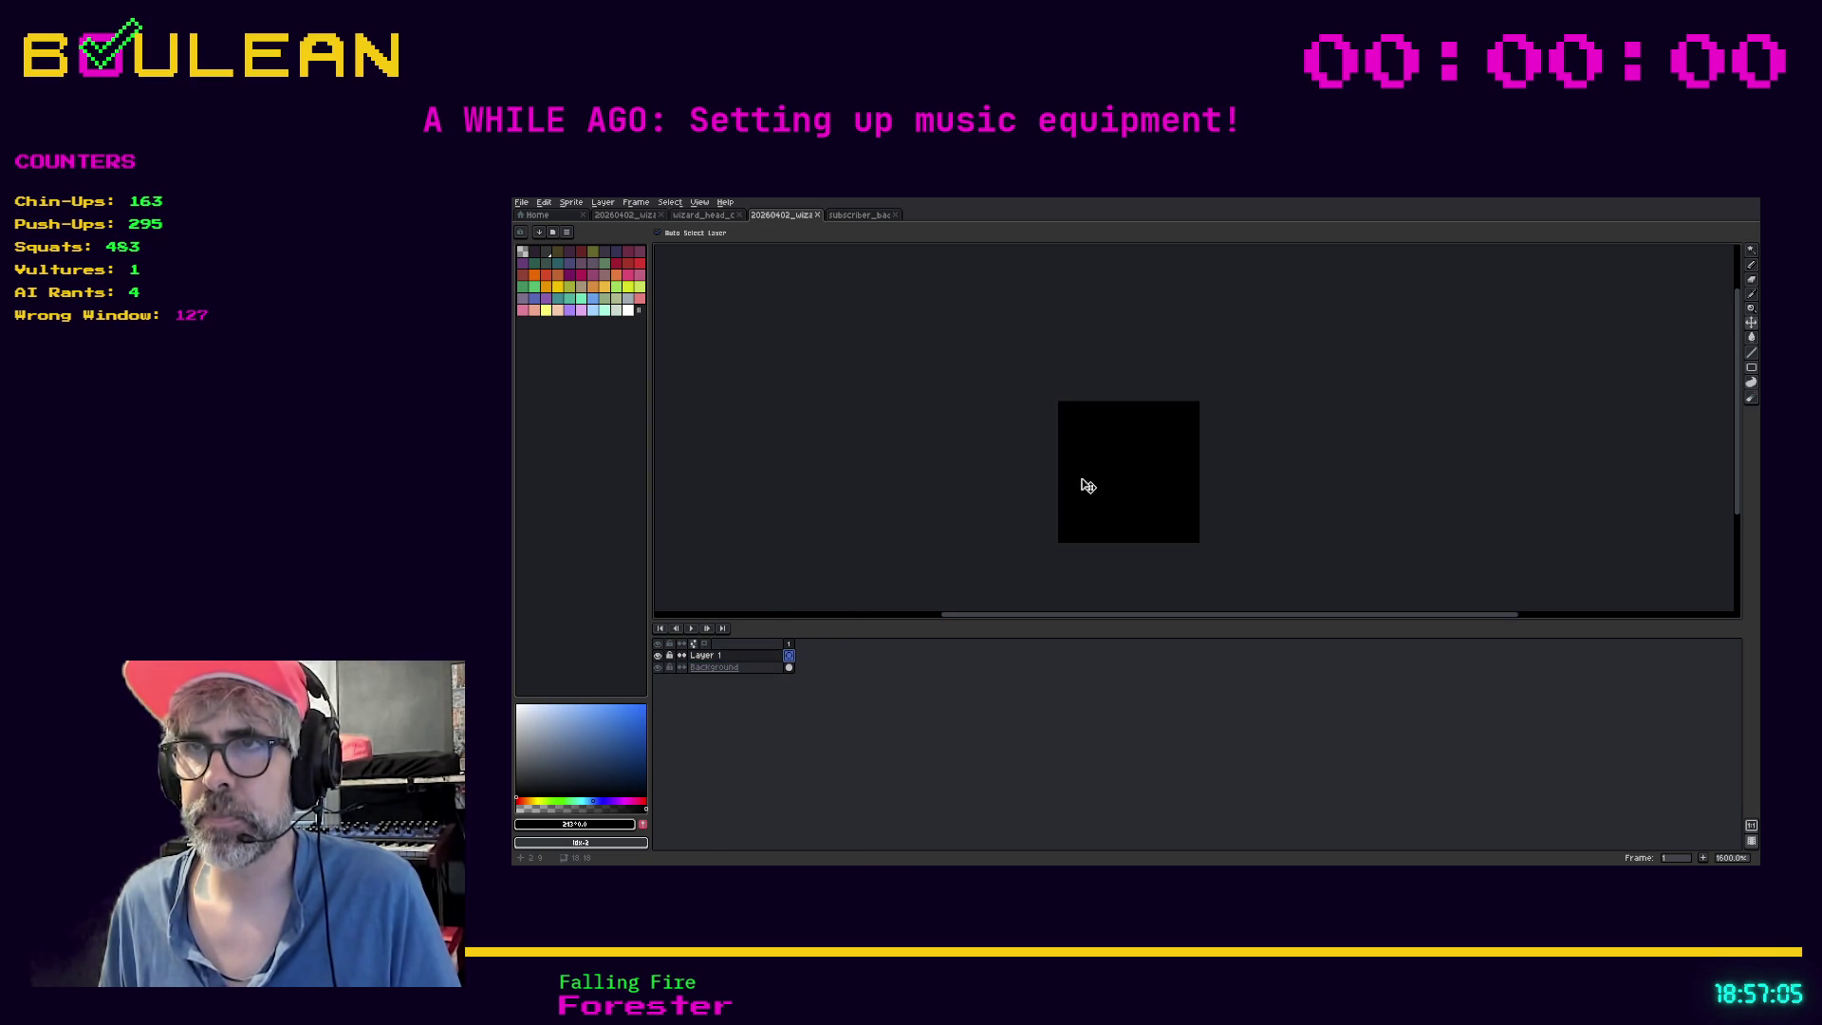
pyautogui.hotkey('ctrl', 'z')
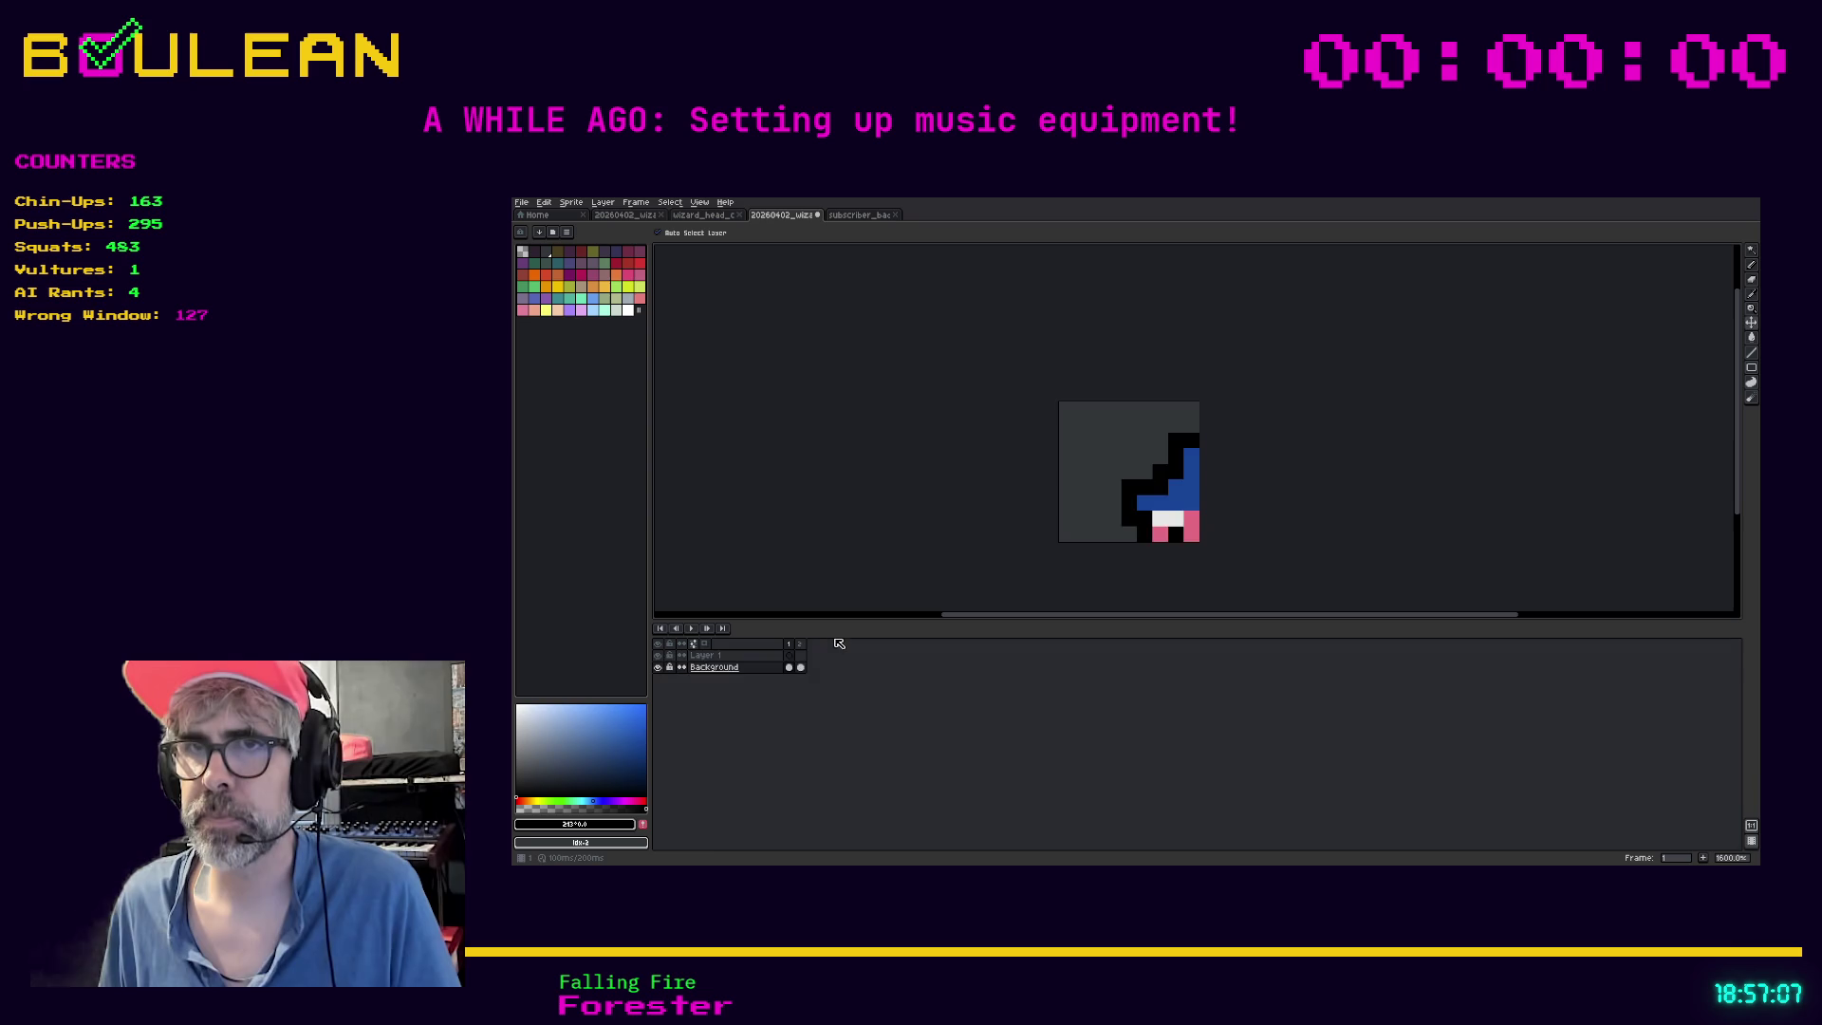
pyautogui.hotkey('ctrl', 'z')
# Paste the wizard-hat artwork into Layer 1 and try moving it into place
pyautogui.click(759, 655)
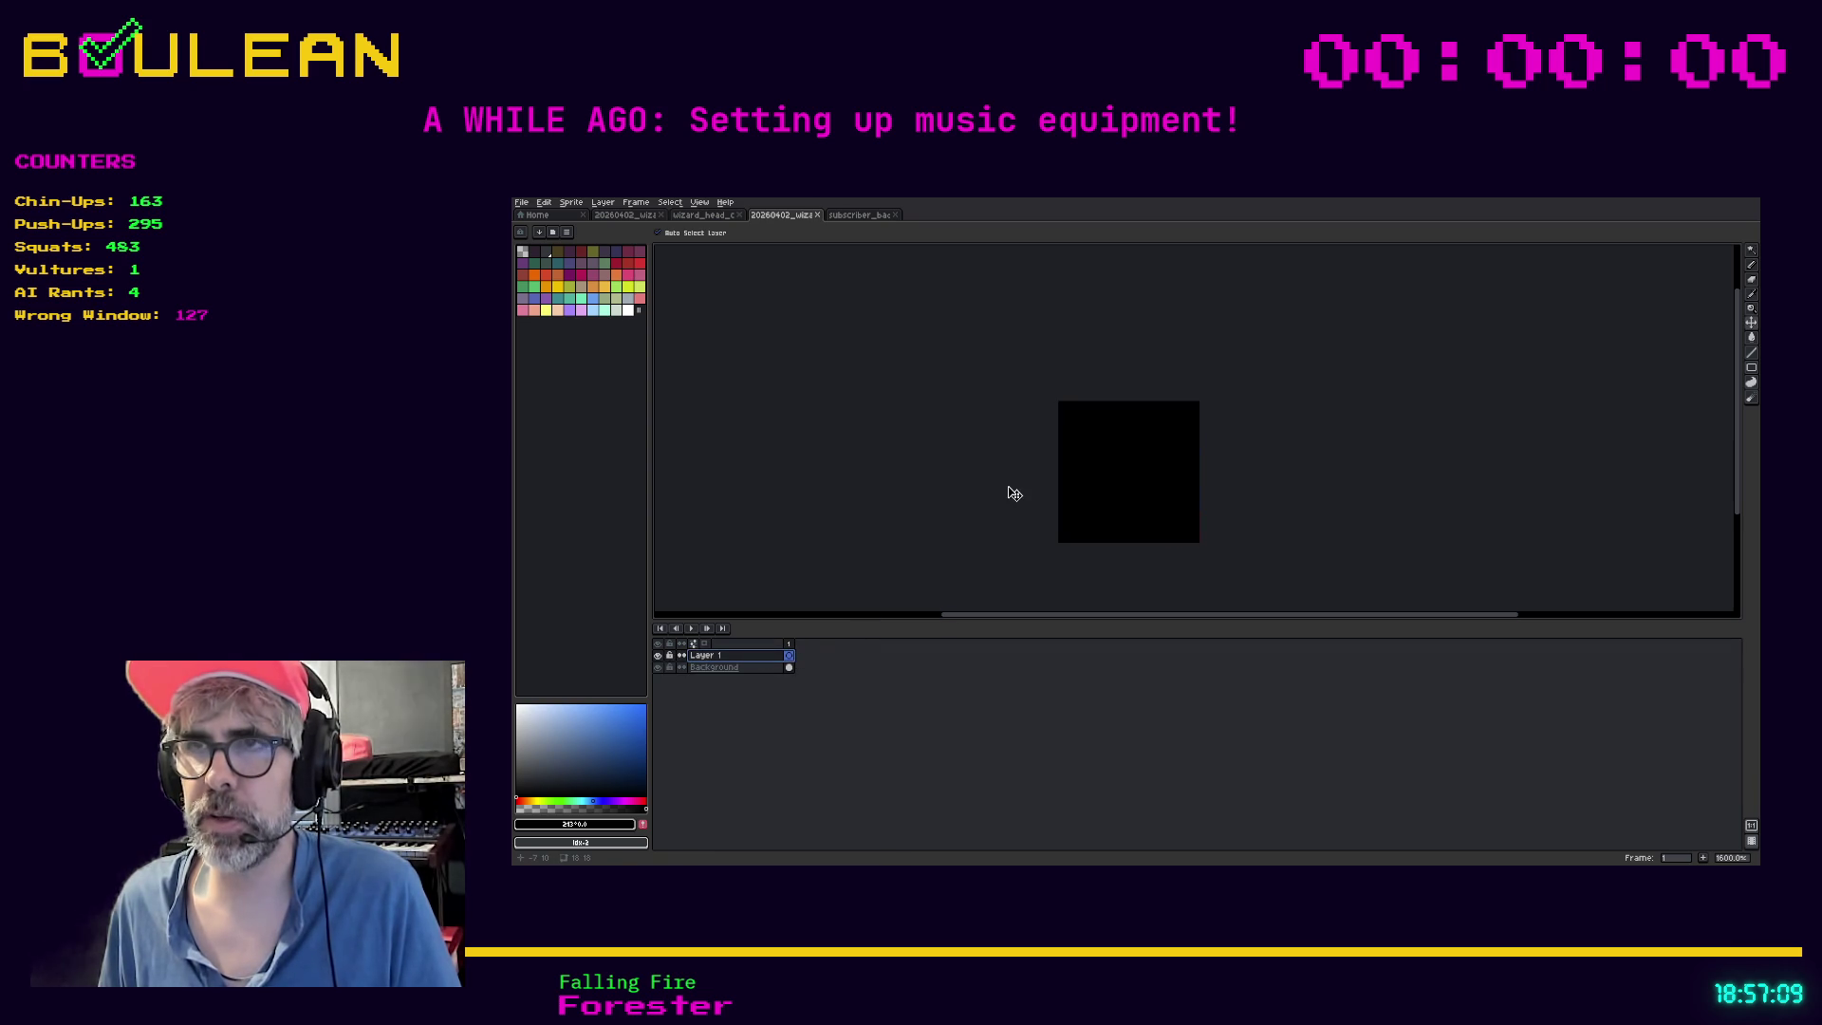
pyautogui.hotkey('ctrl', 'v')
pyautogui.click(1093, 497)
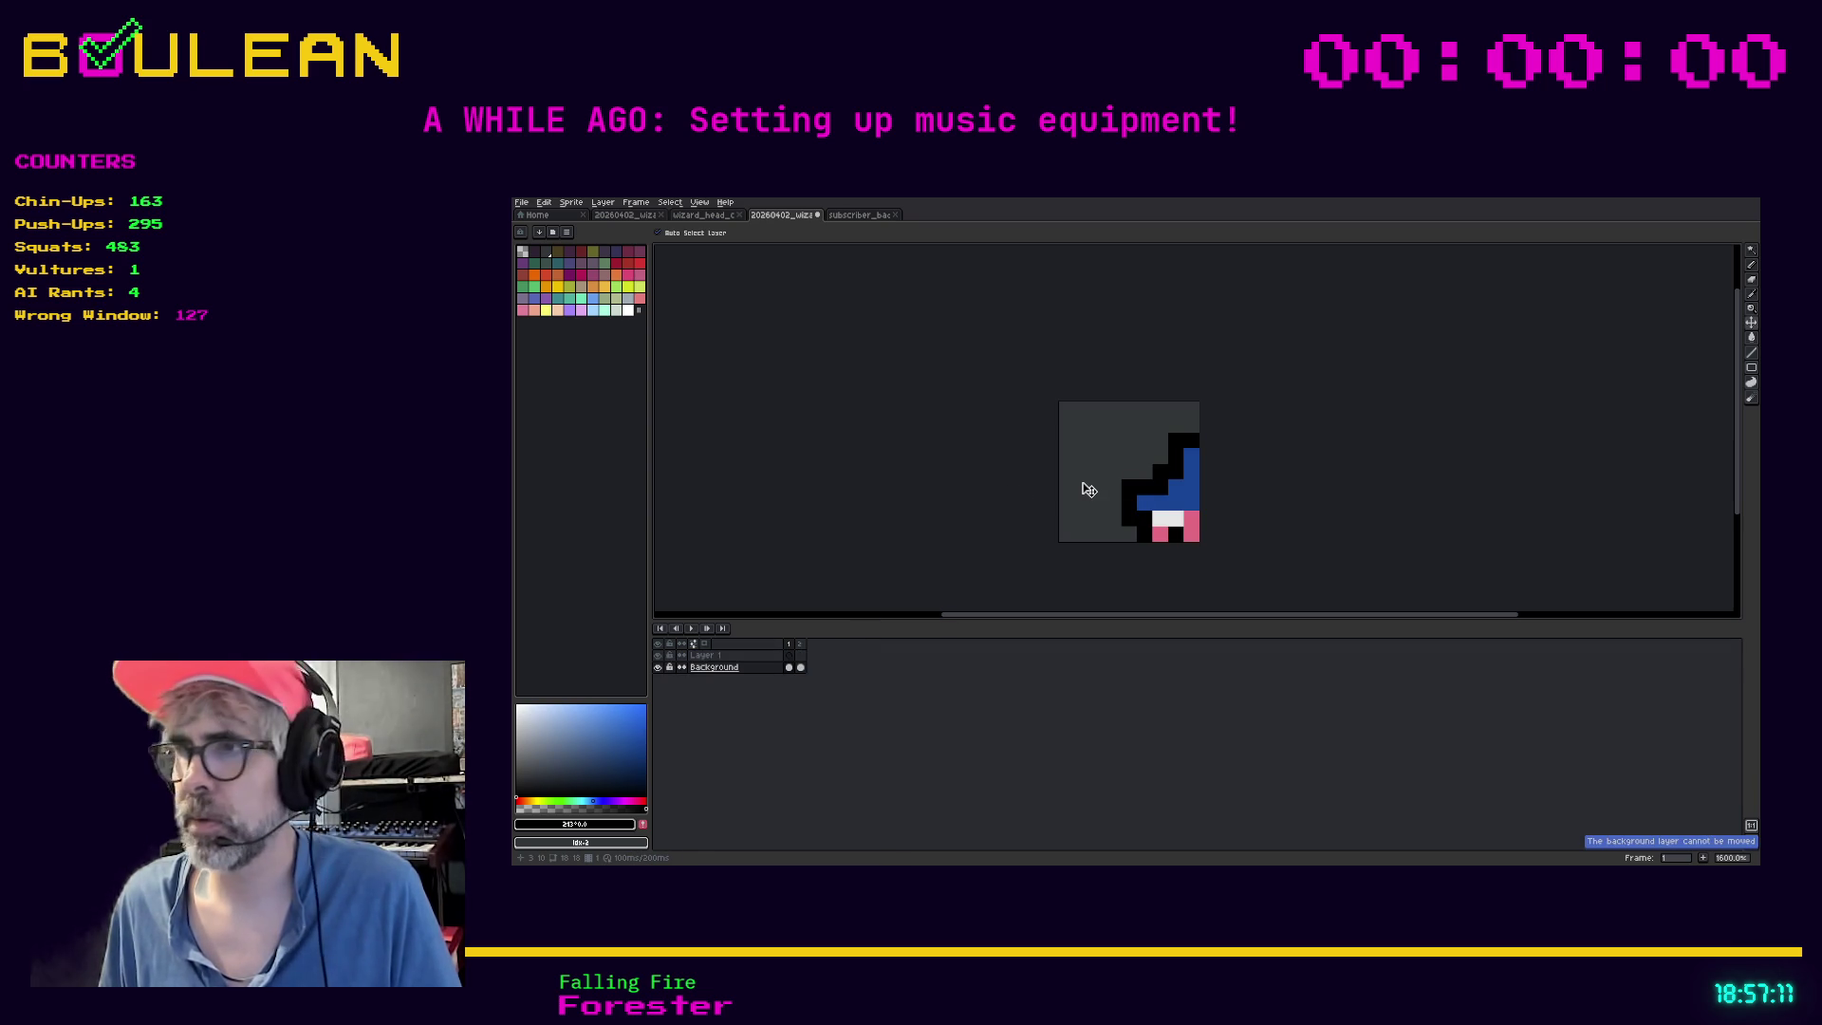
pyautogui.click(1146, 520)
pyautogui.click(1160, 536)
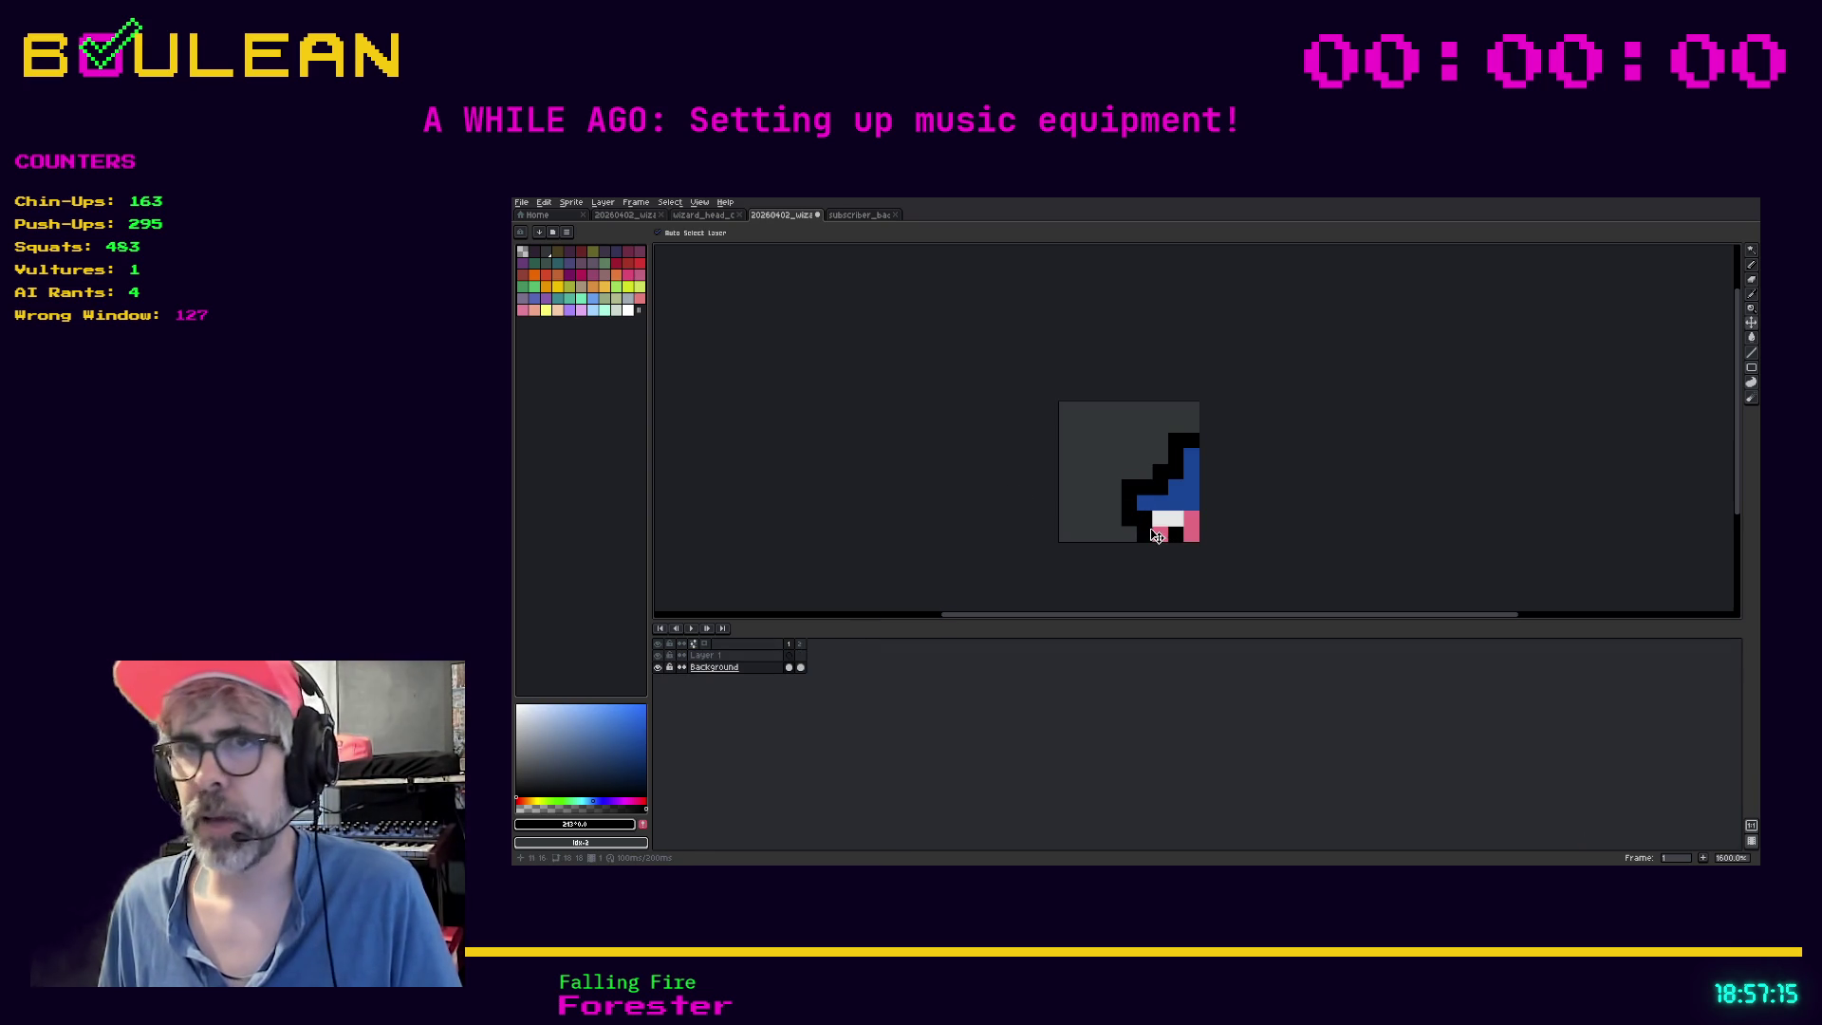
pyautogui.click(781, 655)
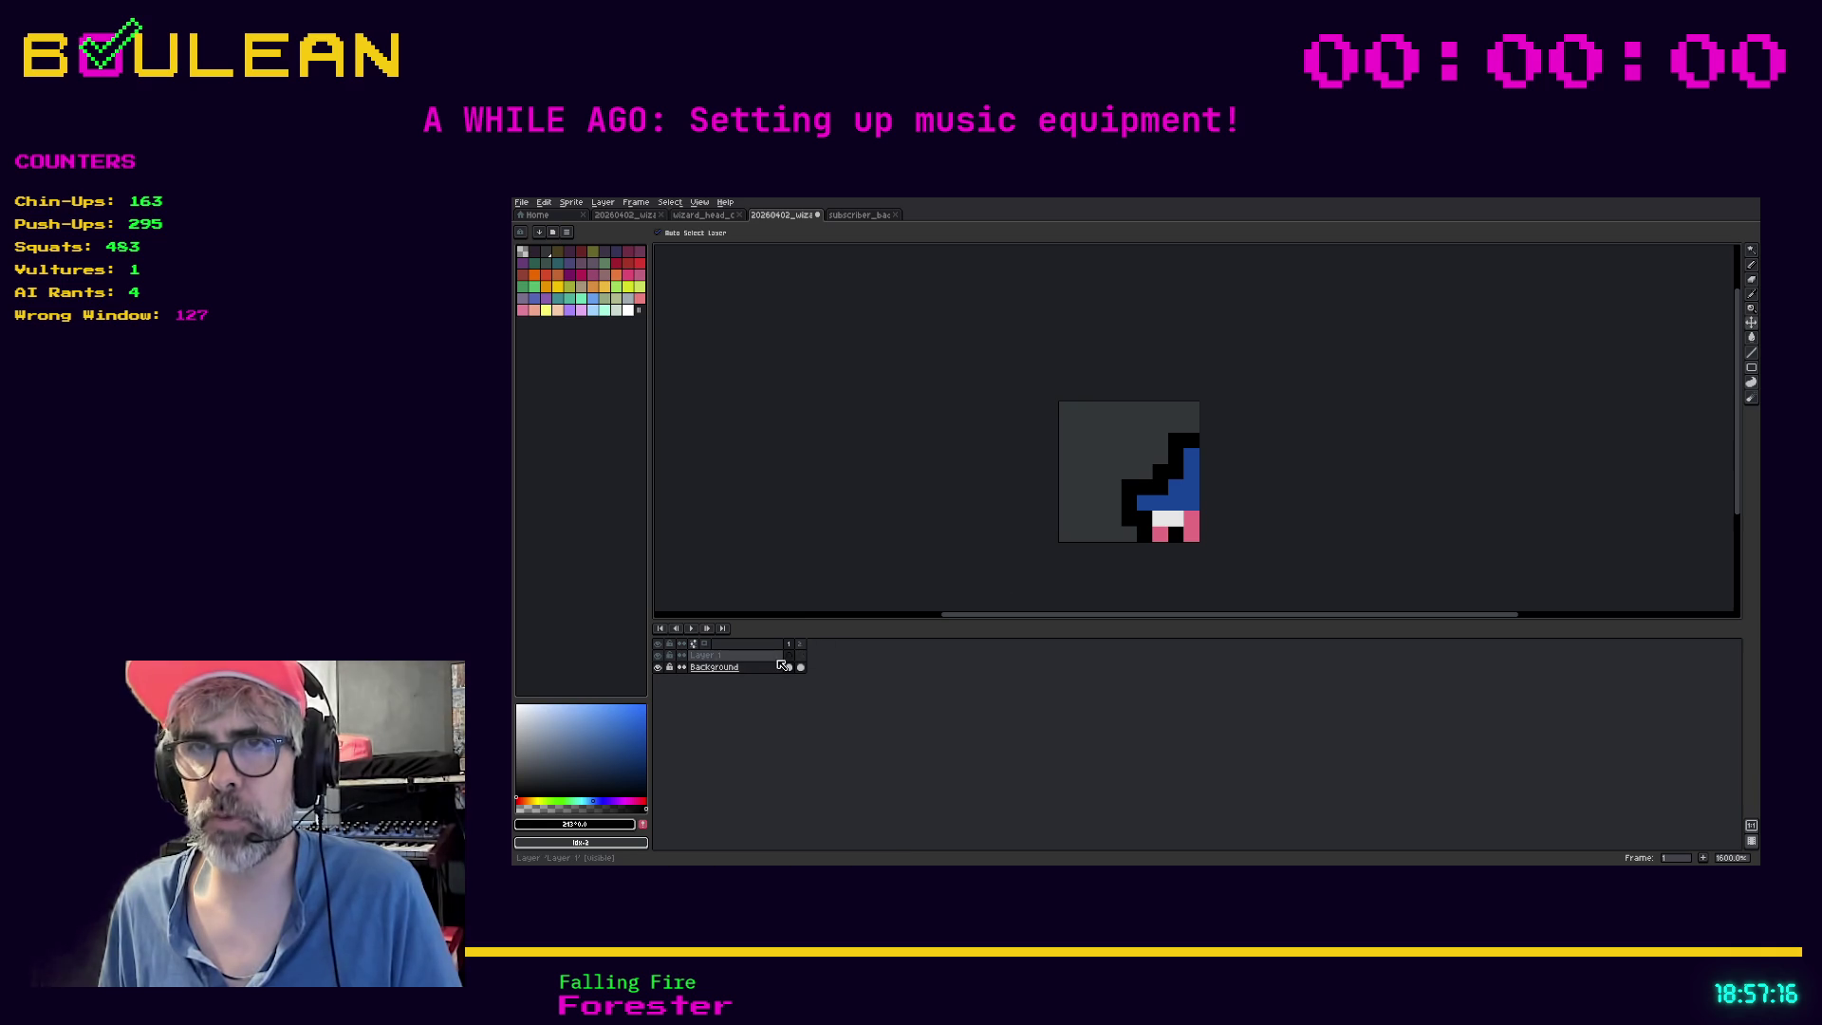
pyautogui.click(1122, 522)
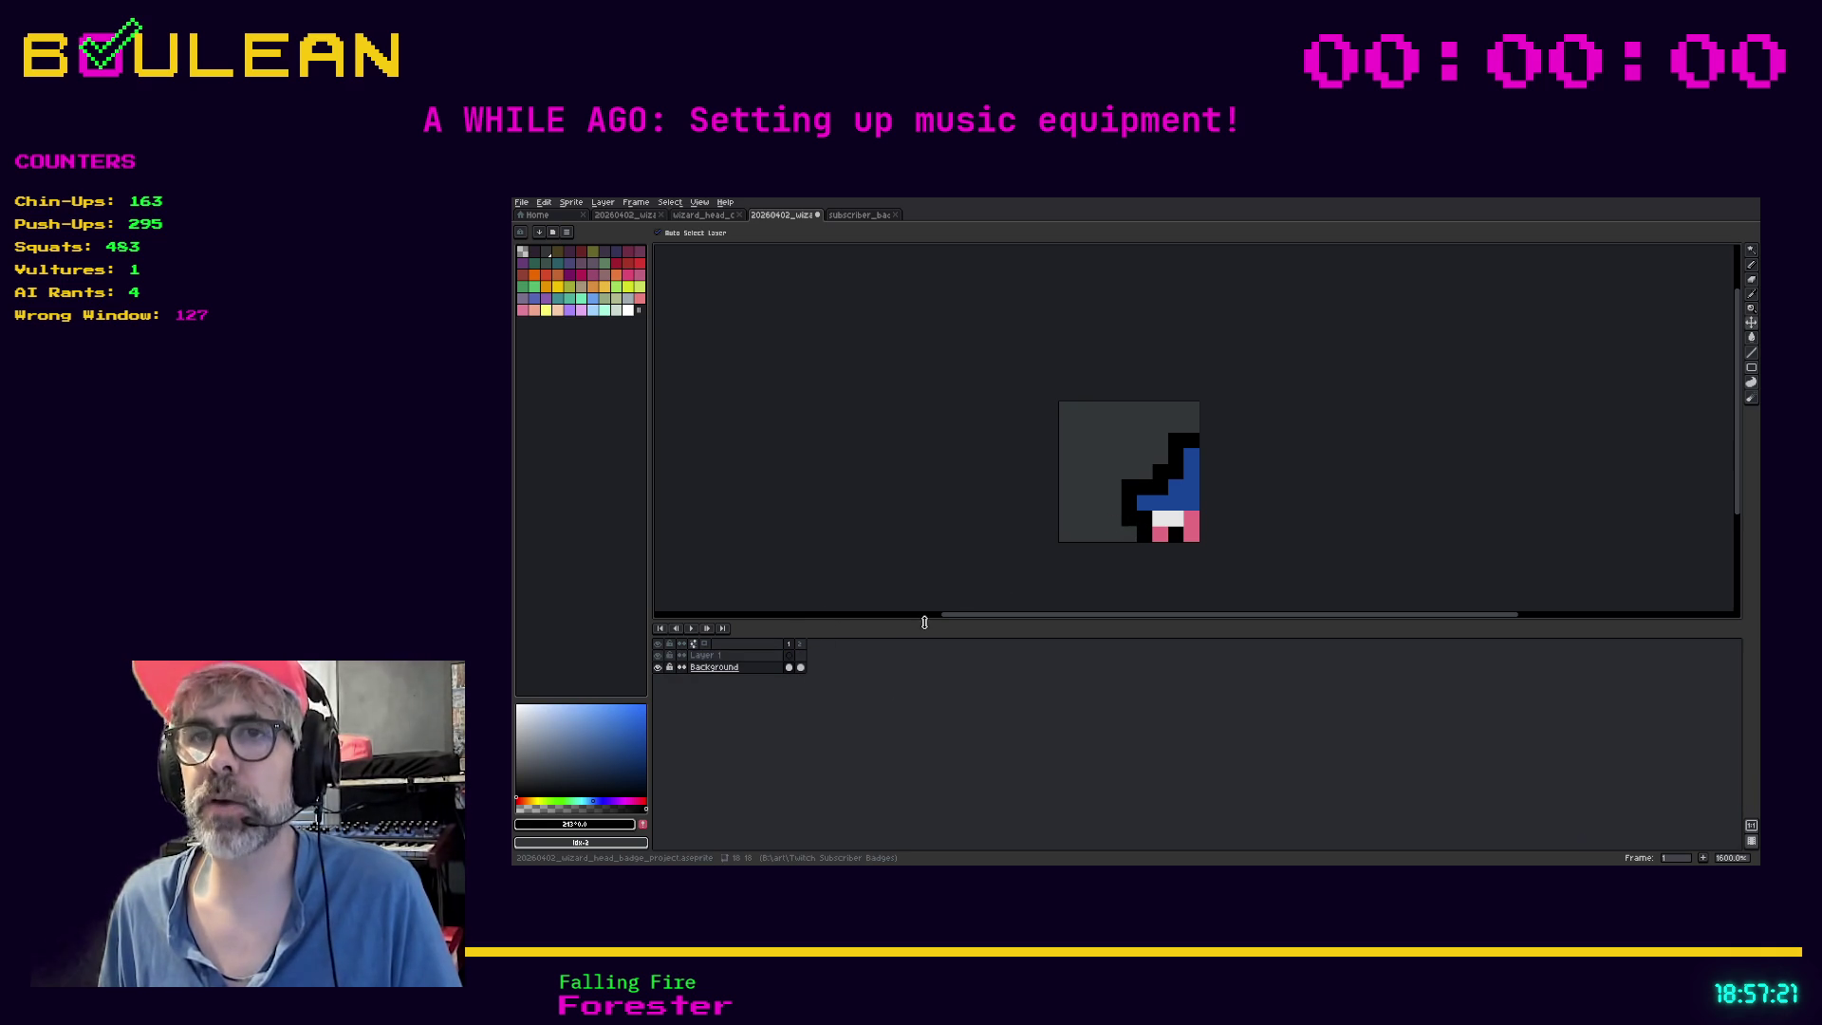
# Delete the Background layer, then paste the wizard into frame 1 and drag it onto the canvas
pyautogui.rightClick(757, 673)
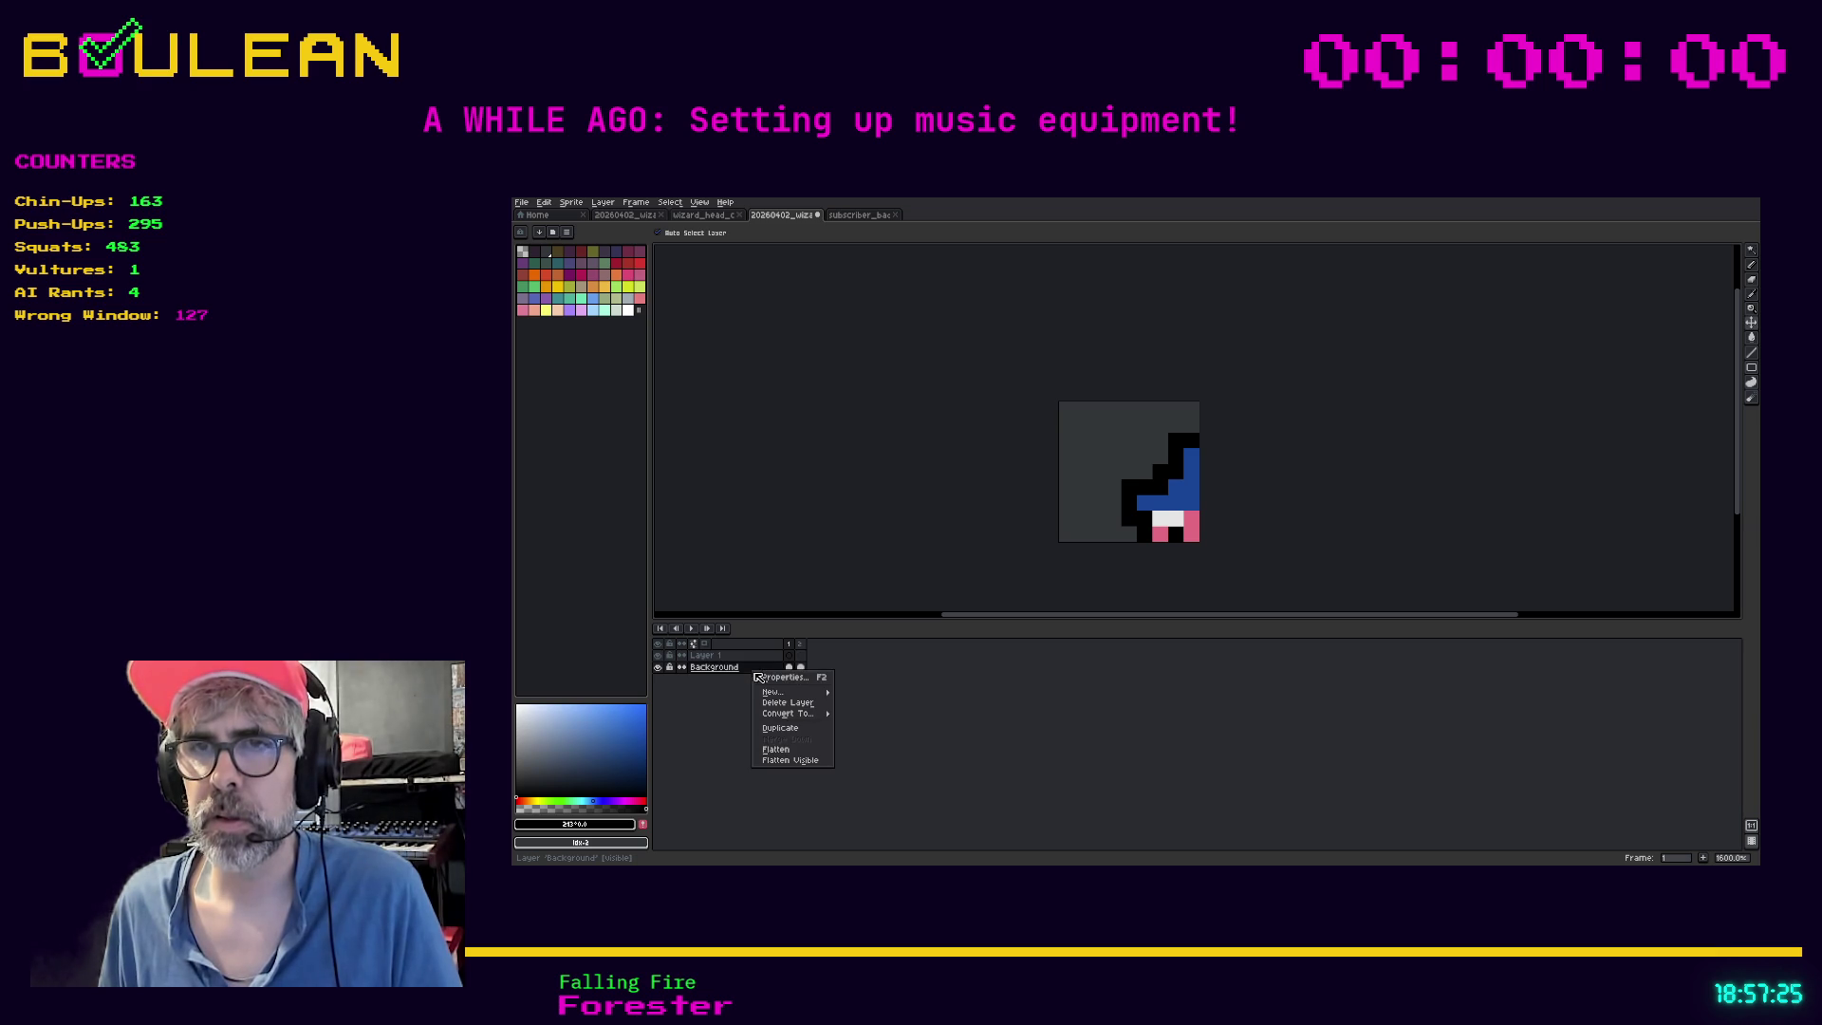
pyautogui.click(789, 703)
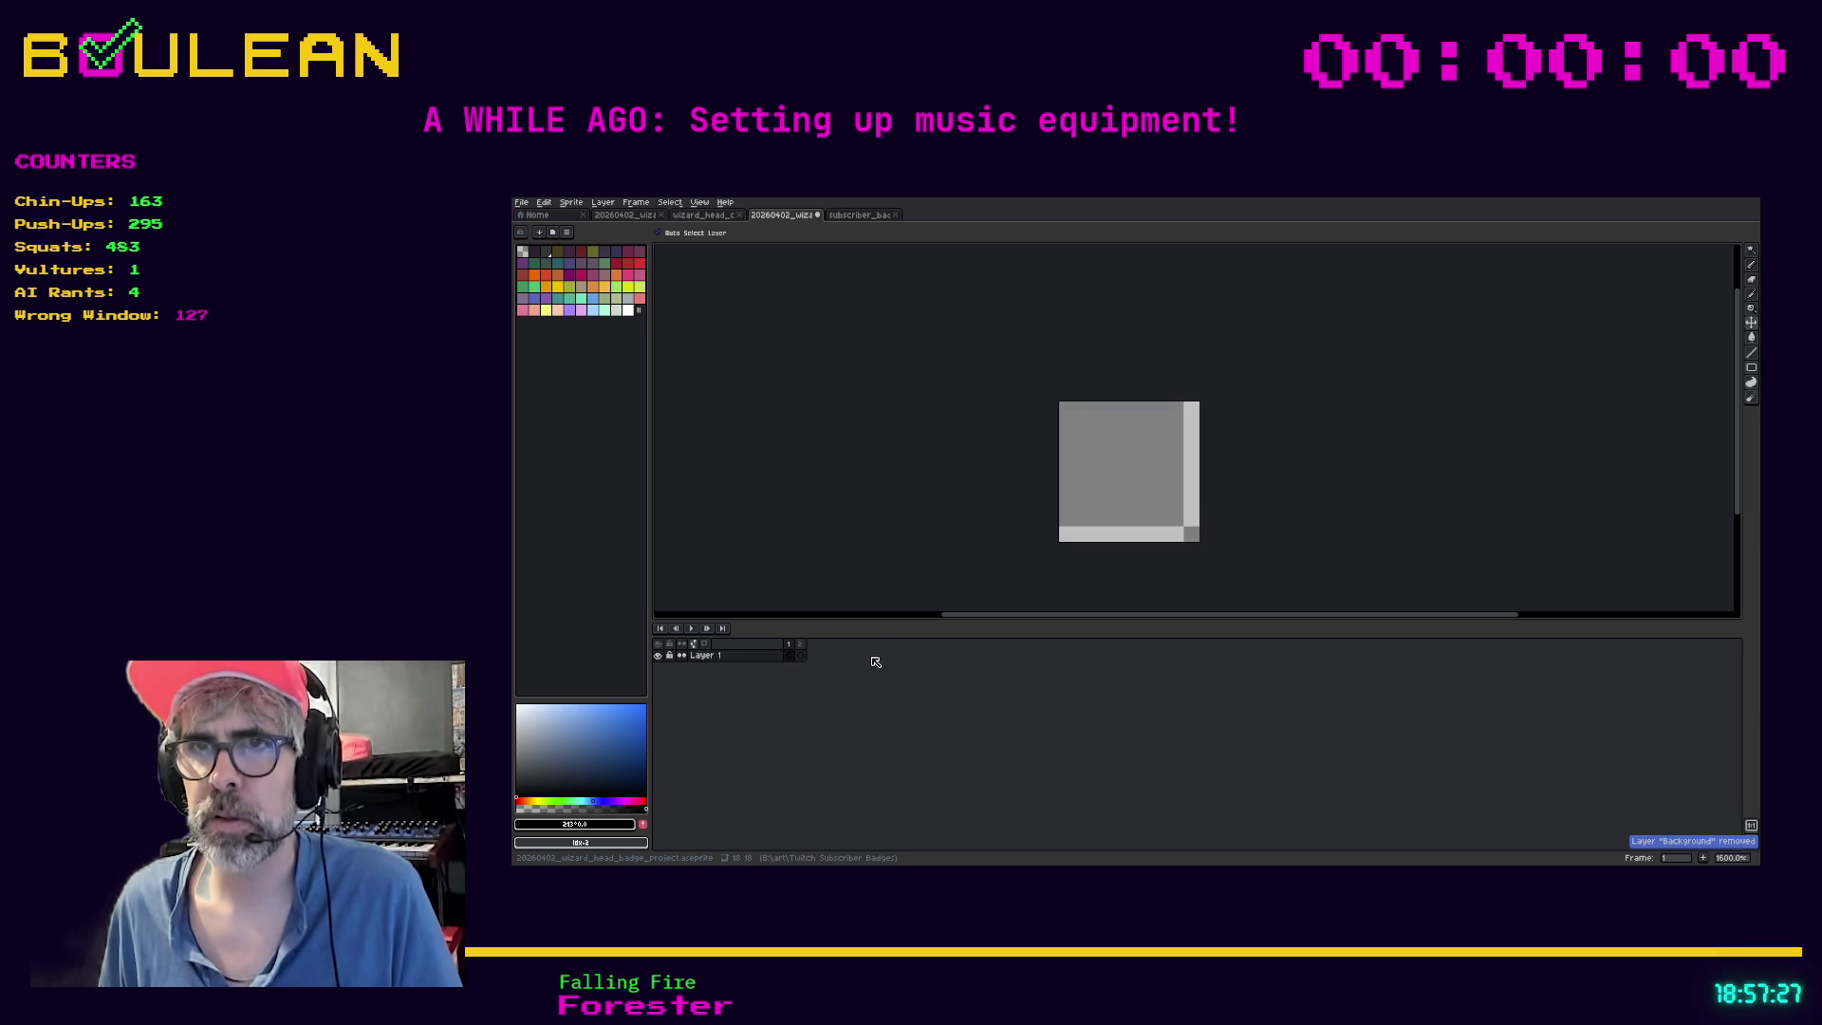
pyautogui.click(789, 654)
pyautogui.hotkey('ctrl', 'v')
pyautogui.moveTo(1144, 521); pyautogui.dragTo(1103, 459)
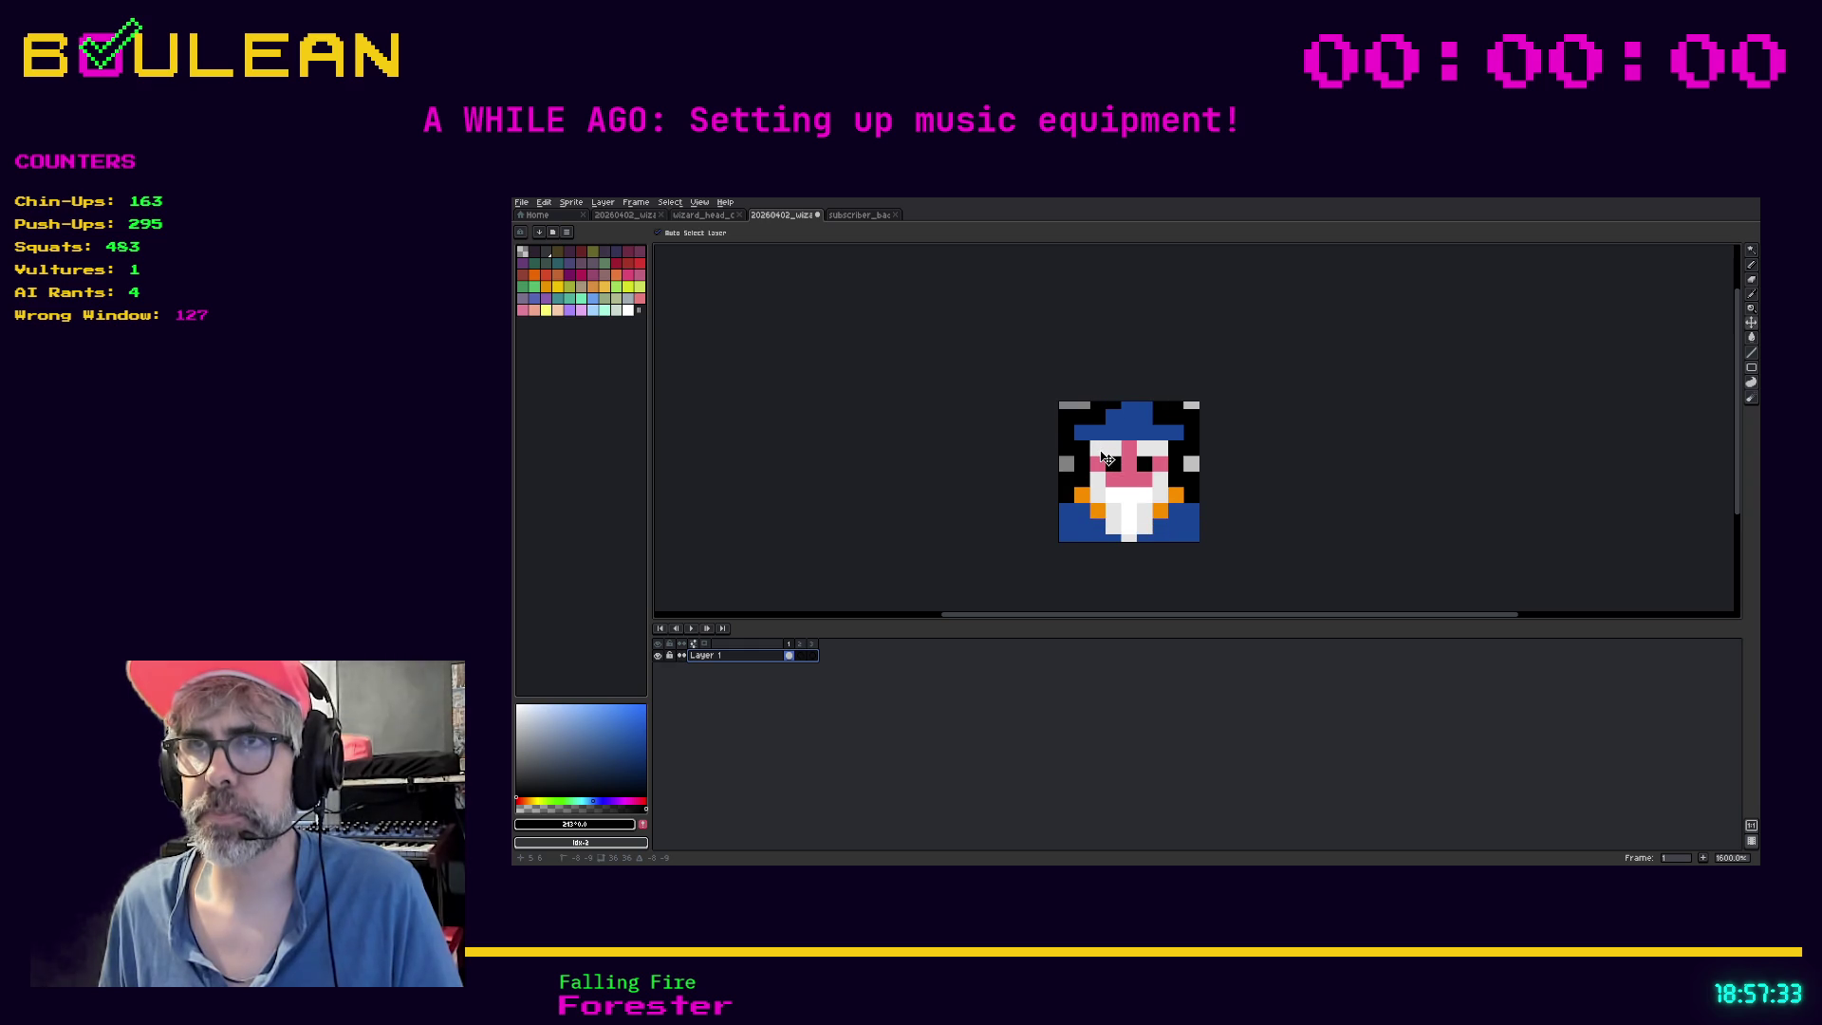
pyautogui.click(800, 655)
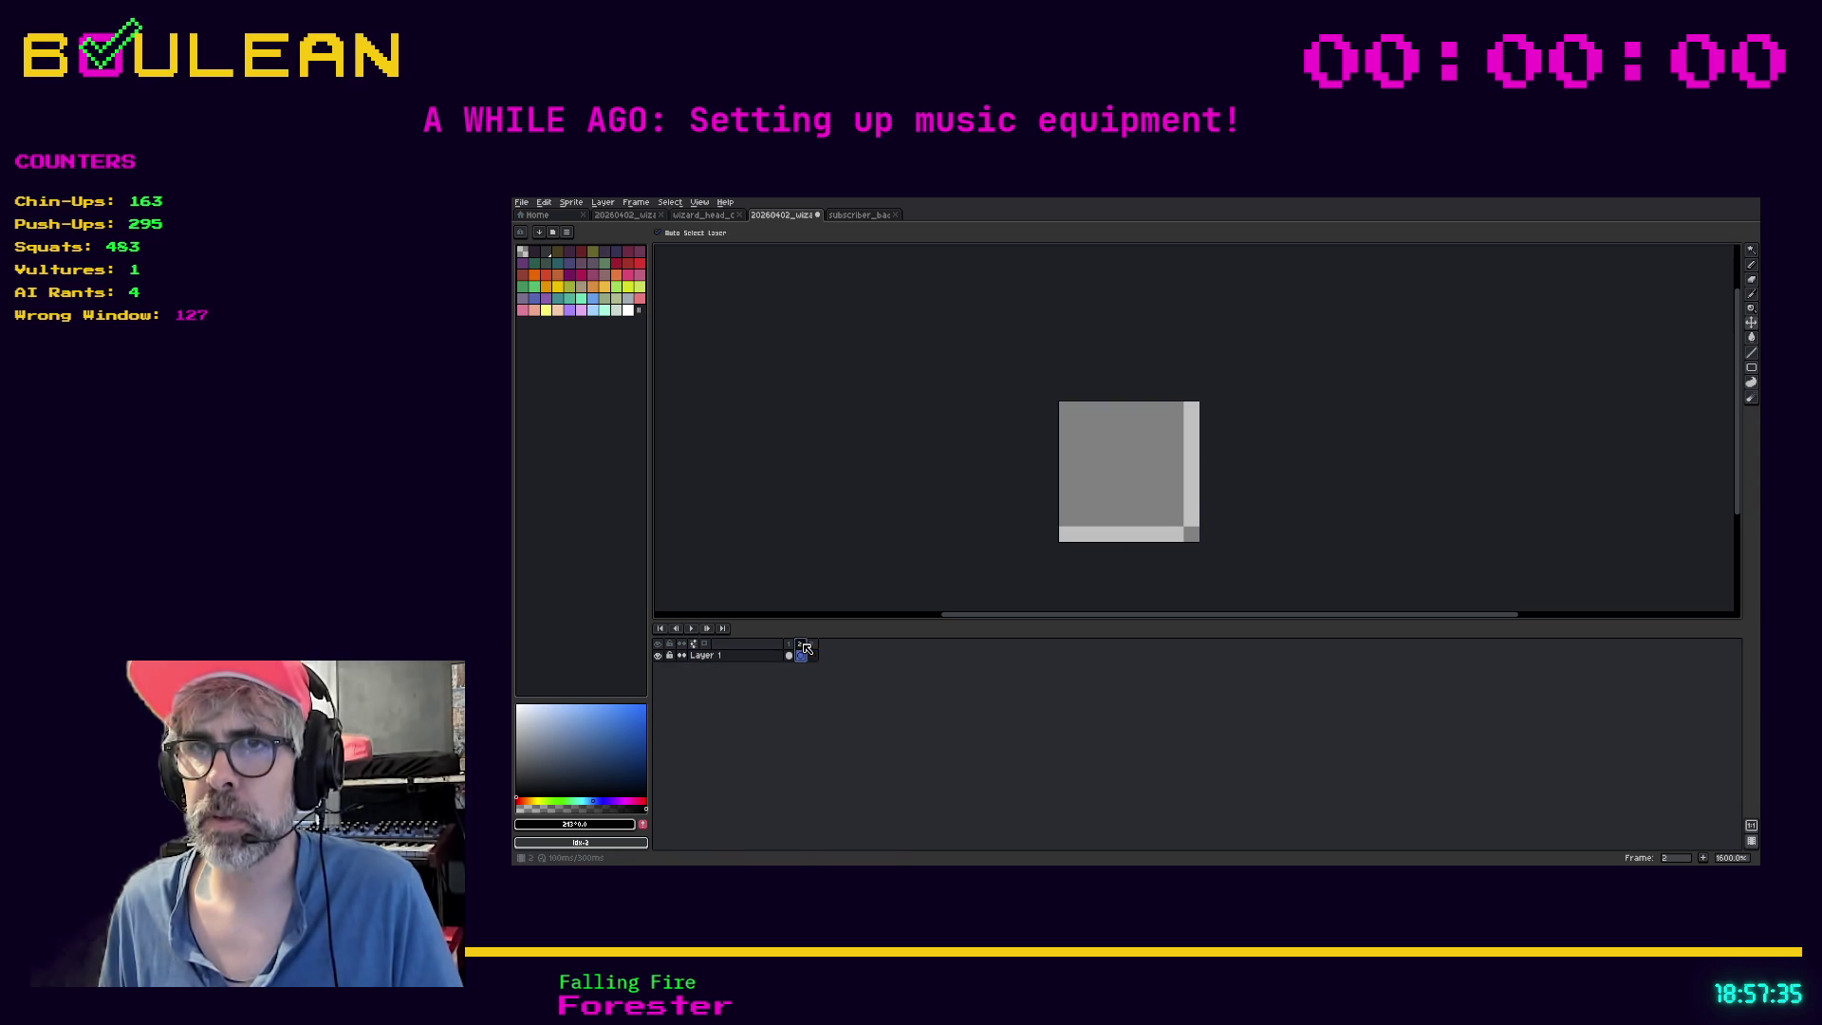
# Paste badge frame 7 into wizard frame 2, dragged to fill the canvas
pyautogui.click(856, 217)
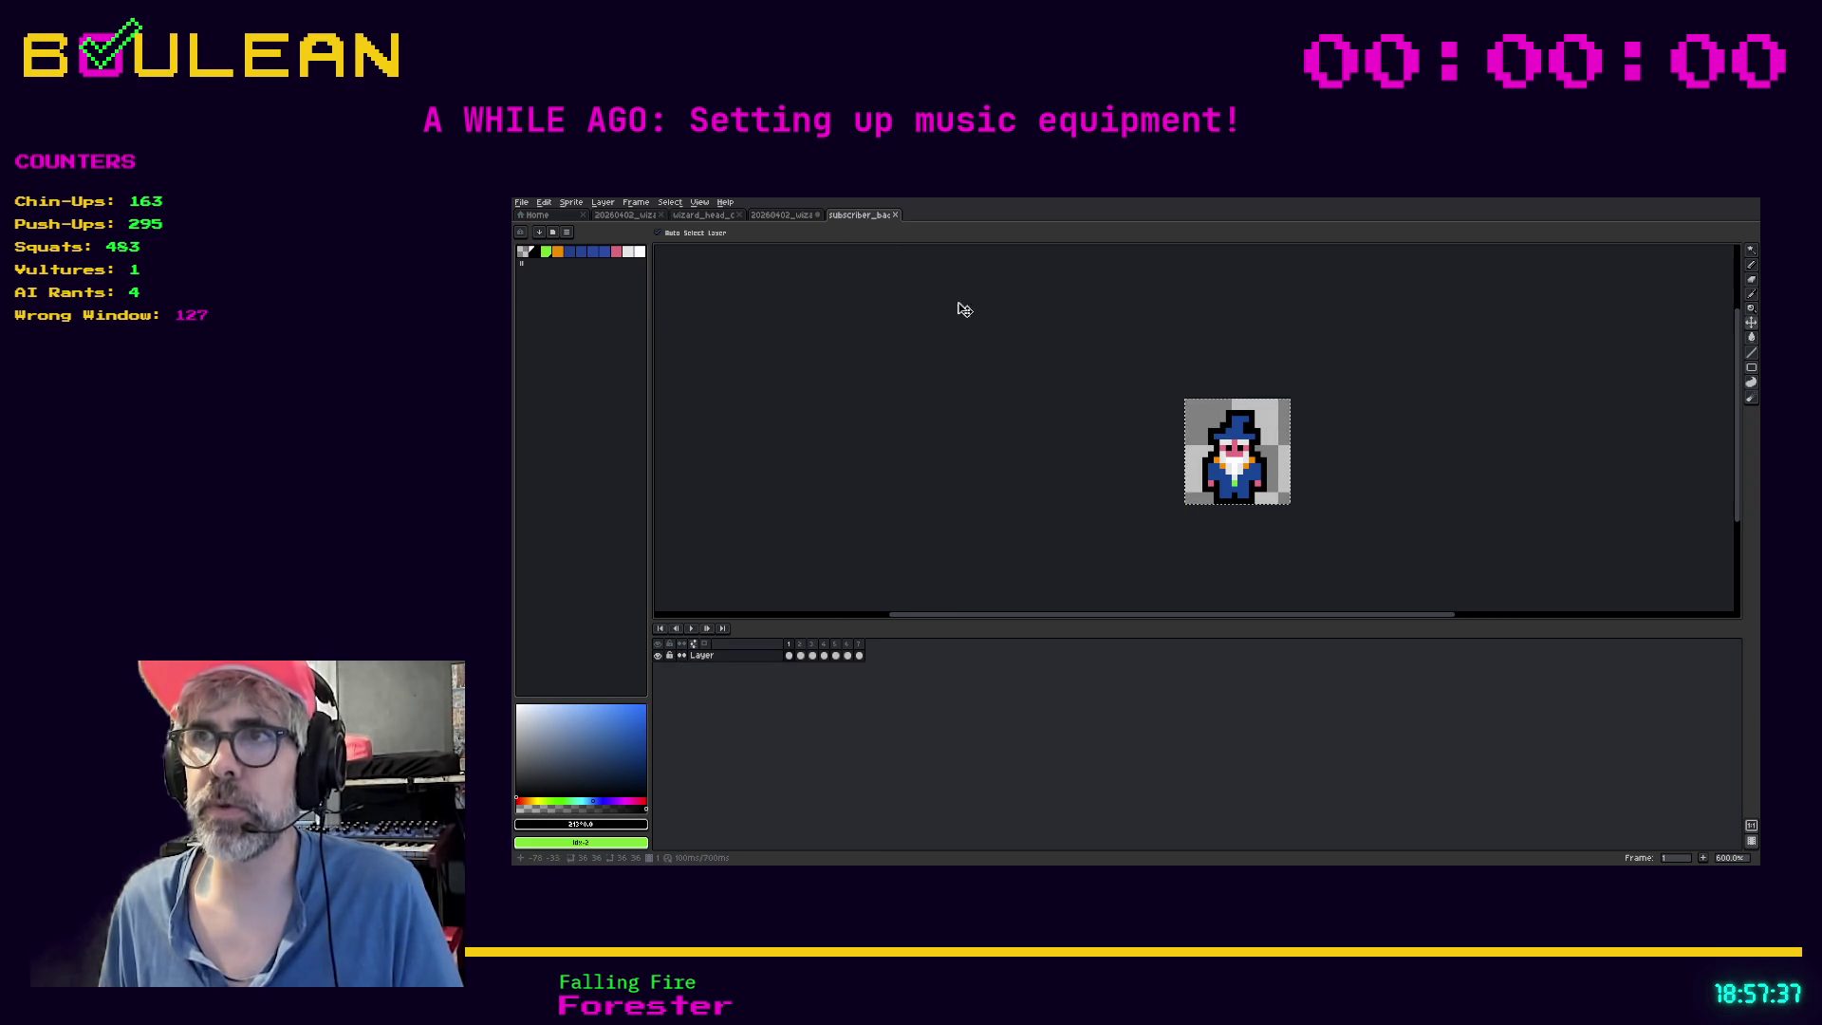
pyautogui.click(860, 655)
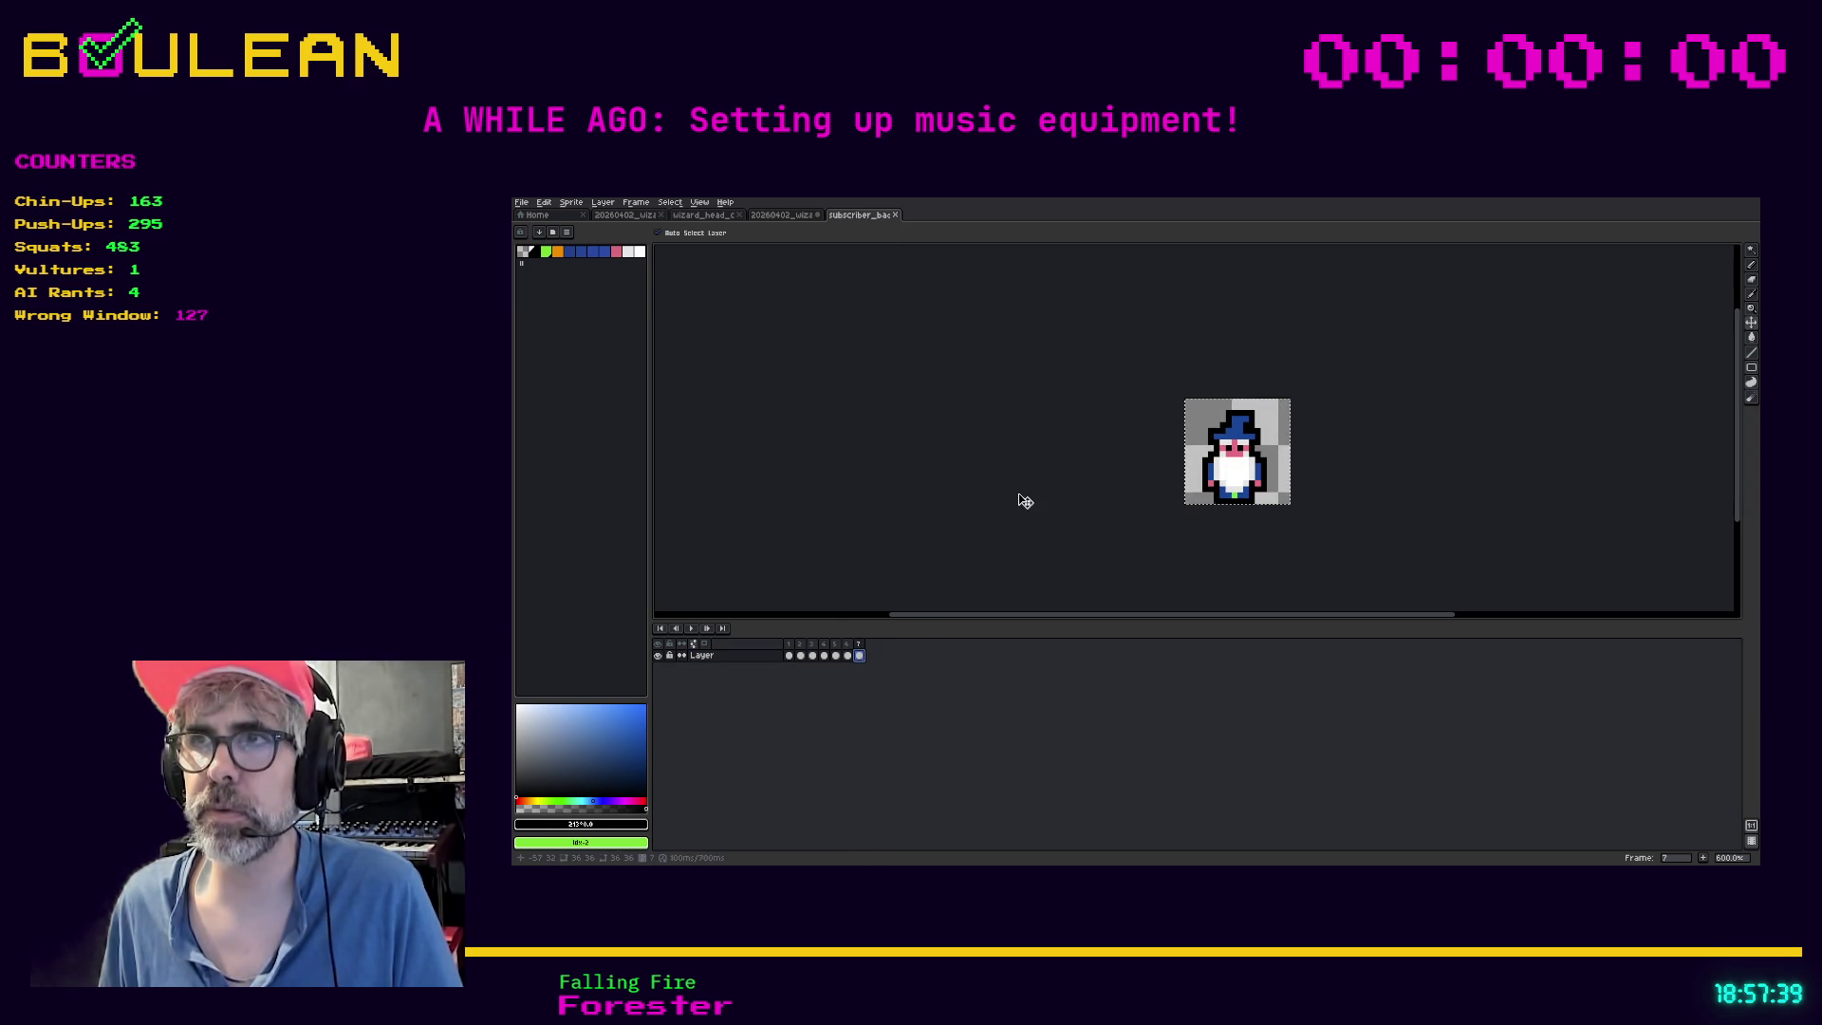
pyautogui.click(783, 216)
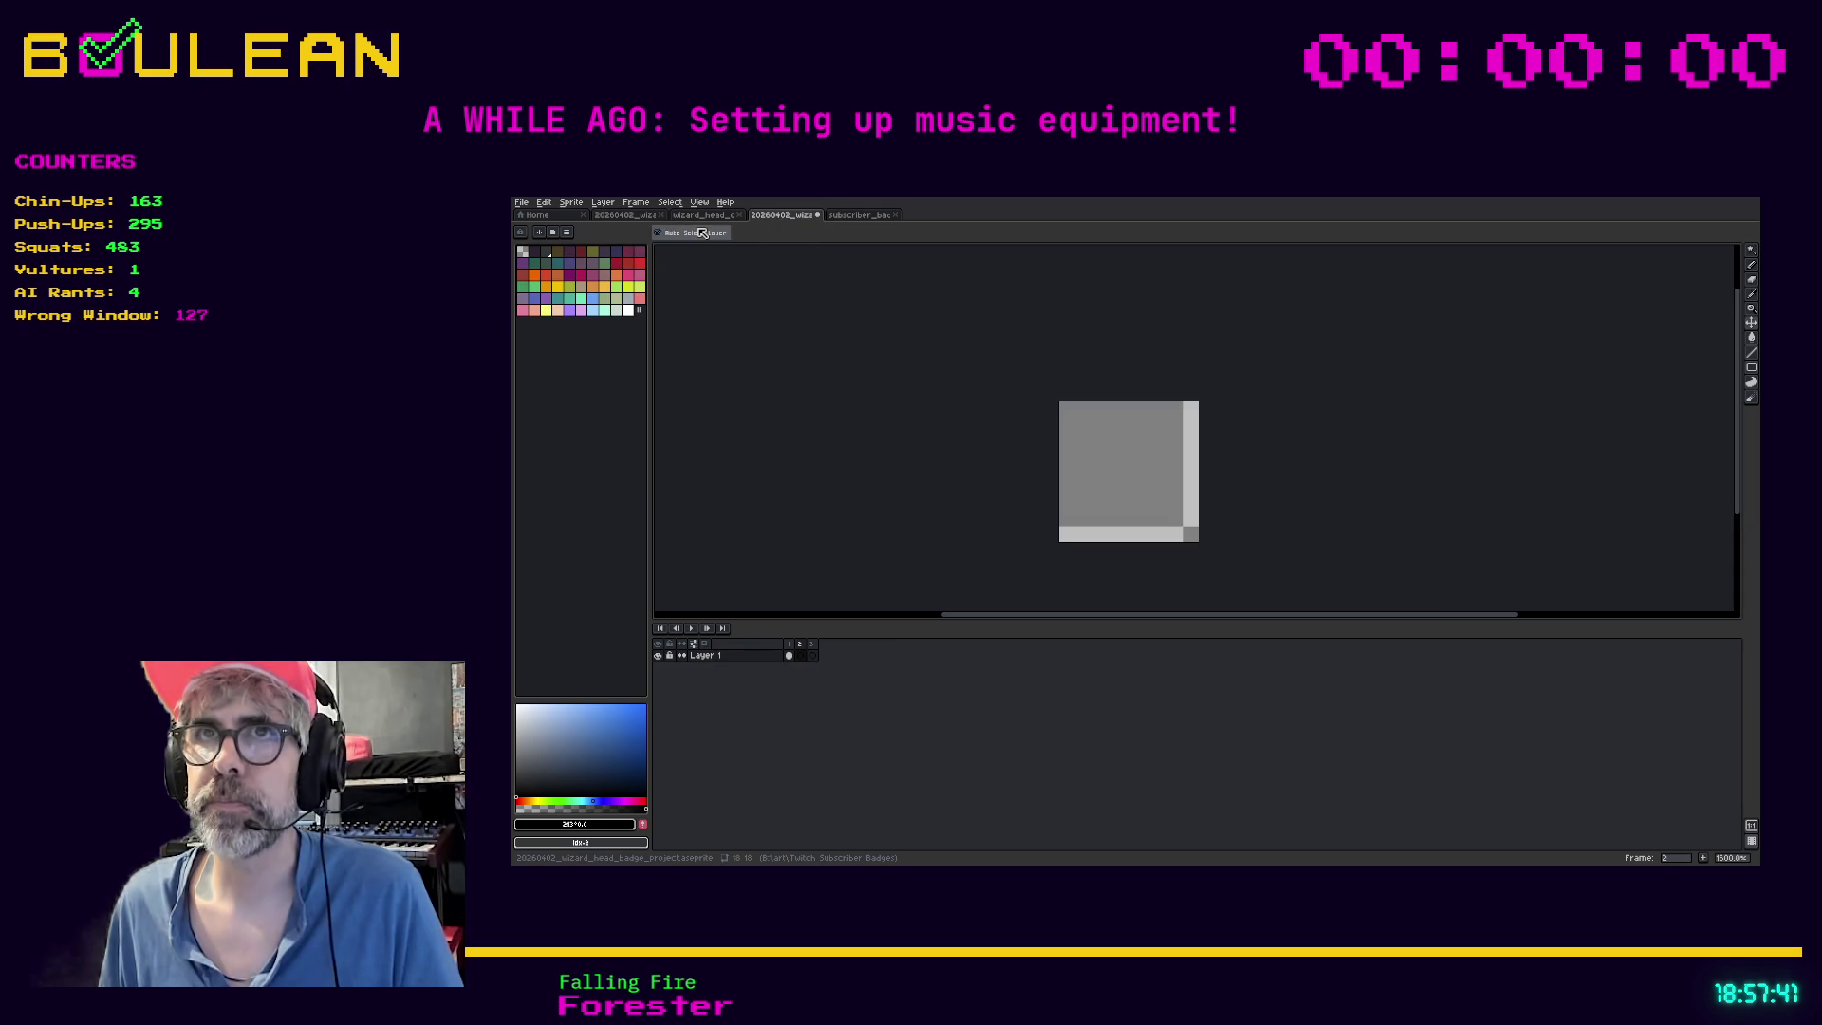
pyautogui.click(706, 217)
pyautogui.click(764, 218)
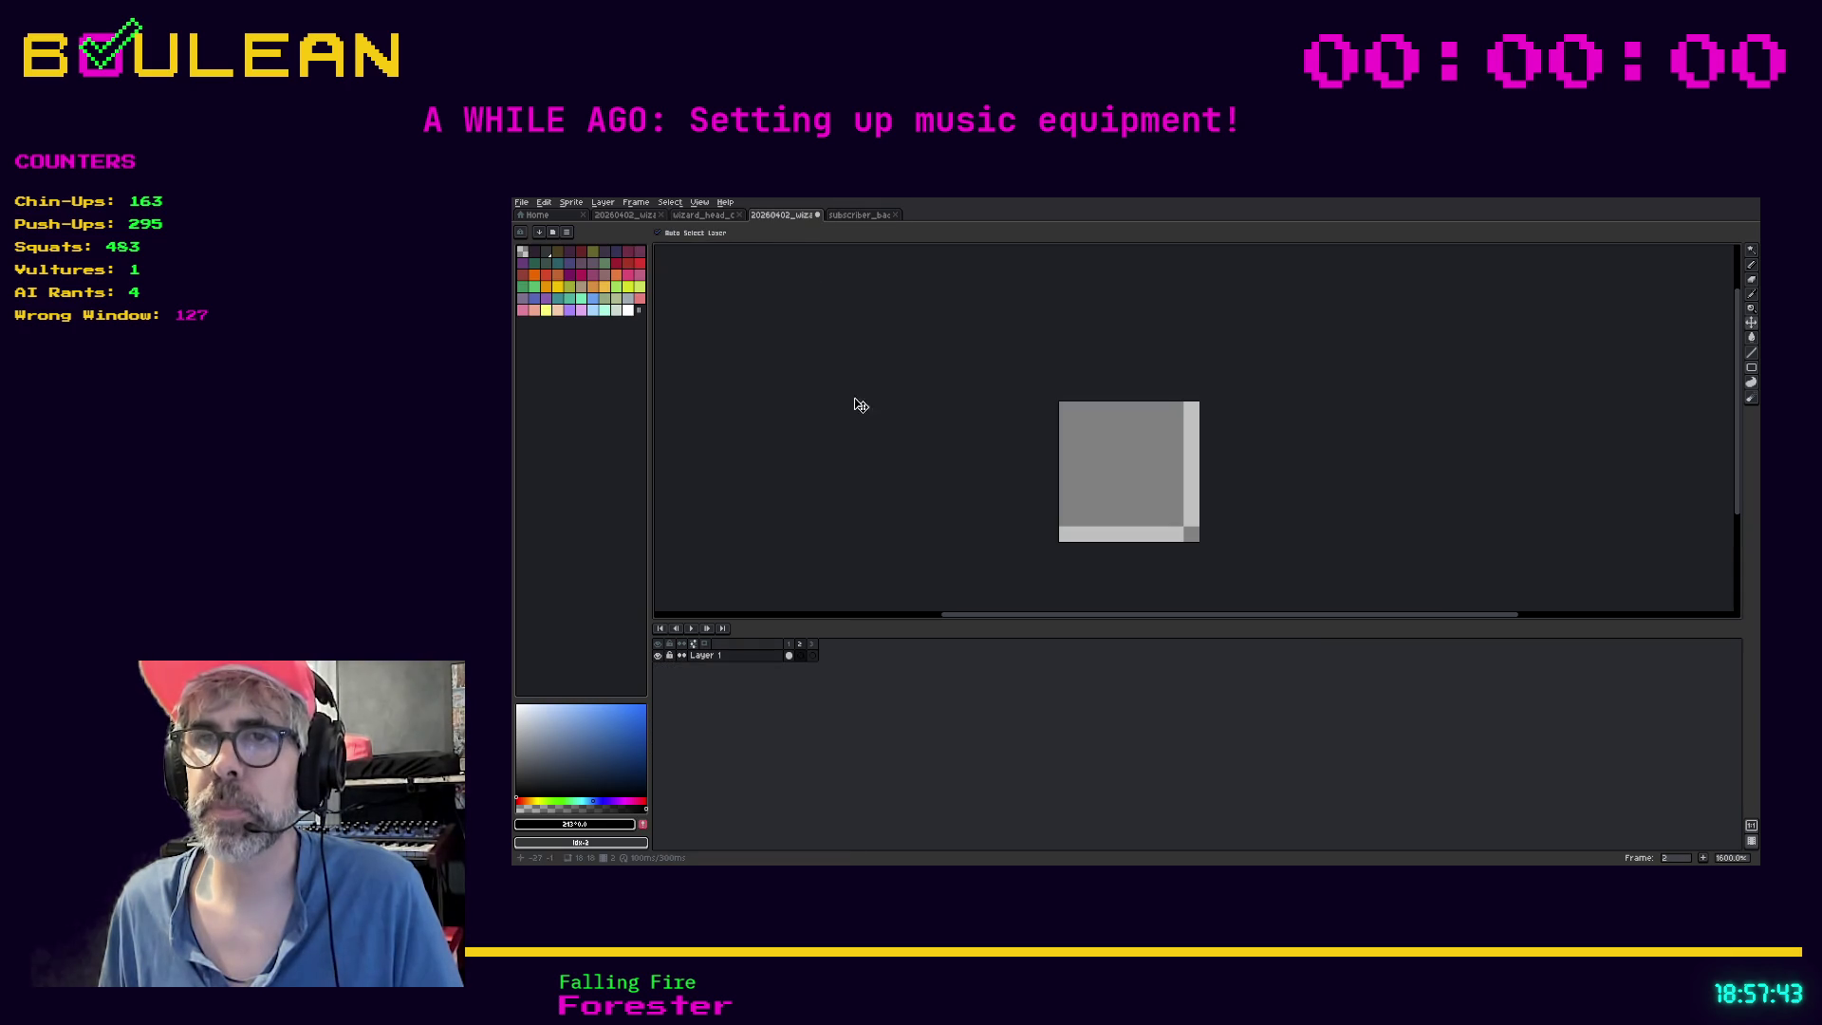
pyautogui.hotkey('ctrl', 'v')
pyautogui.moveTo(1174, 523)
pyautogui.mouseDown()
pyautogui.moveTo(1133, 497)
pyautogui.moveTo(1109, 440)
pyautogui.mouseUp()
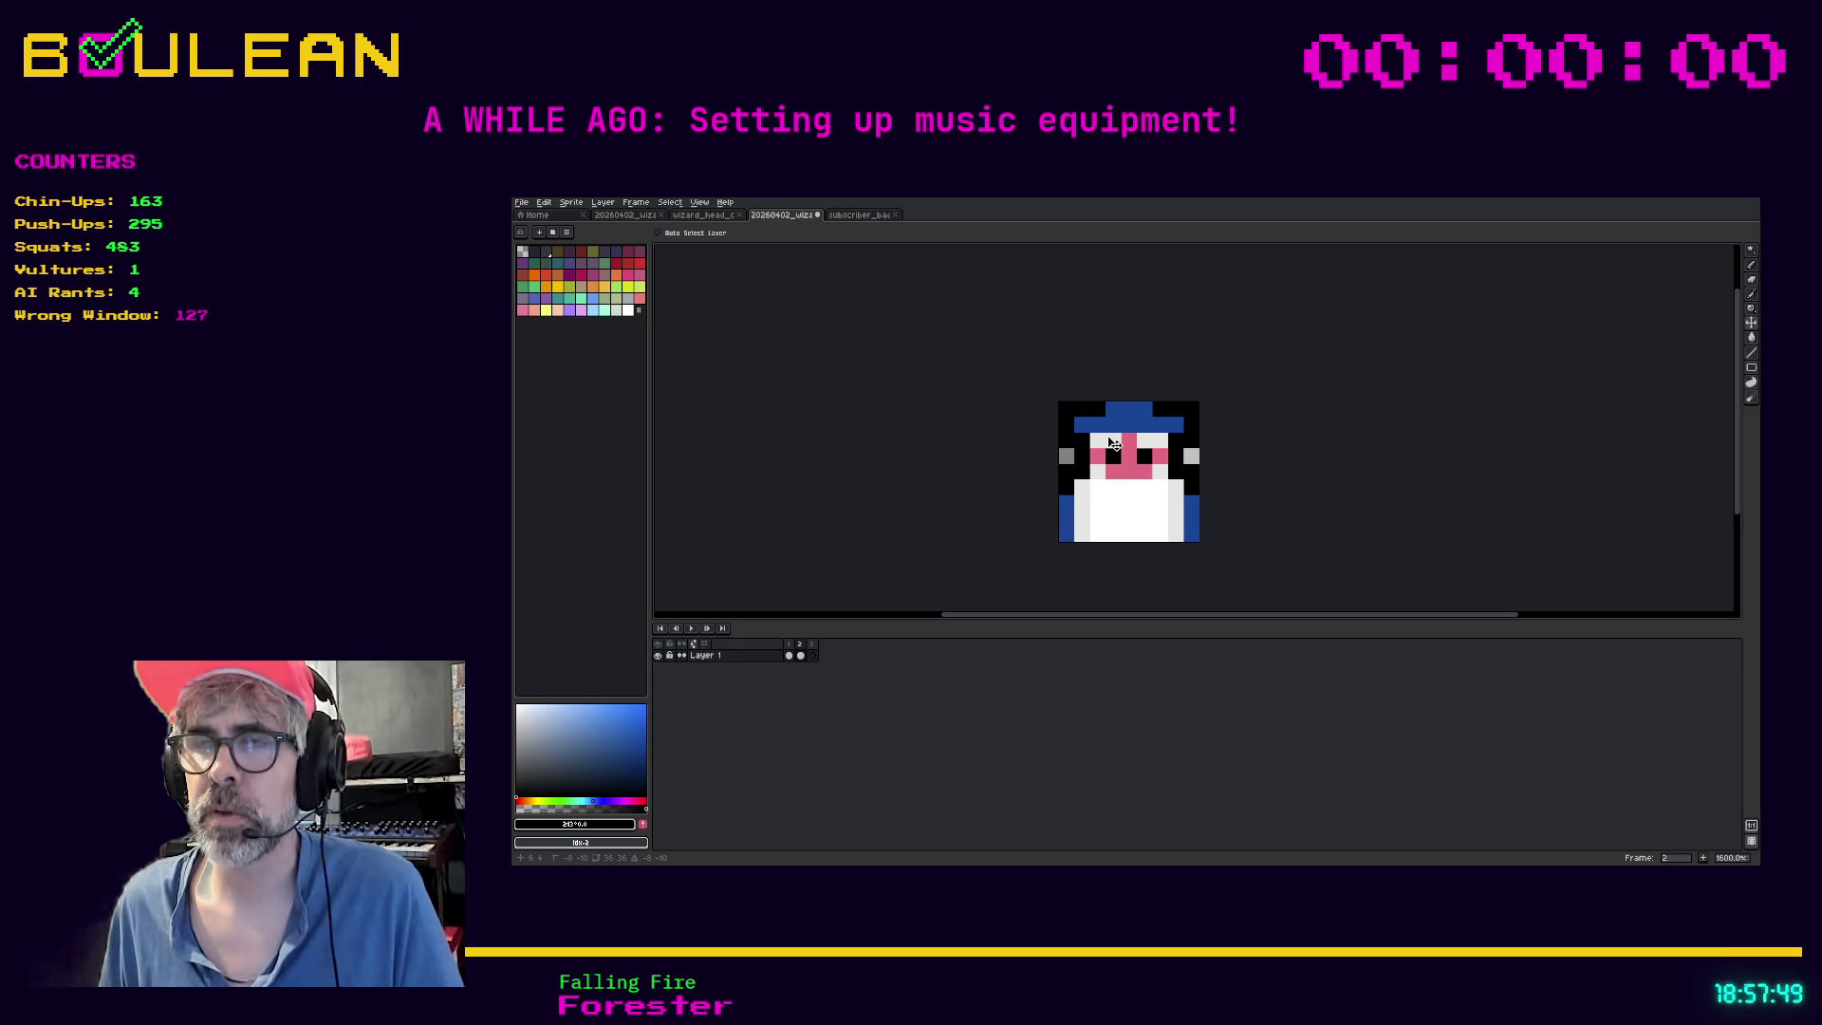
pyautogui.click(791, 651)
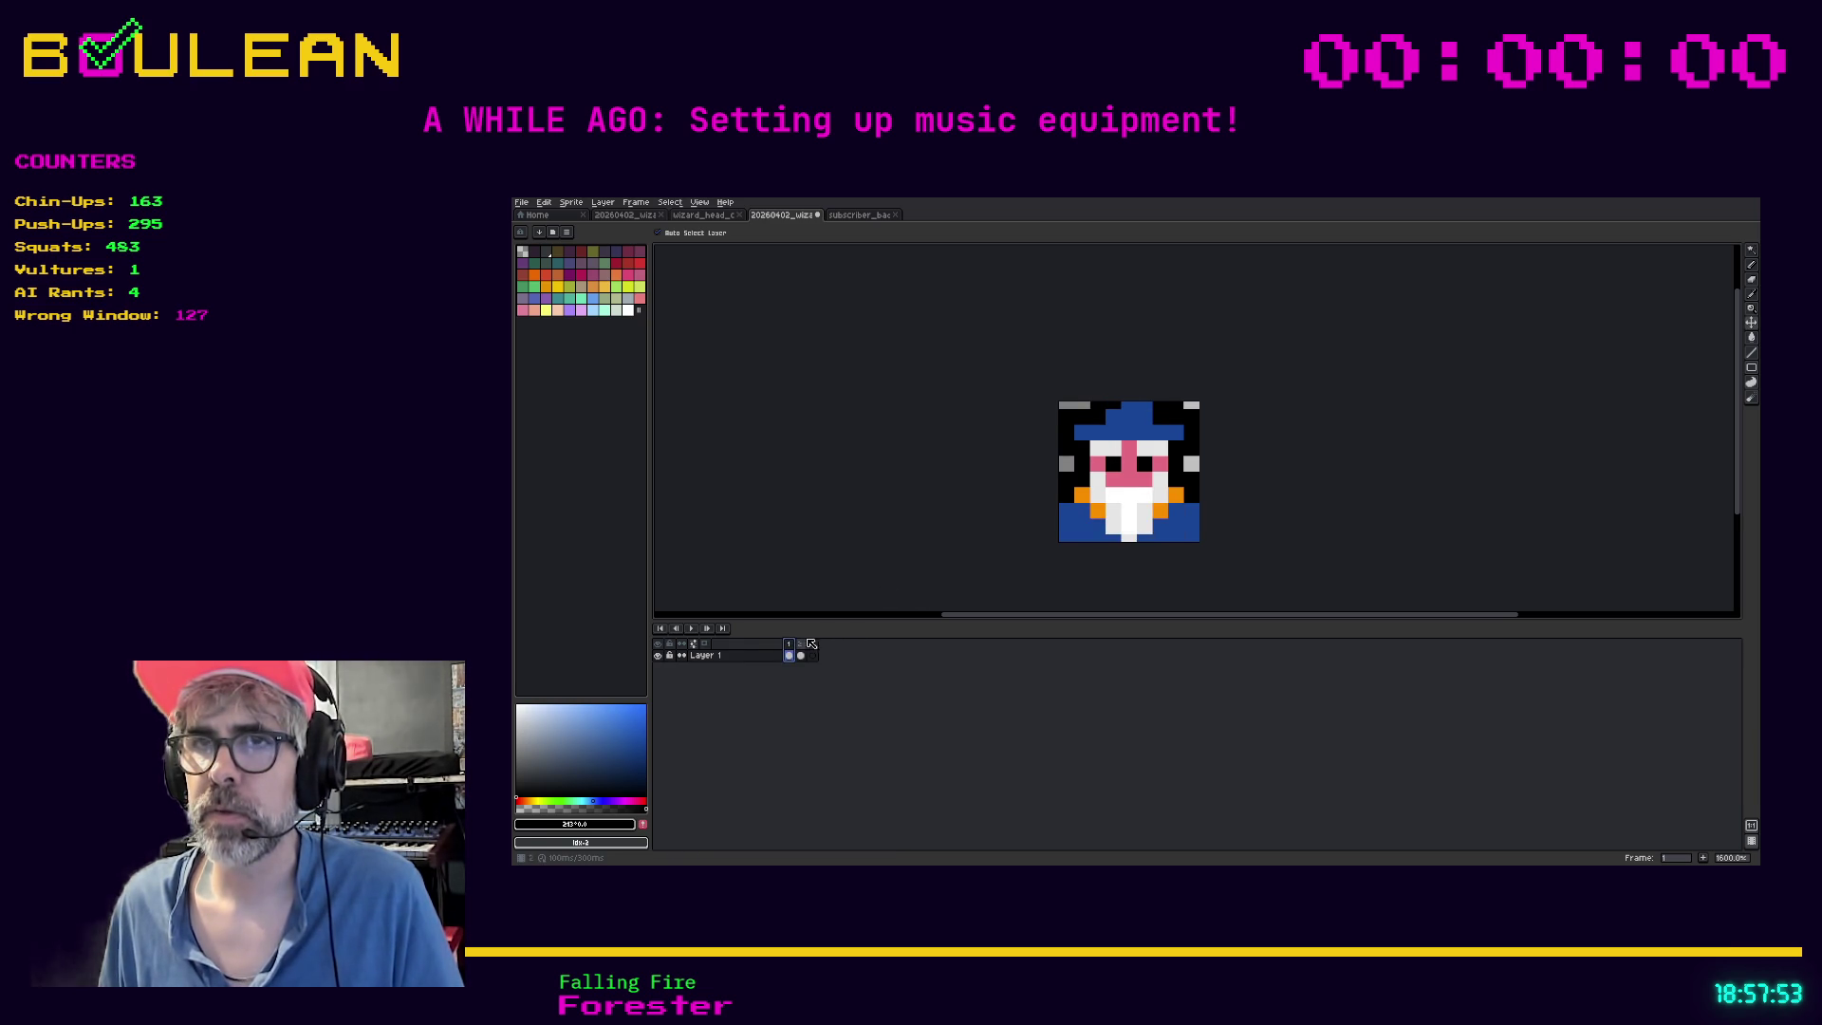
pyautogui.hotkey('ctrl', 'v')
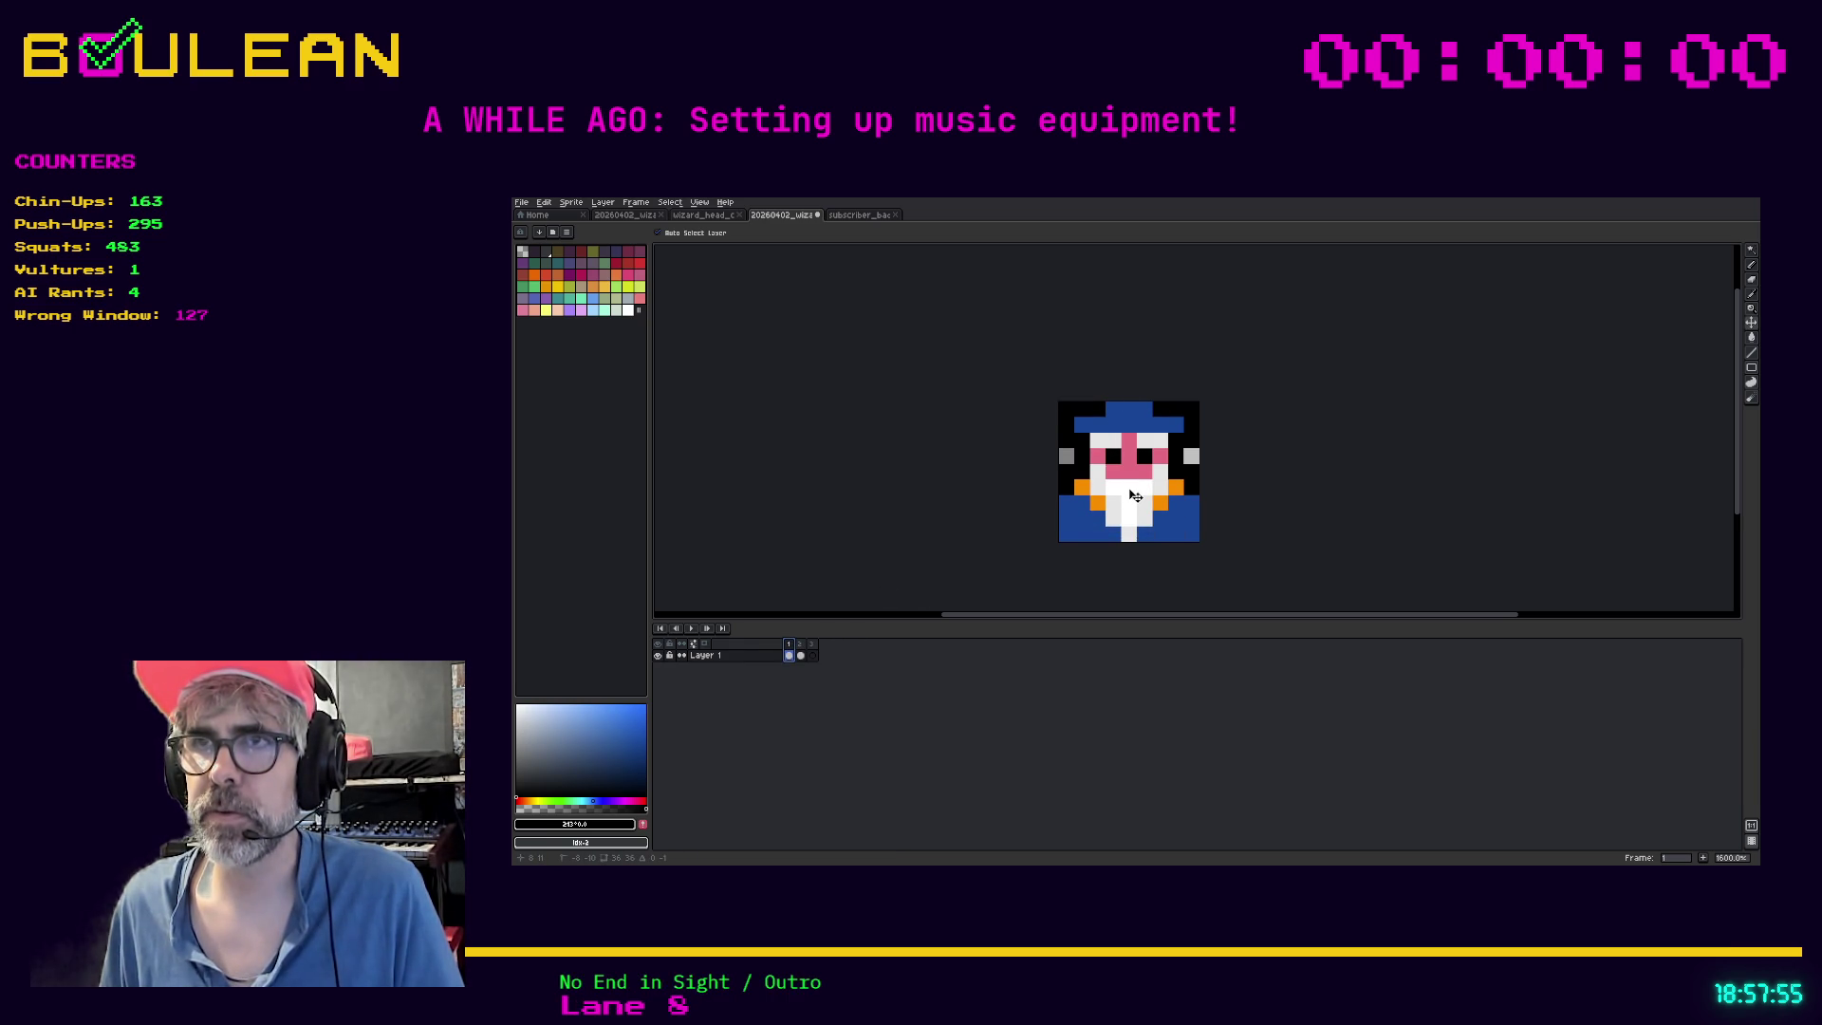
# Nudge the wizard head up in frames 1 and 2 to align, and reorder the empty frame 3
pyautogui.moveTo(1135, 494); pyautogui.dragTo(1135, 487)
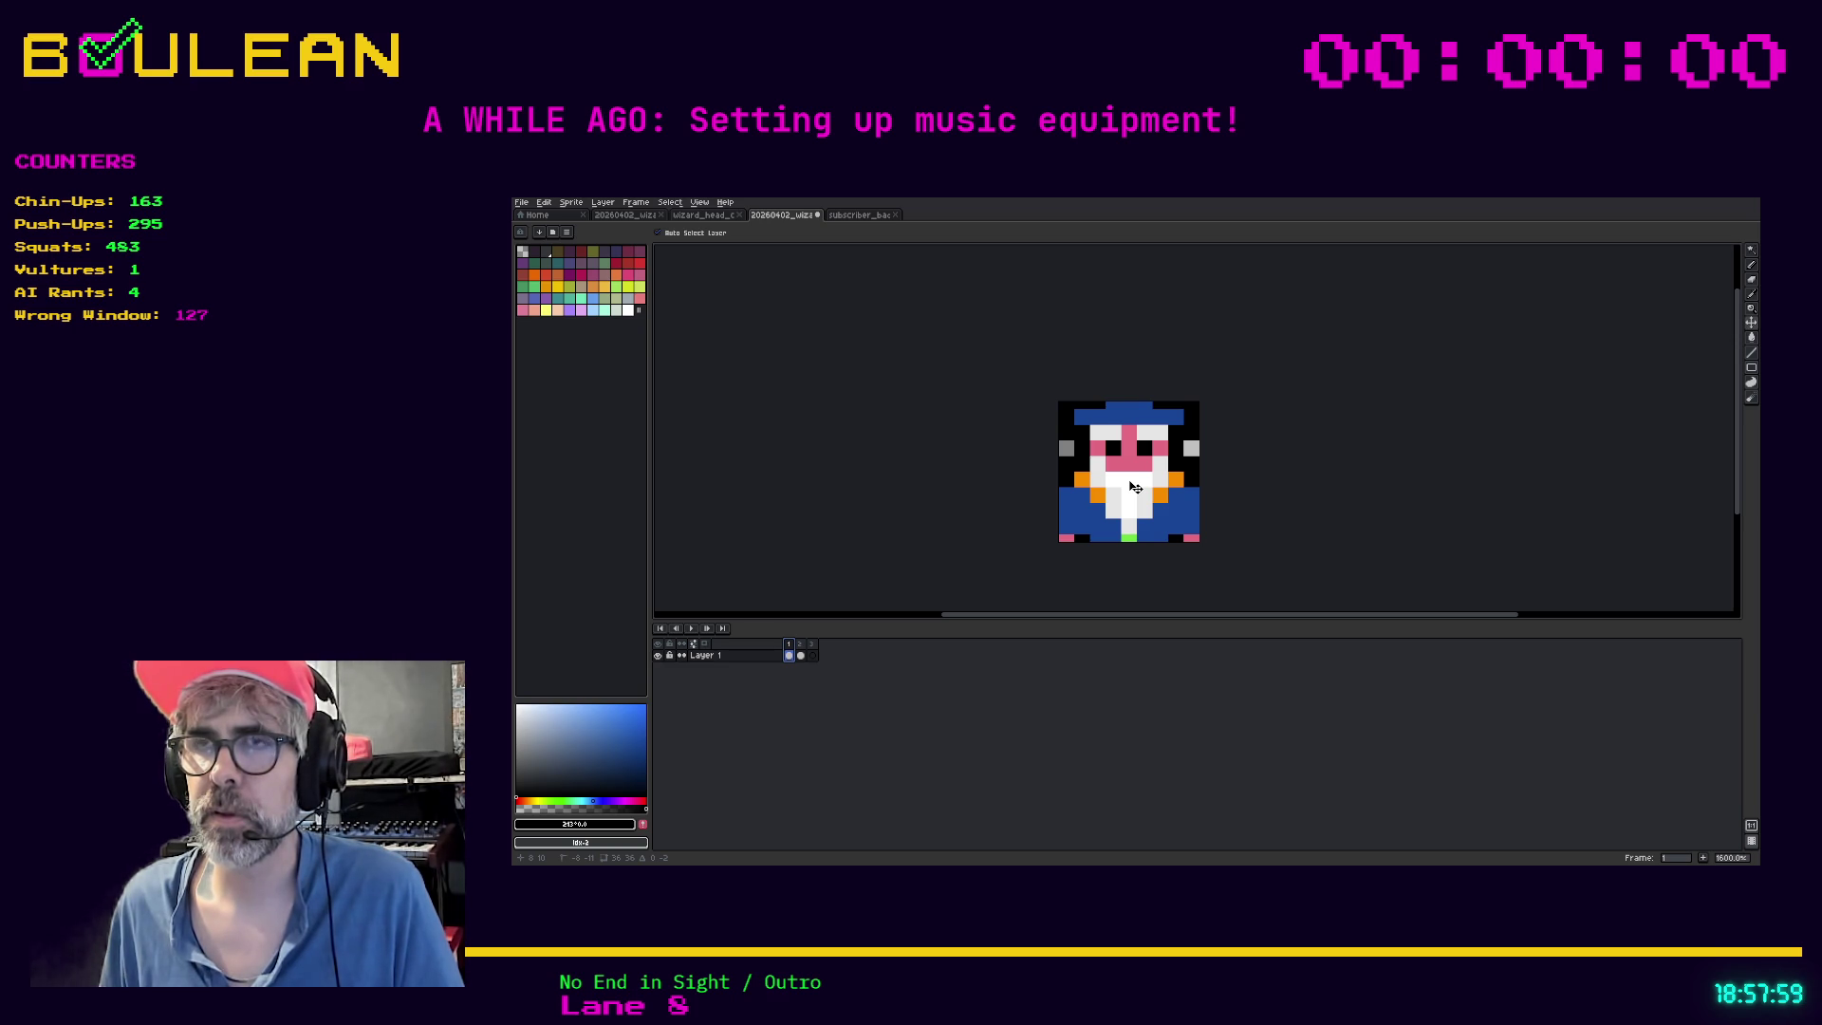
pyautogui.moveTo(1134, 485); pyautogui.dragTo(1134, 488)
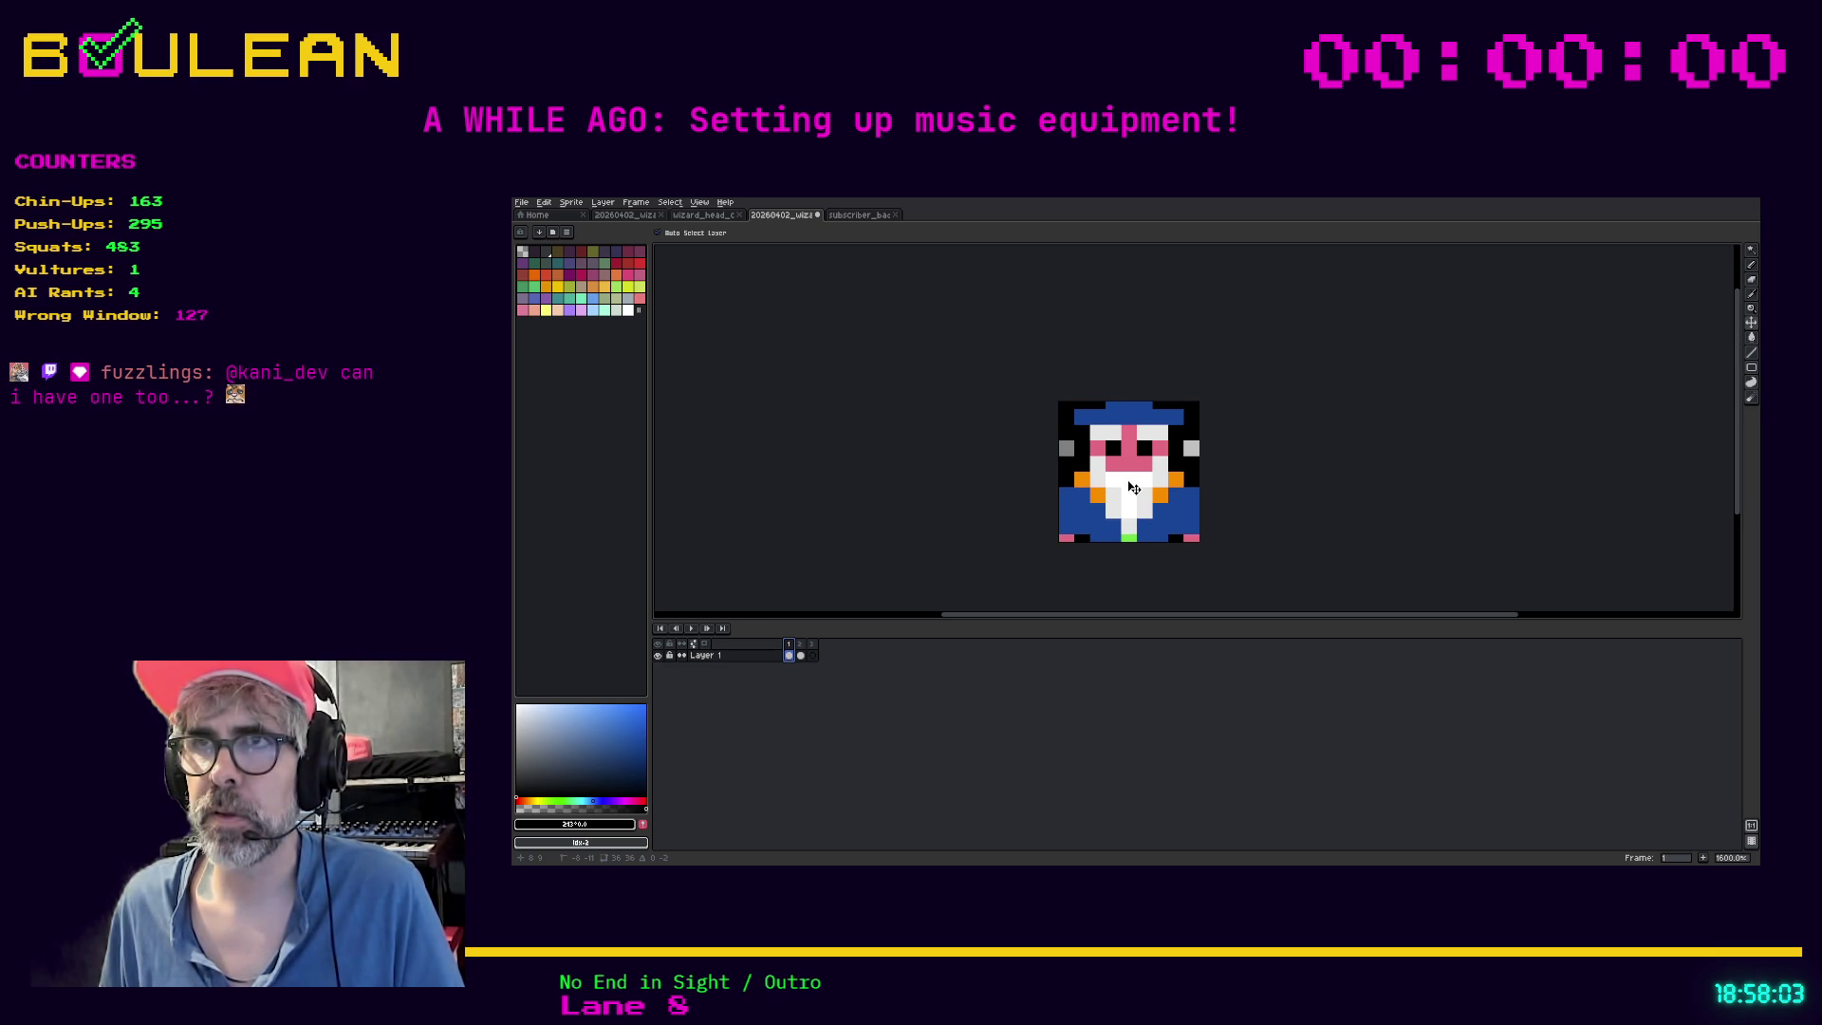
pyautogui.click(803, 652)
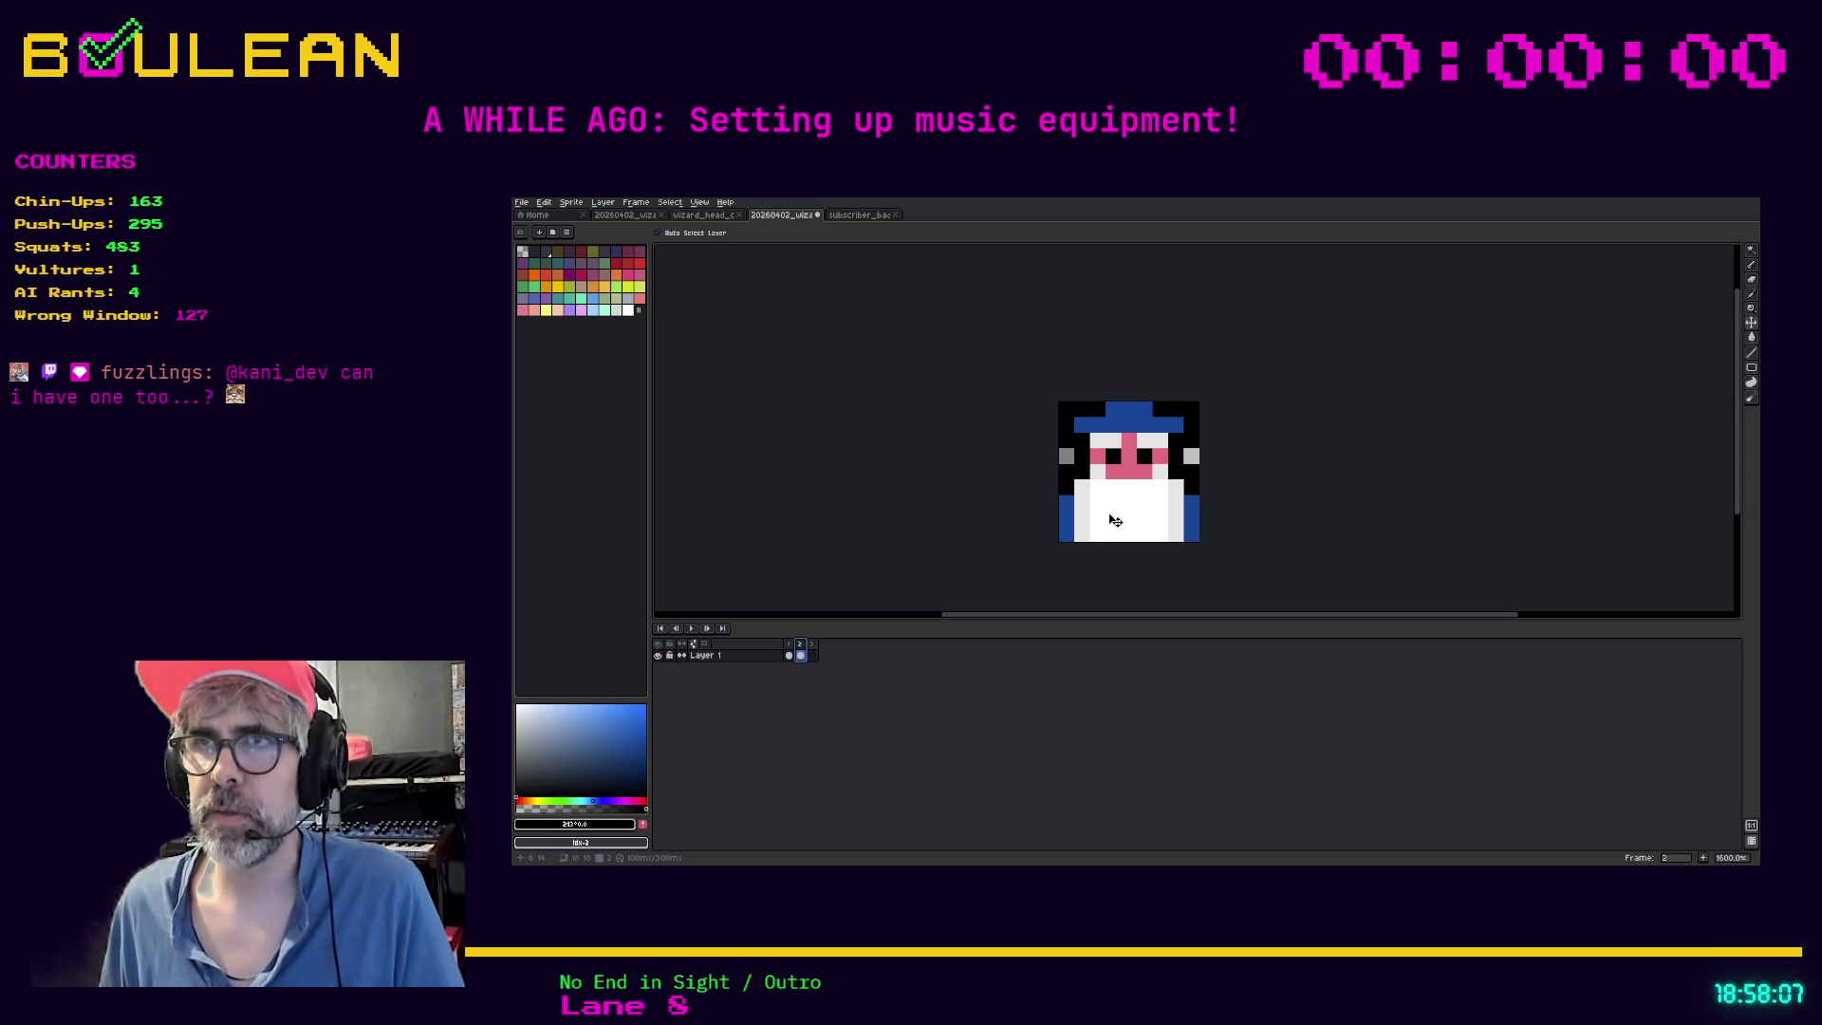
pyautogui.moveTo(1117, 523); pyautogui.dragTo(1118, 515)
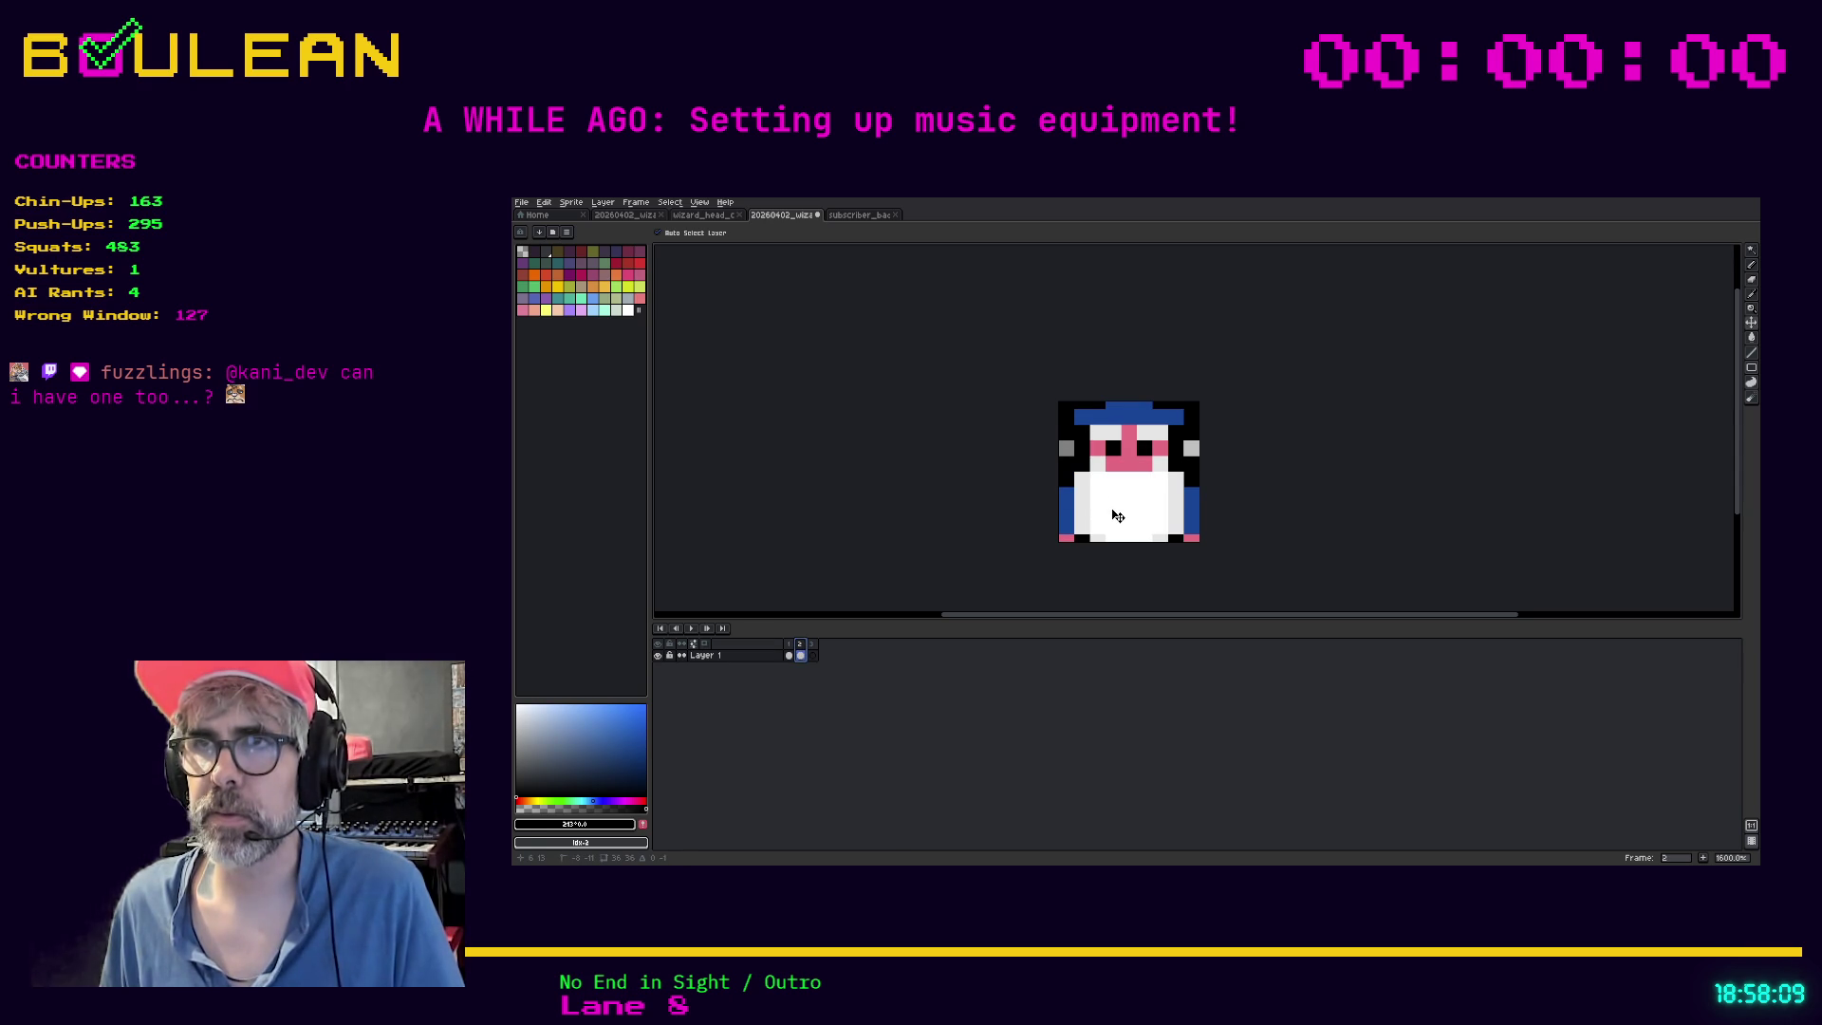
pyautogui.click(793, 652)
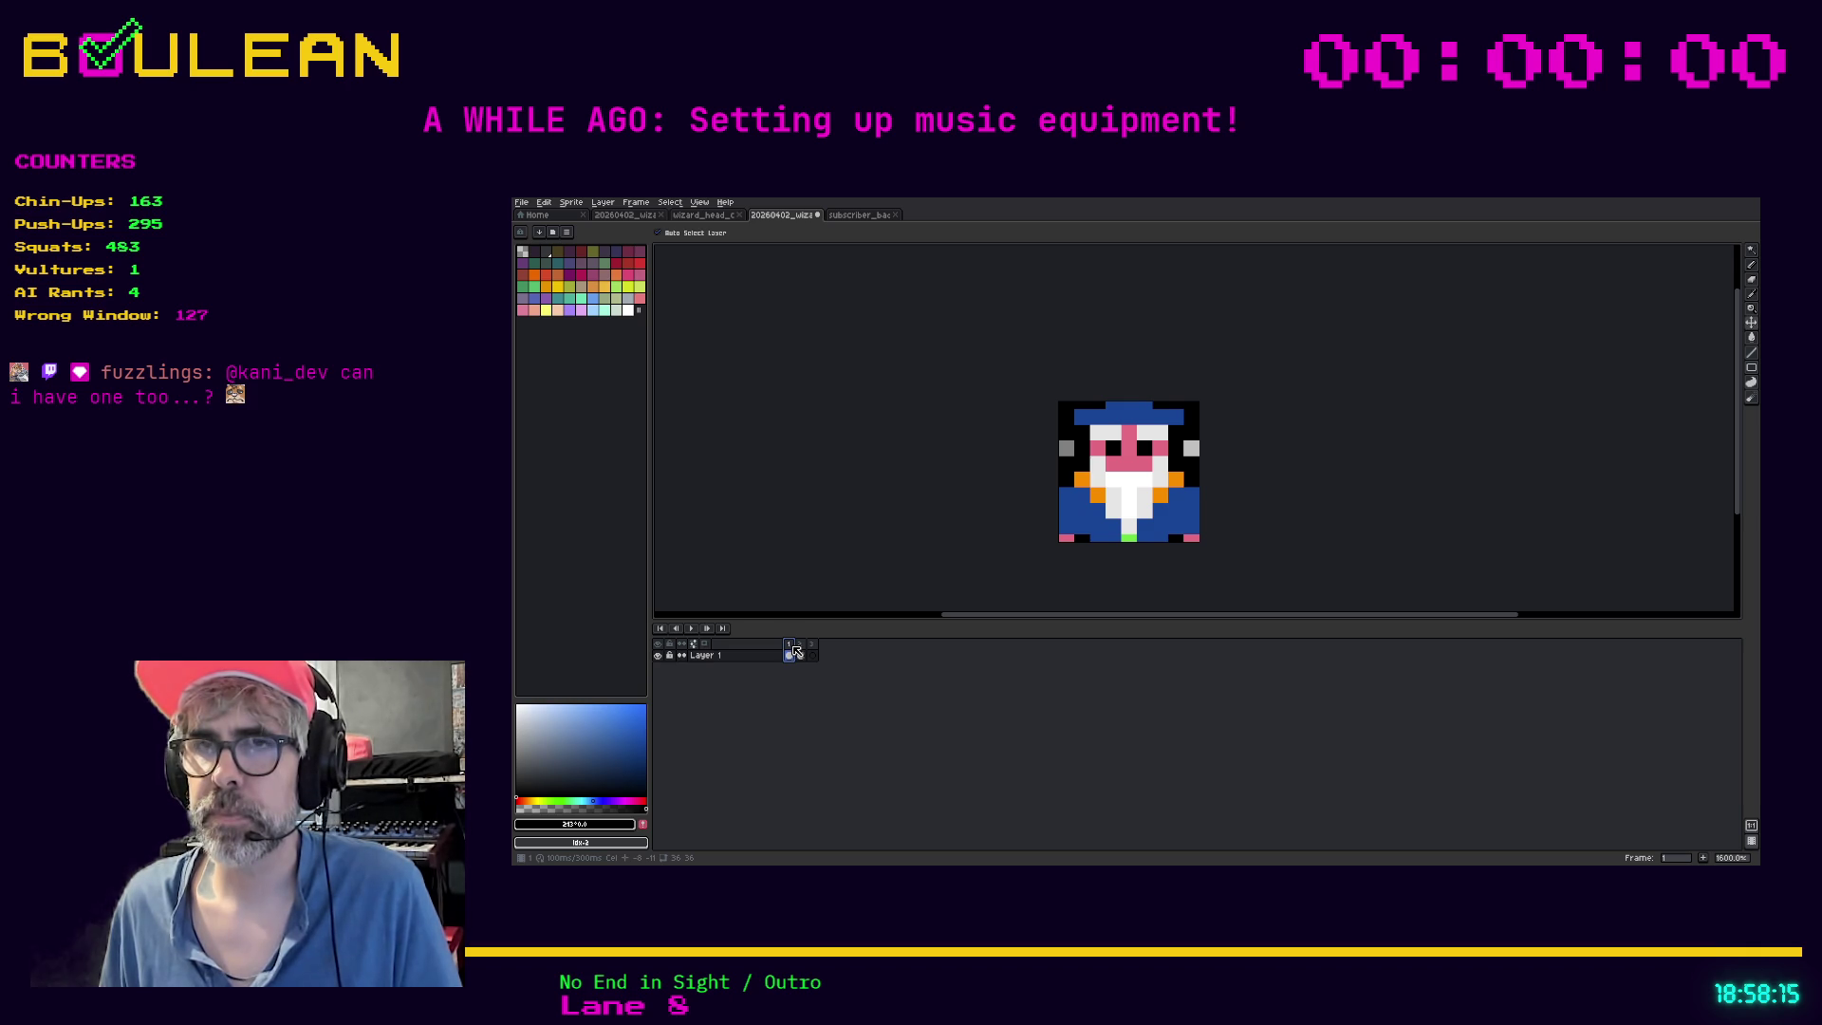
pyautogui.click(812, 653)
pyautogui.moveTo(812, 645); pyautogui.dragTo(794, 651)
# Delete the empty frame and add a new layer beneath Layer 1
pyautogui.click(788, 654)
pyautogui.rightClick(759, 657)
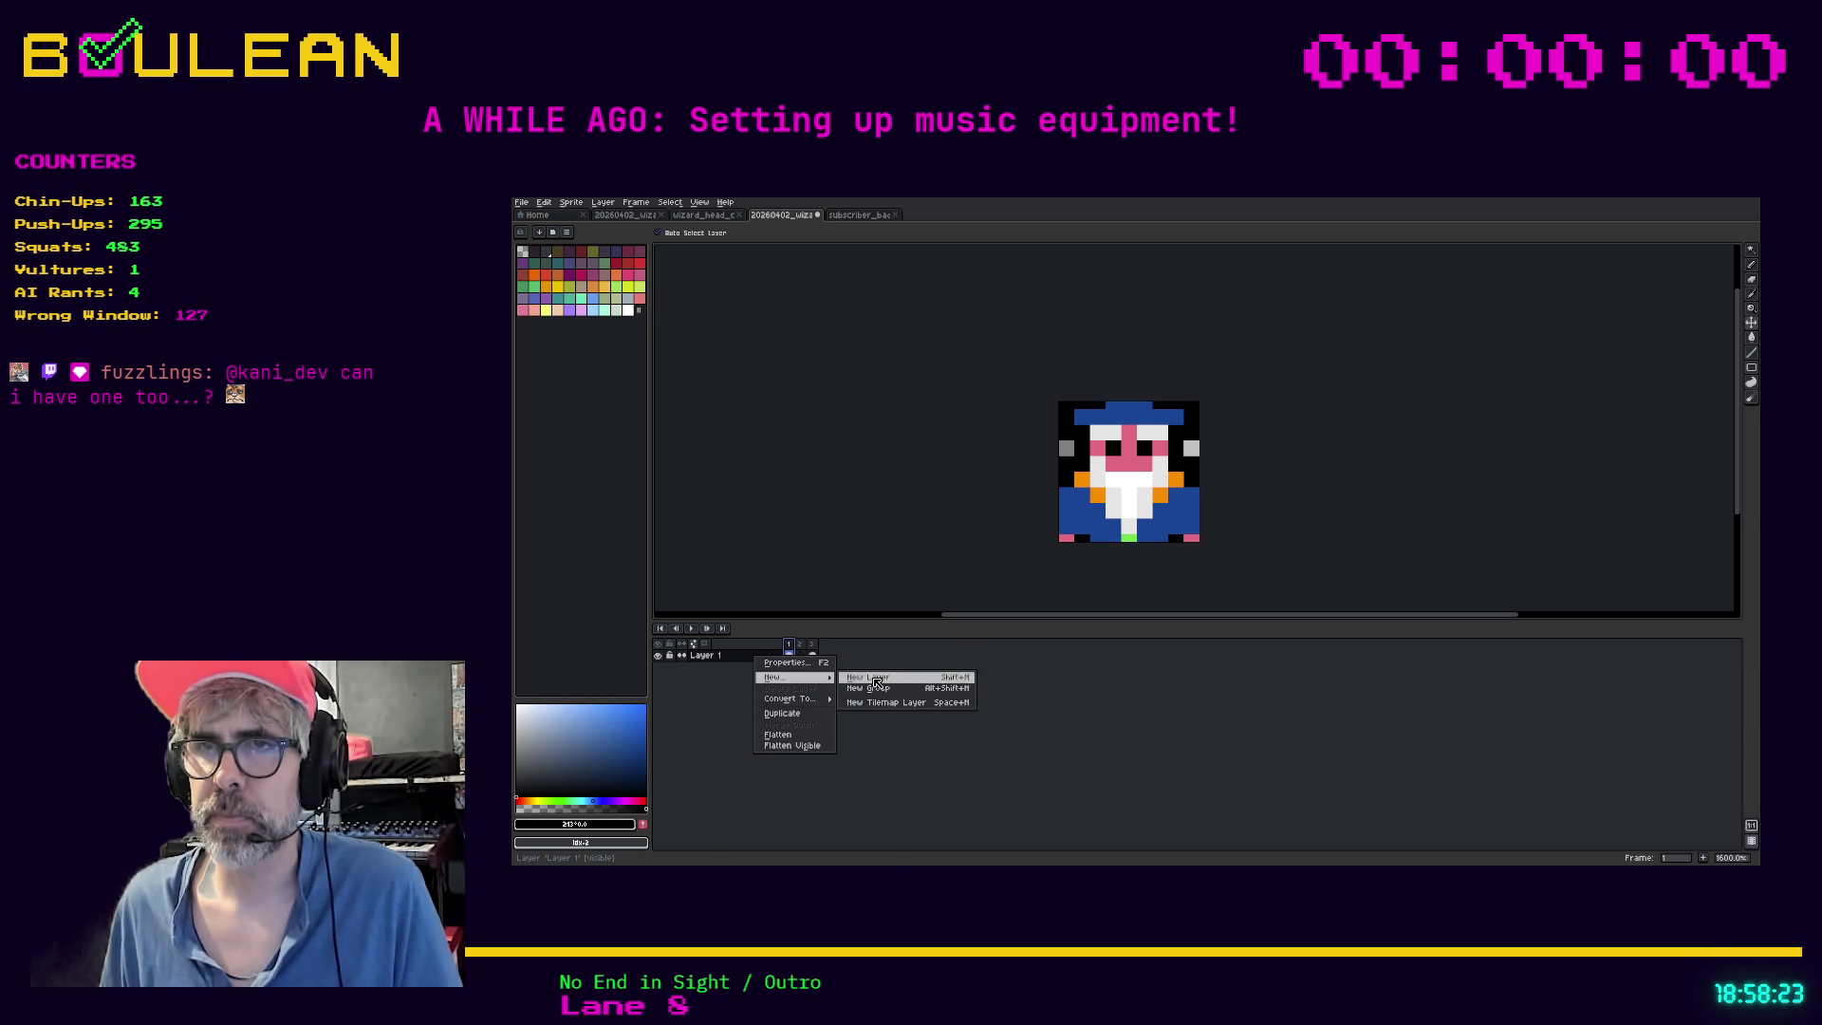
pyautogui.click(866, 678)
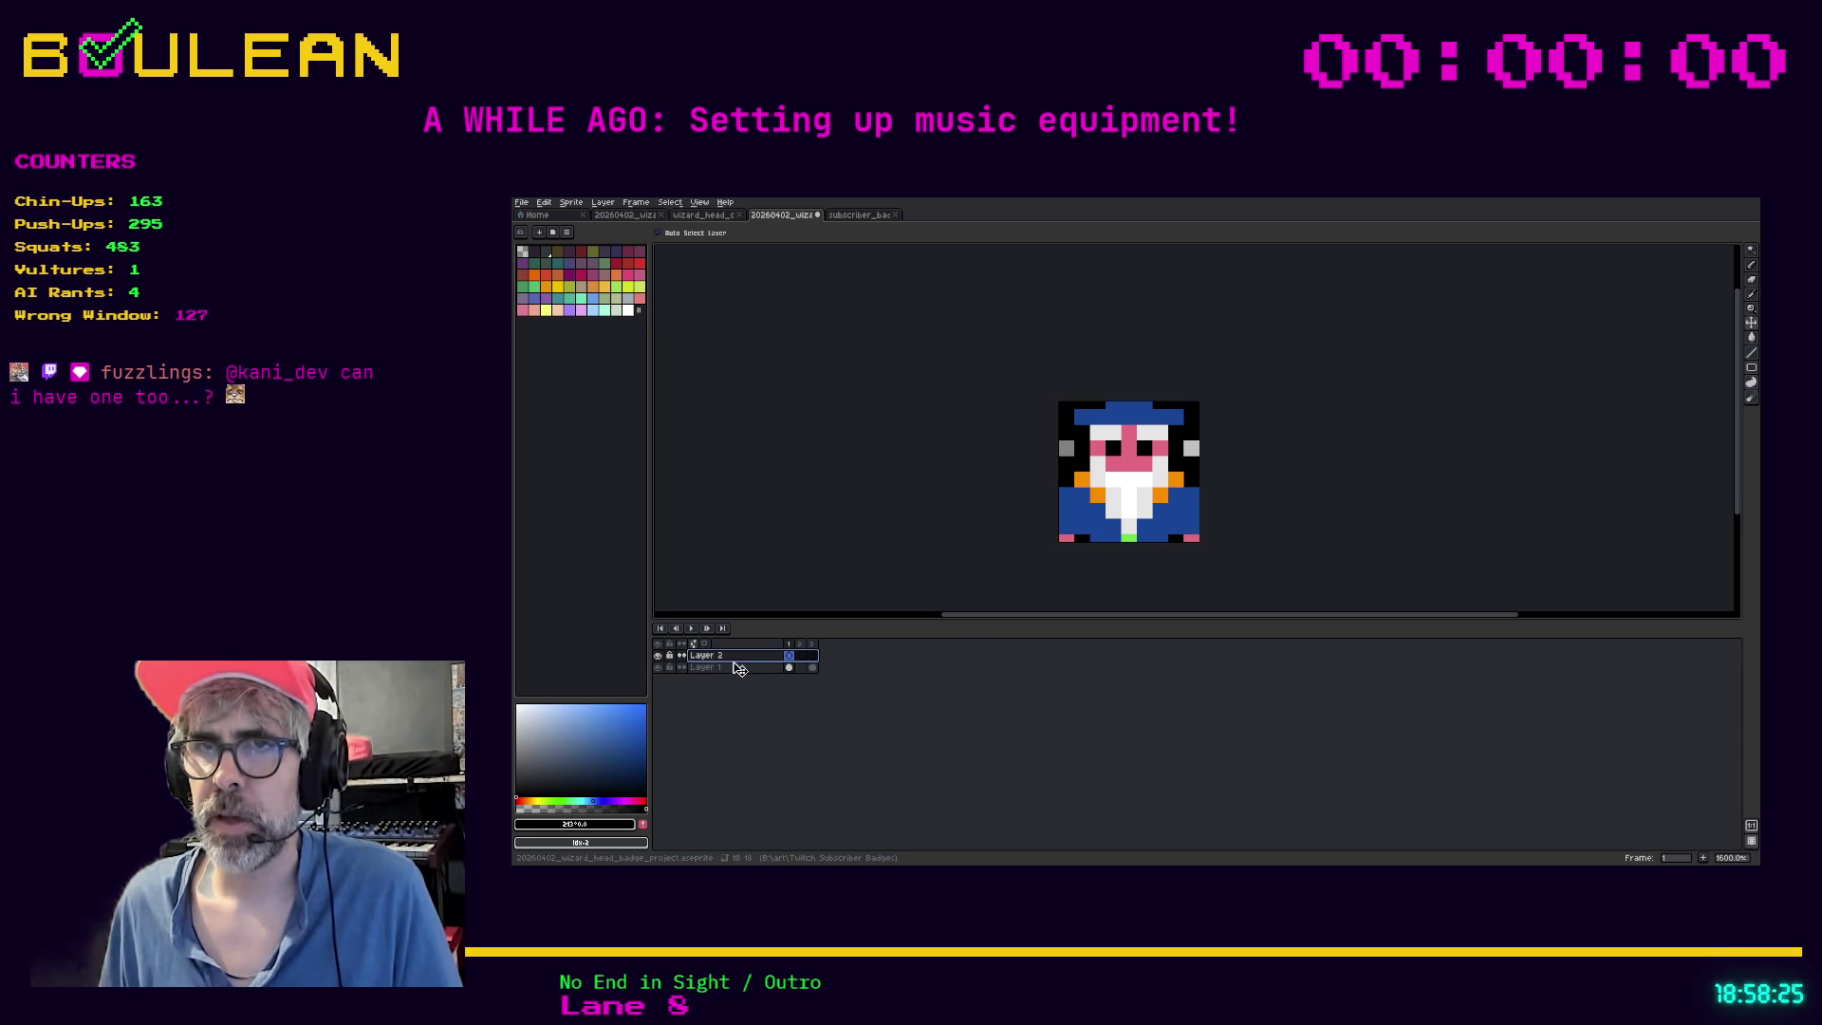
pyautogui.moveTo(740, 655); pyautogui.dragTo(750, 673)
# Rename the new layer to 'Background' and hide Layer 1
pyautogui.doubleClick(750, 673)
pyautogui.write('B')
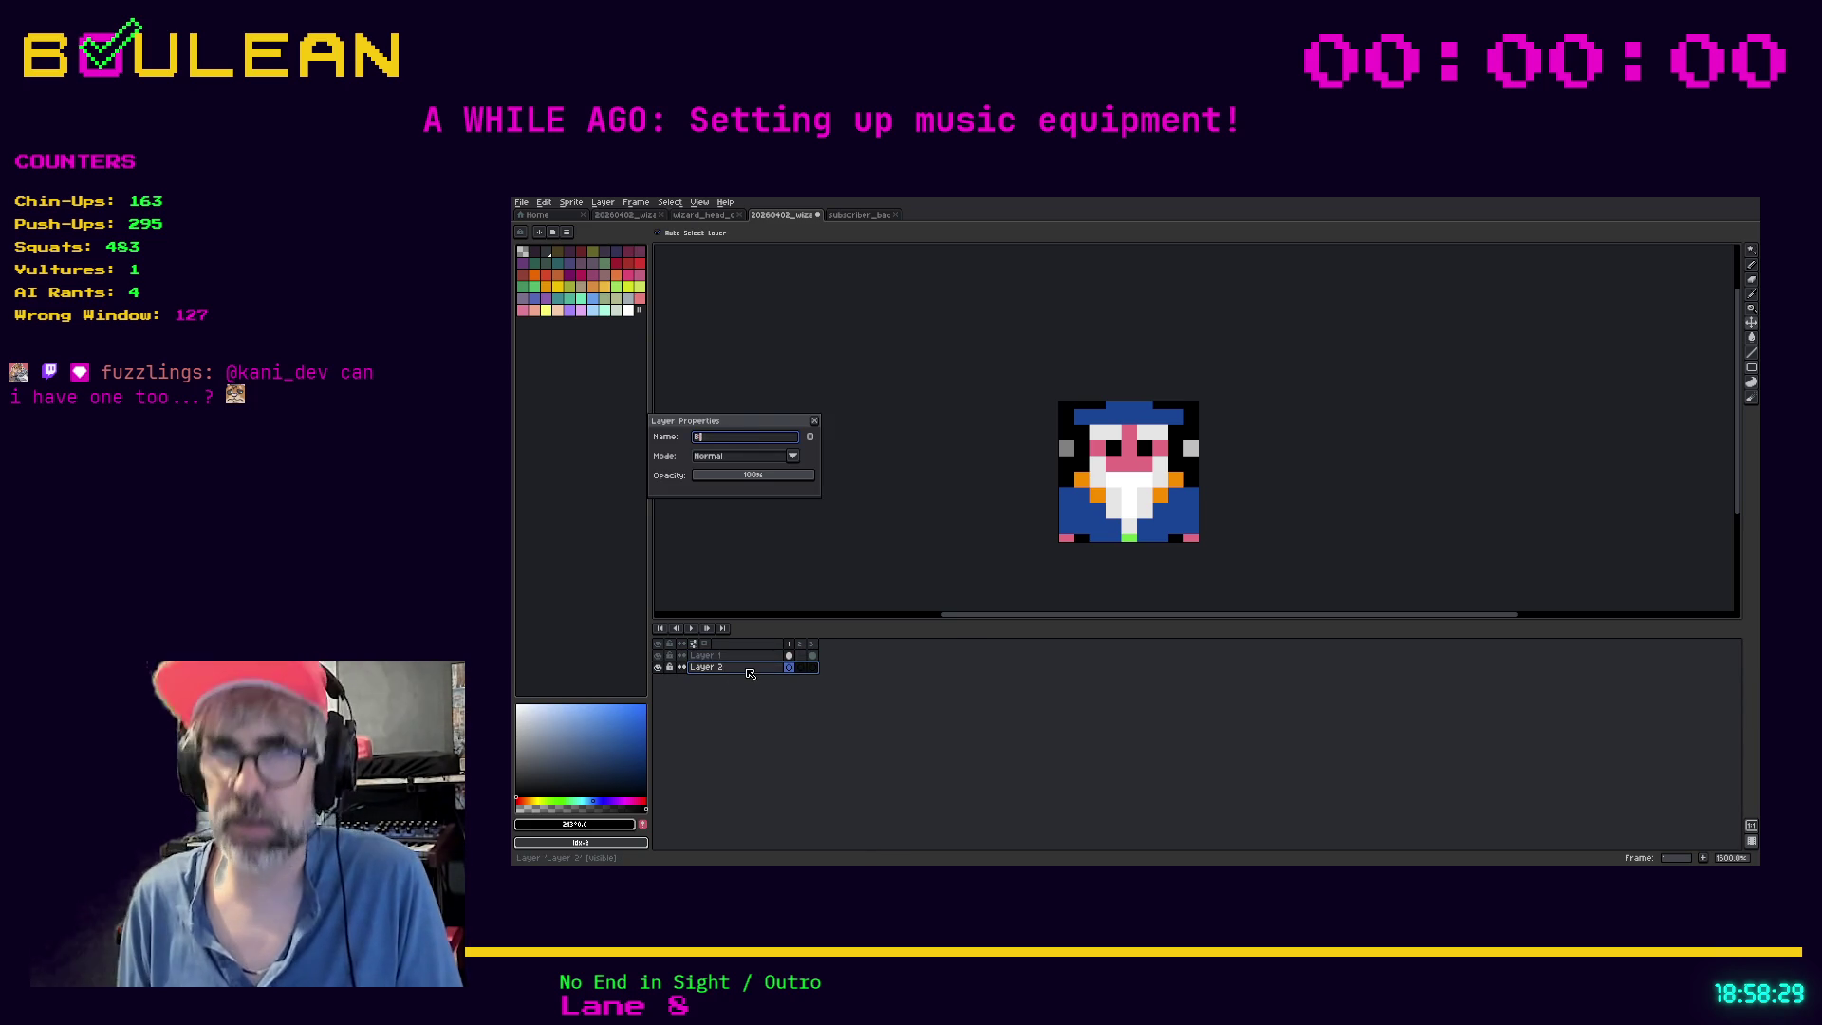
pyautogui.write('ackground')
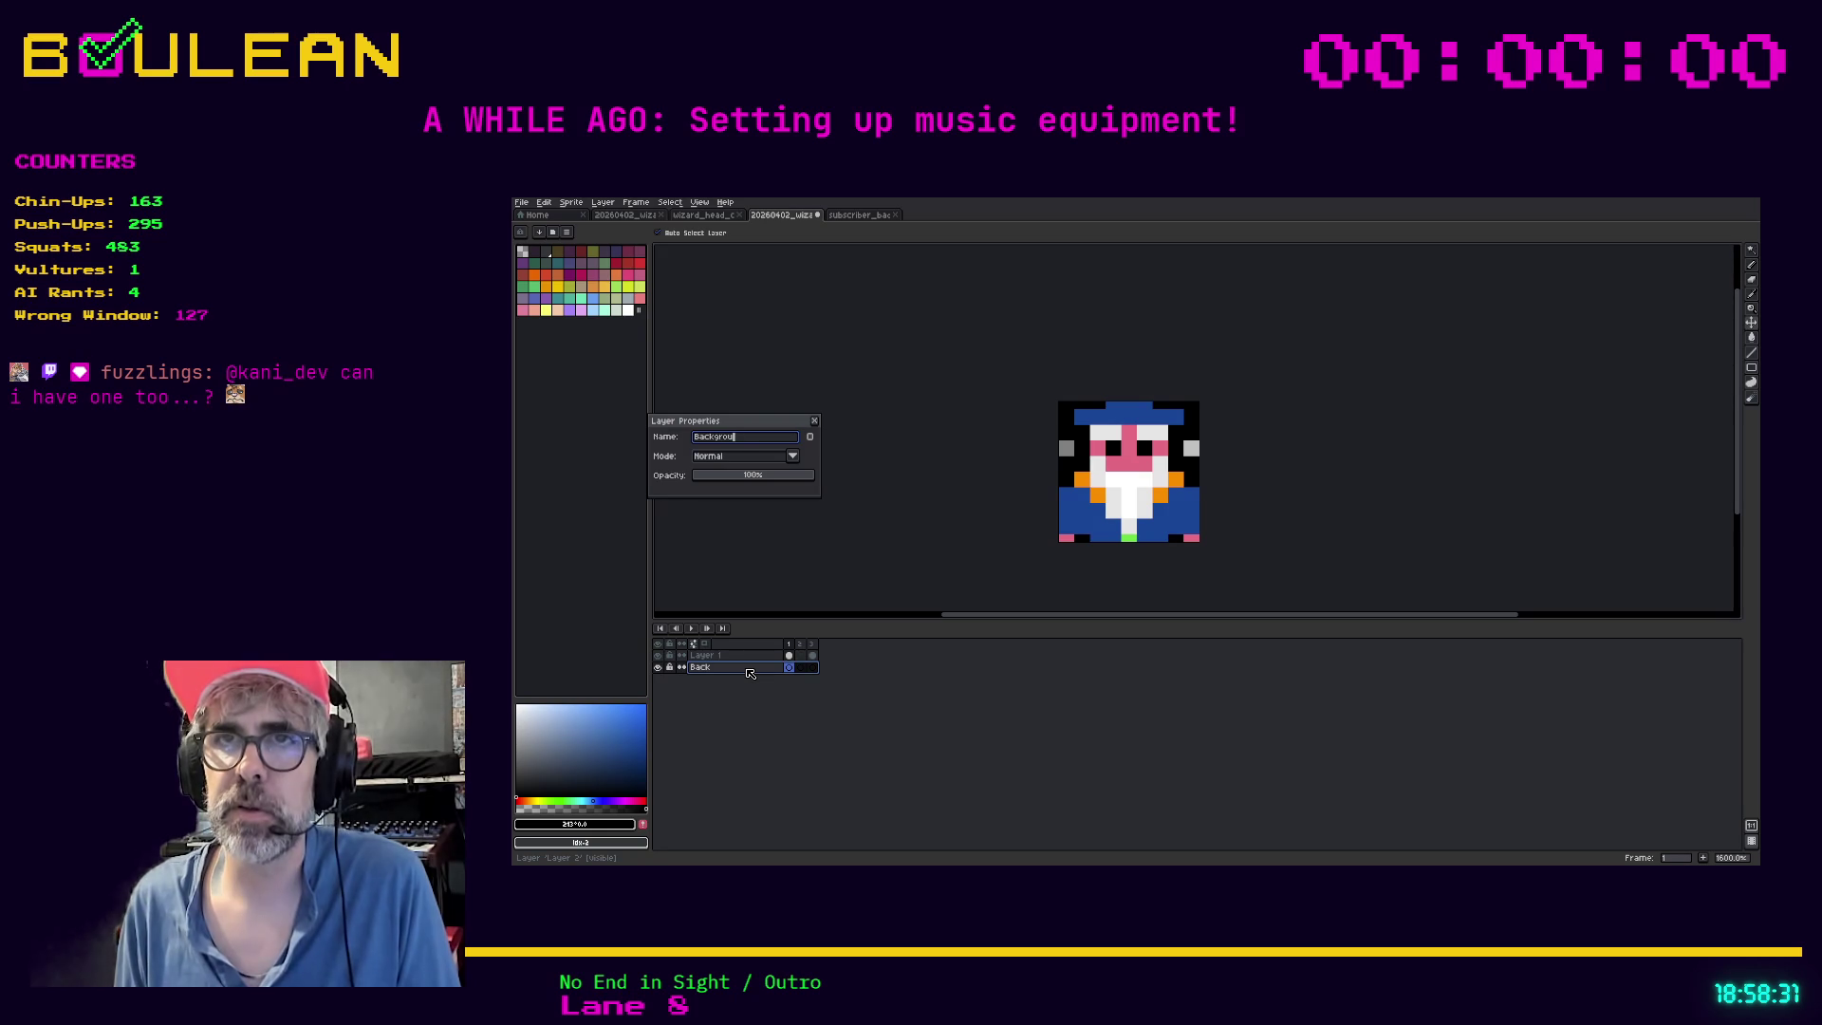
pyautogui.press('Return')
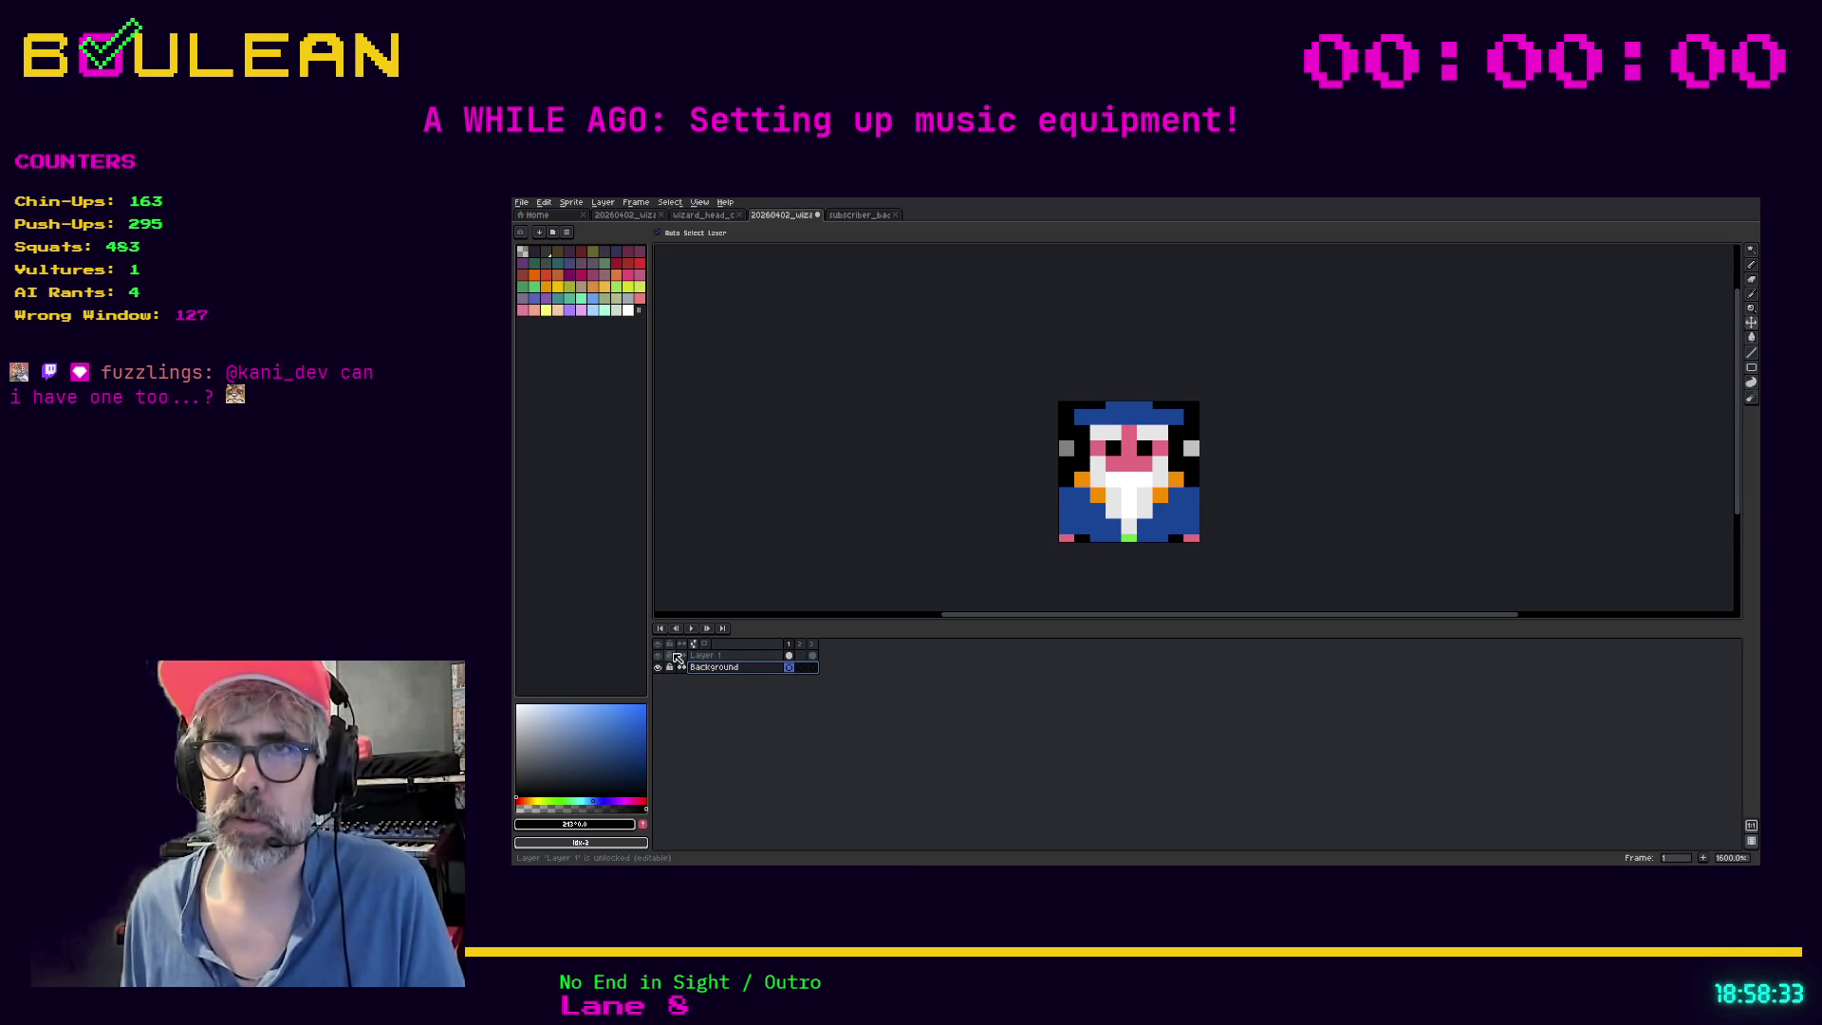
pyautogui.click(658, 655)
# Fill the Background layer with black and check it across the frames
pyautogui.press('g')
pyautogui.click(800, 668)
pyautogui.click(1140, 491)
pyautogui.click(812, 667)
pyautogui.click(800, 668)
pyautogui.click(812, 667)
# Show Layer 1 and paint frame 1's shoulder and lower-left robe pixels black
pyautogui.click(658, 655)
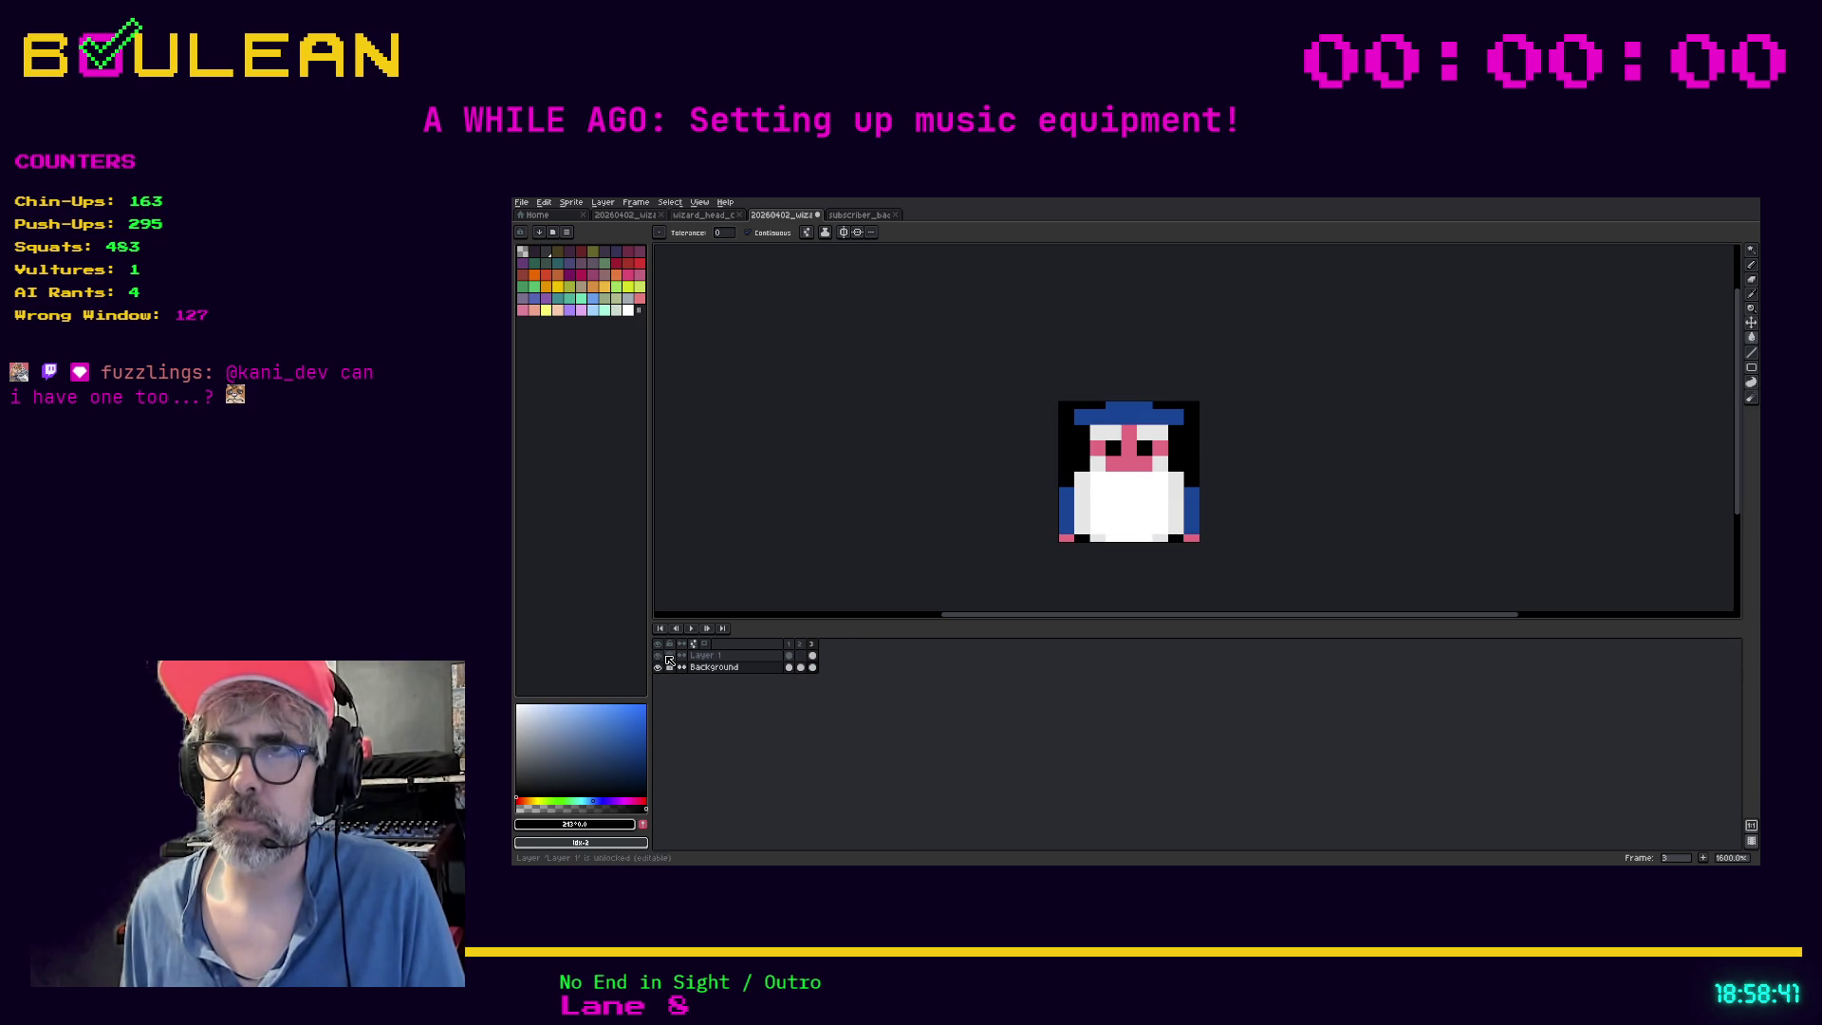
pyautogui.click(812, 656)
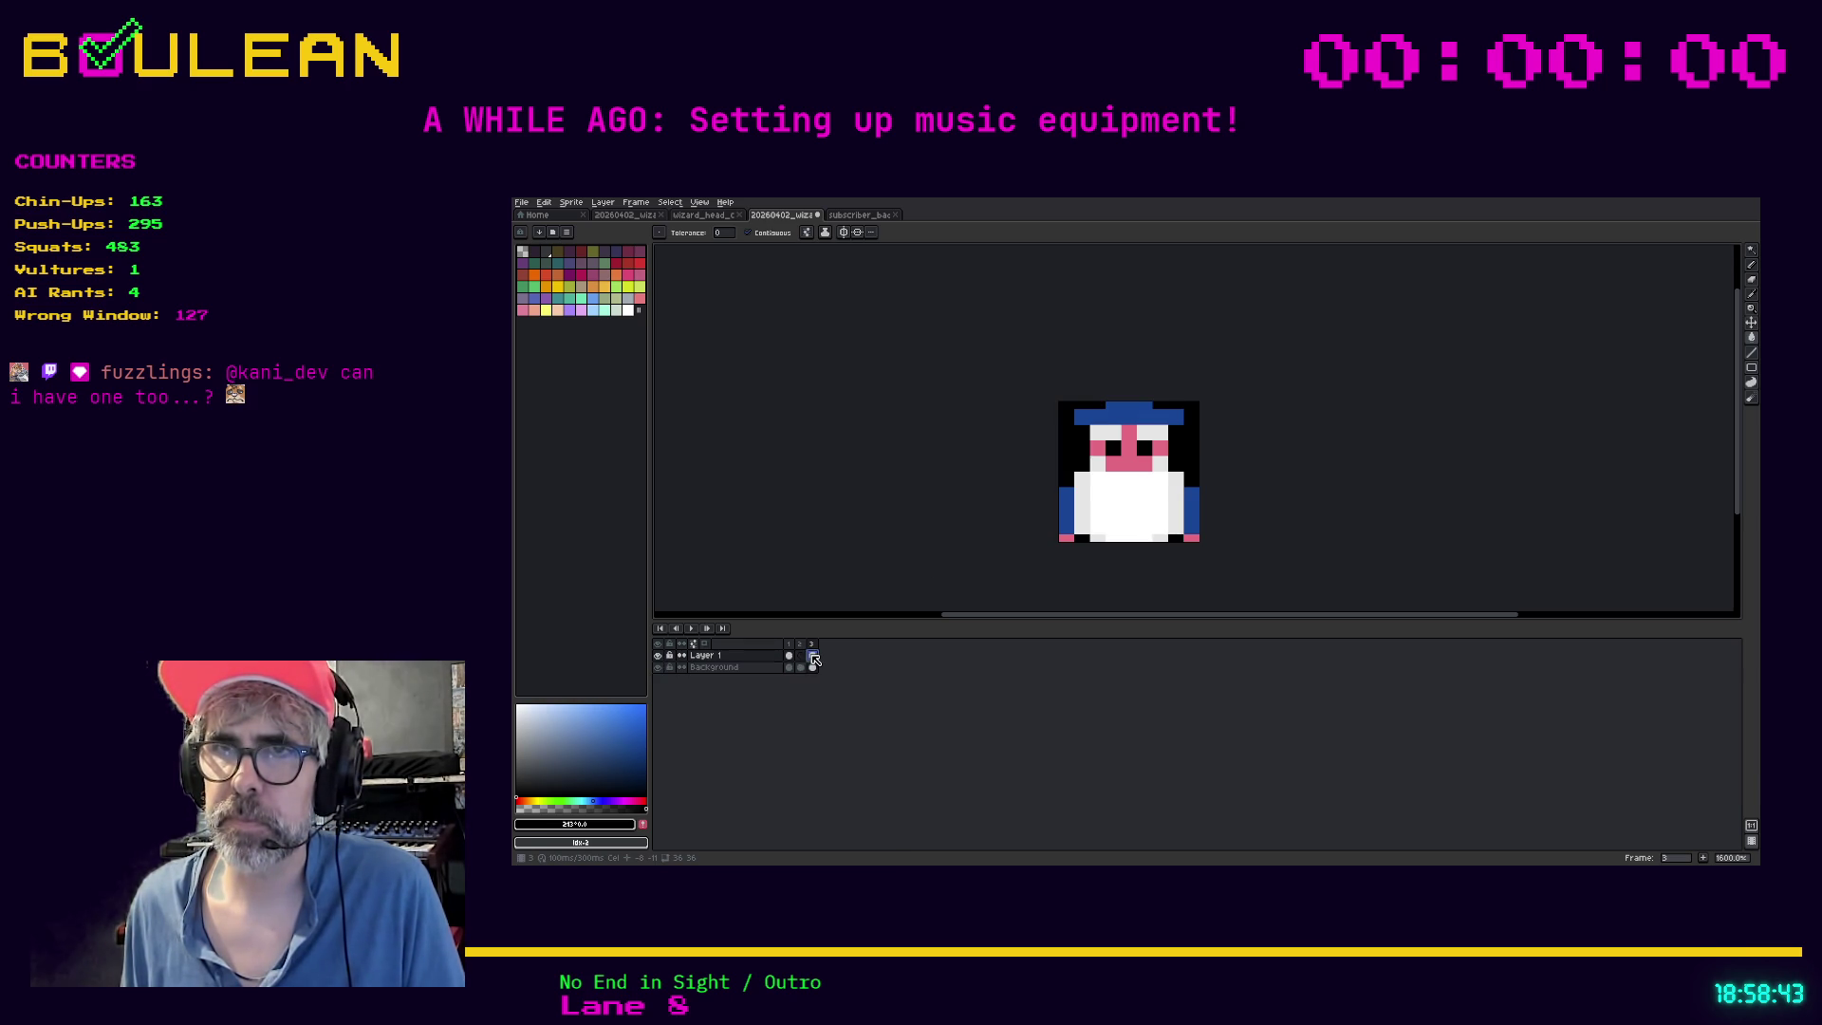
pyautogui.click(789, 656)
pyautogui.press('b')
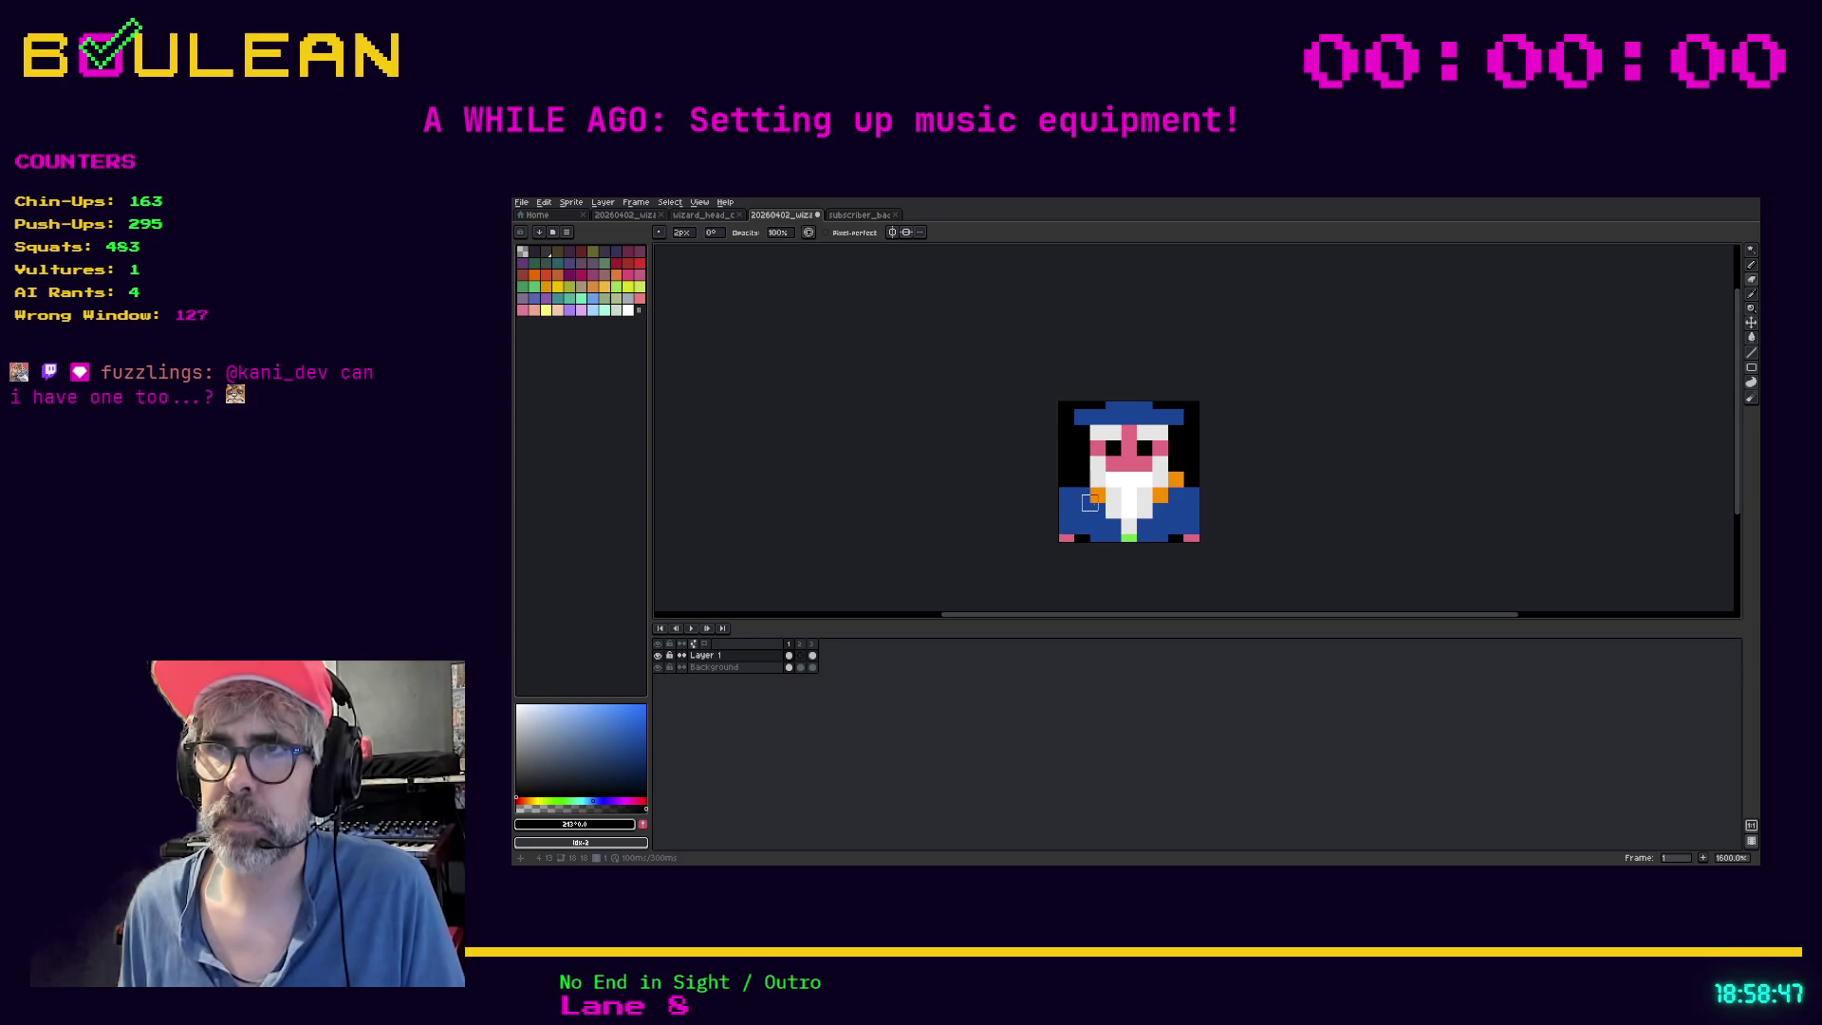
pyautogui.click(1098, 500)
pyautogui.moveTo(1098, 518)
pyautogui.mouseDown()
pyautogui.moveTo(1098, 537)
pyautogui.moveTo(1073, 522)
pyautogui.moveTo(1082, 492)
pyautogui.moveTo(1061, 494)
pyautogui.moveTo(1067, 527)
pyautogui.mouseUp()
pyautogui.click(1067, 503)
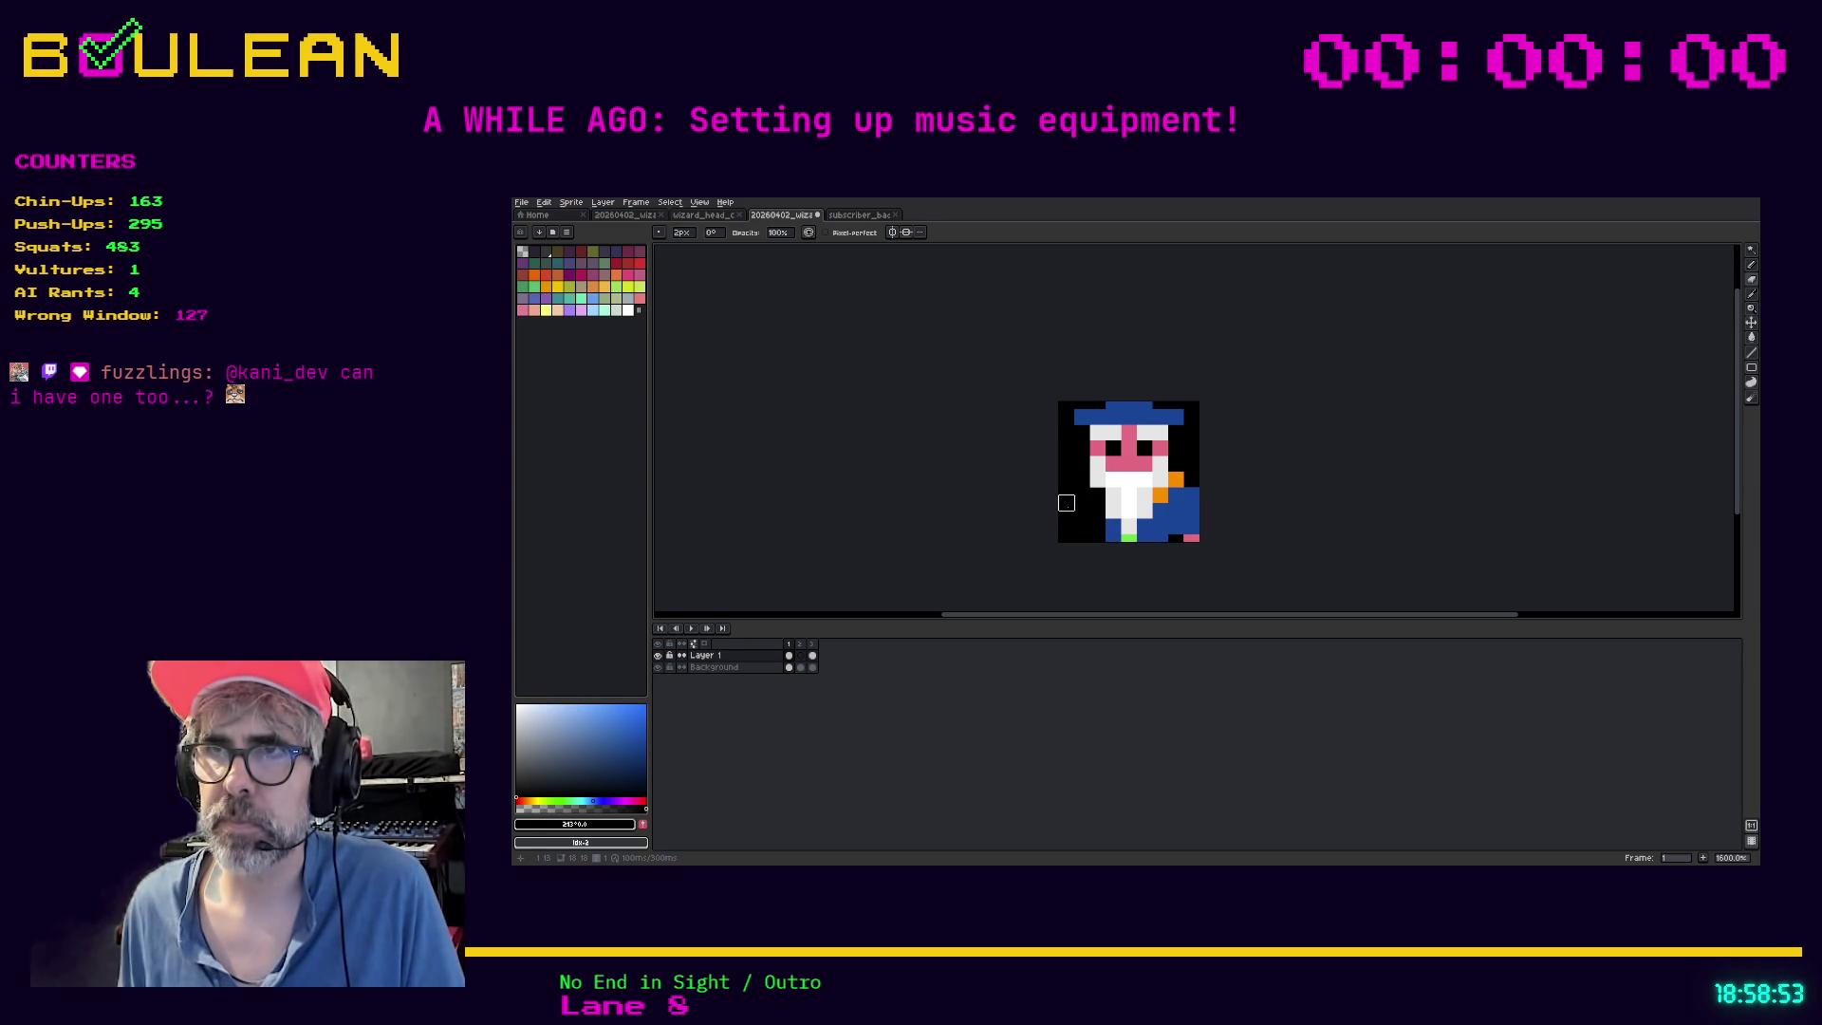
# Blacken frame 1's remaining bottom and right-side robe pixels
pyautogui.click(1114, 527)
pyautogui.click(1129, 538)
pyautogui.moveTo(1145, 528)
pyautogui.mouseDown()
pyautogui.moveTo(1193, 535)
pyautogui.moveTo(1154, 510)
pyautogui.moveTo(1191, 512)
pyautogui.moveTo(1176, 487)
pyautogui.mouseUp()
pyautogui.click(1176, 478)
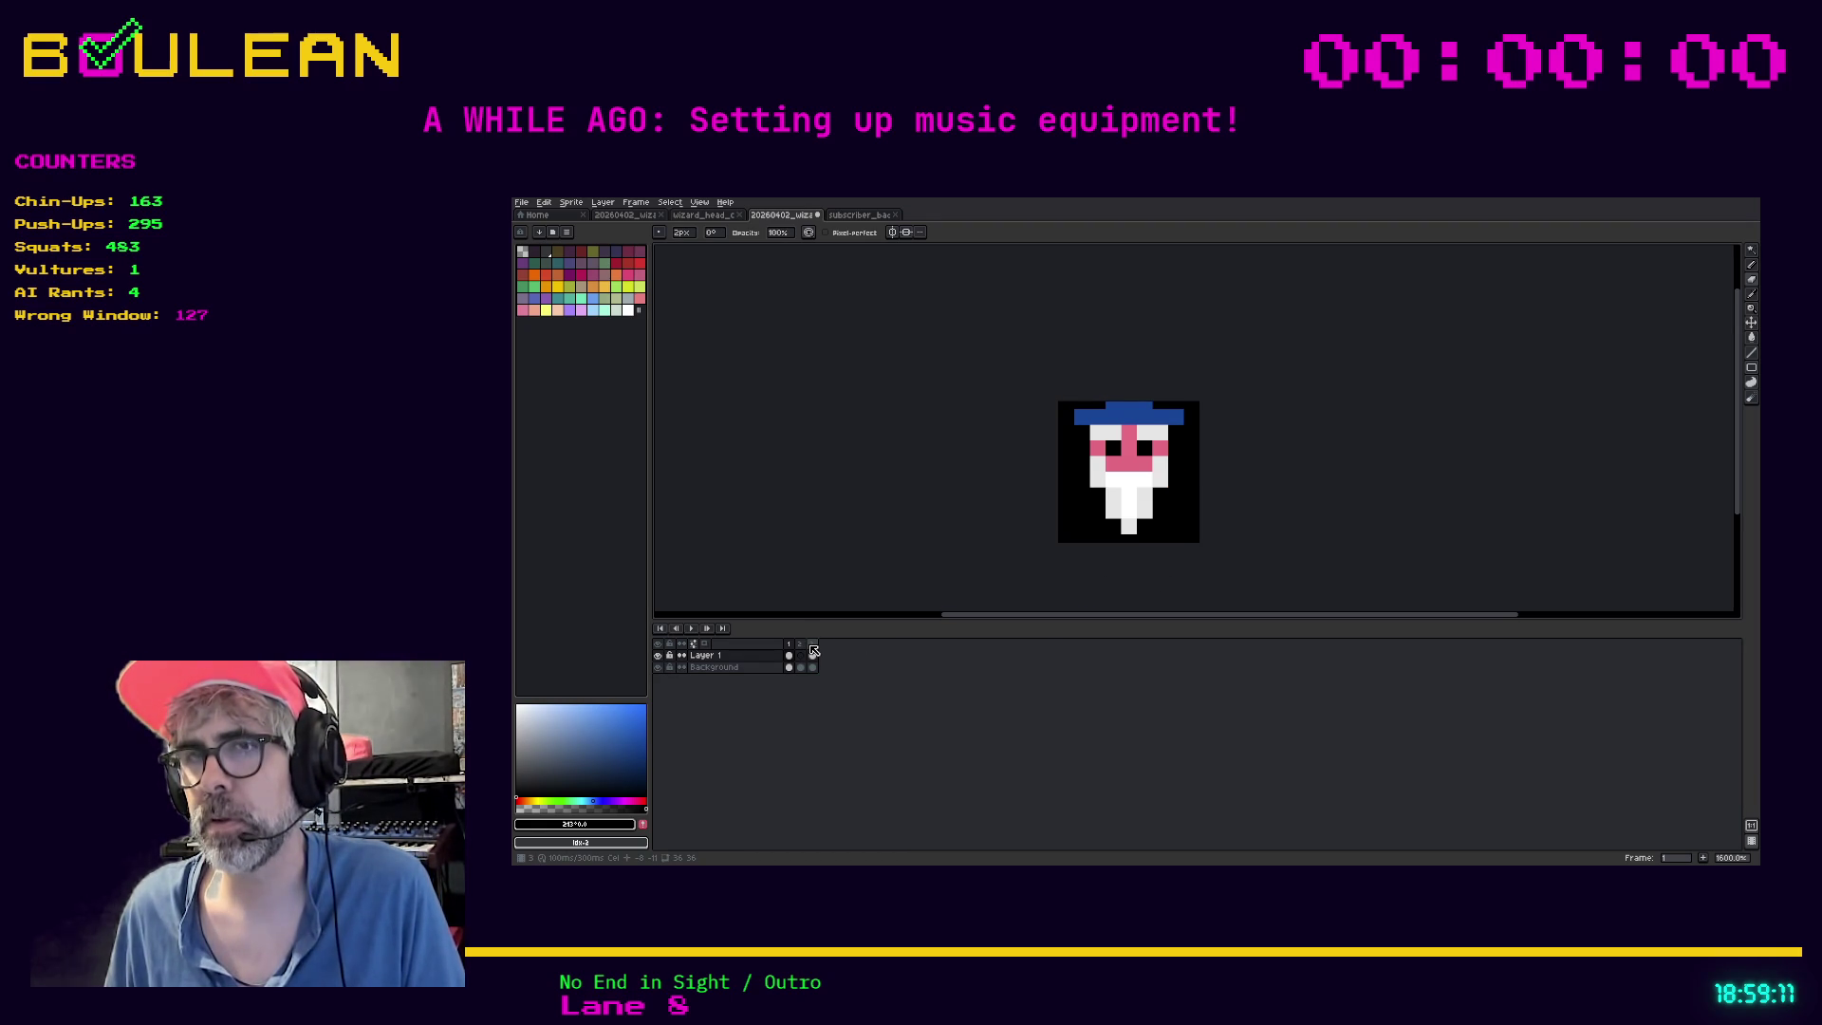
# Paint frame 3's blue left and right edges black, then open the subscriber badge artwork
pyautogui.click(812, 647)
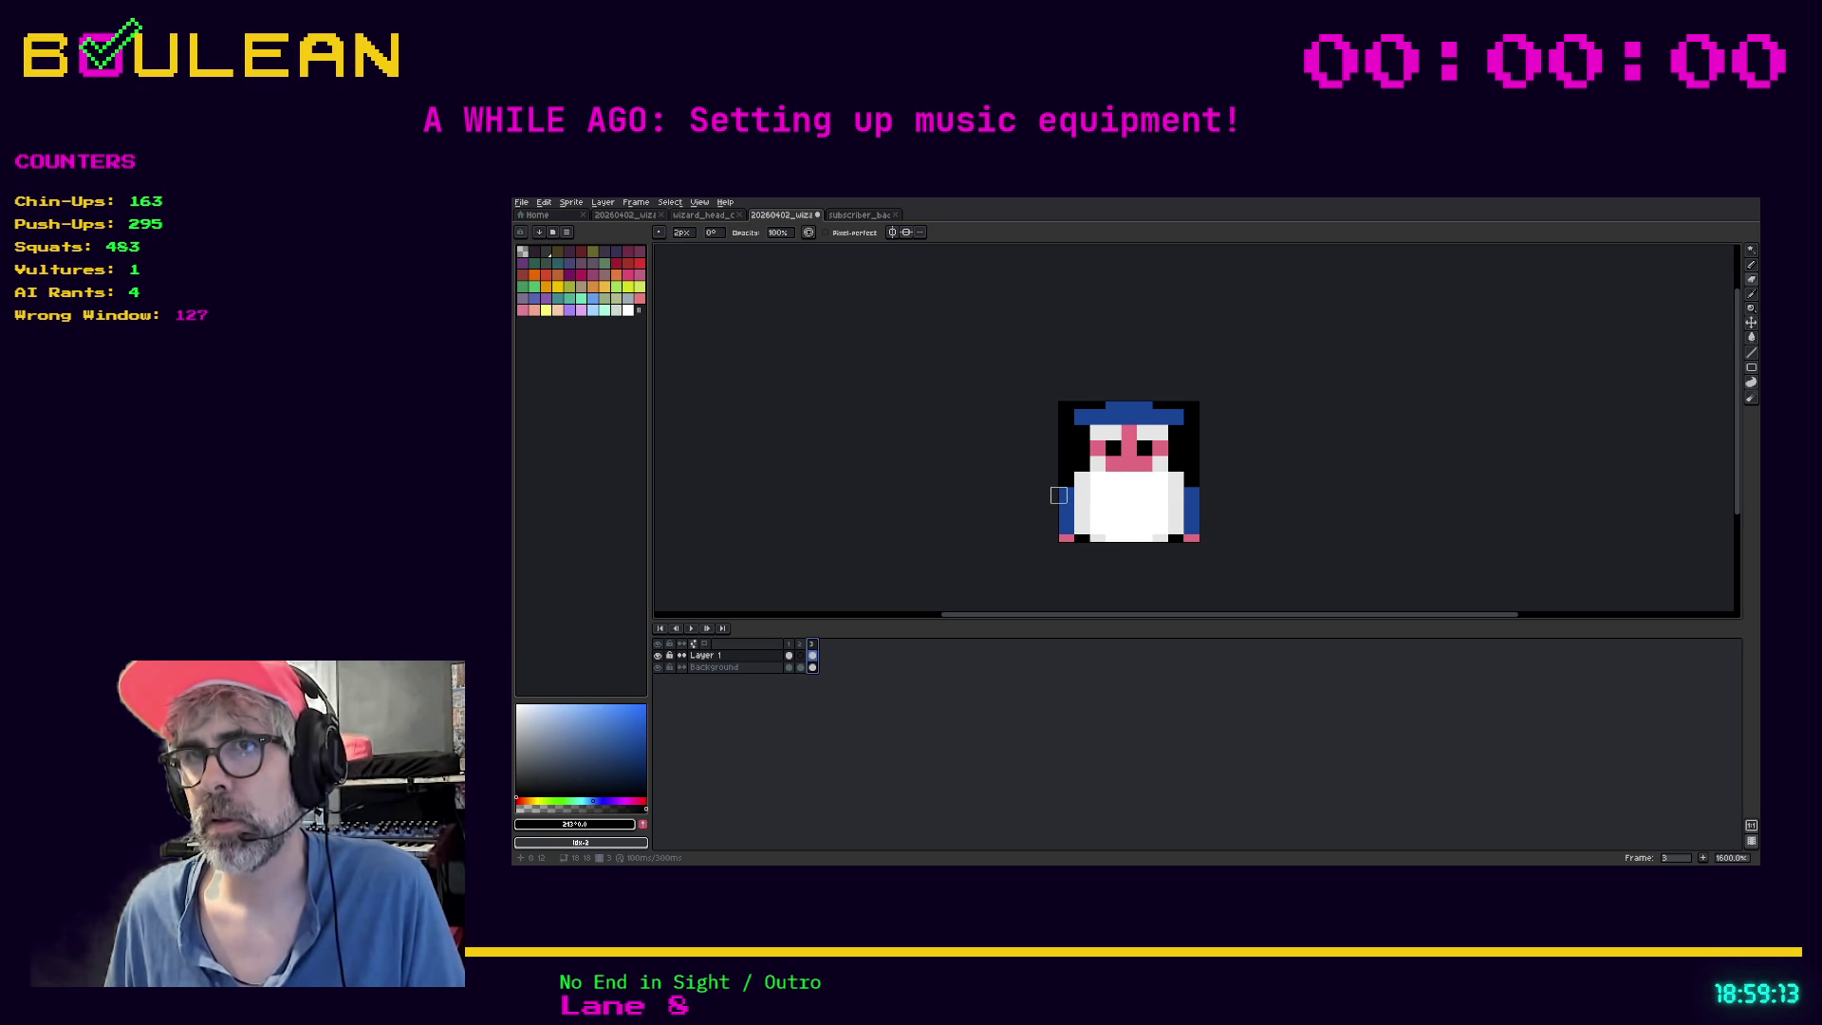
pyautogui.moveTo(1059, 487); pyautogui.dragTo(1065, 541)
pyautogui.moveTo(1192, 488); pyautogui.dragTo(1192, 538)
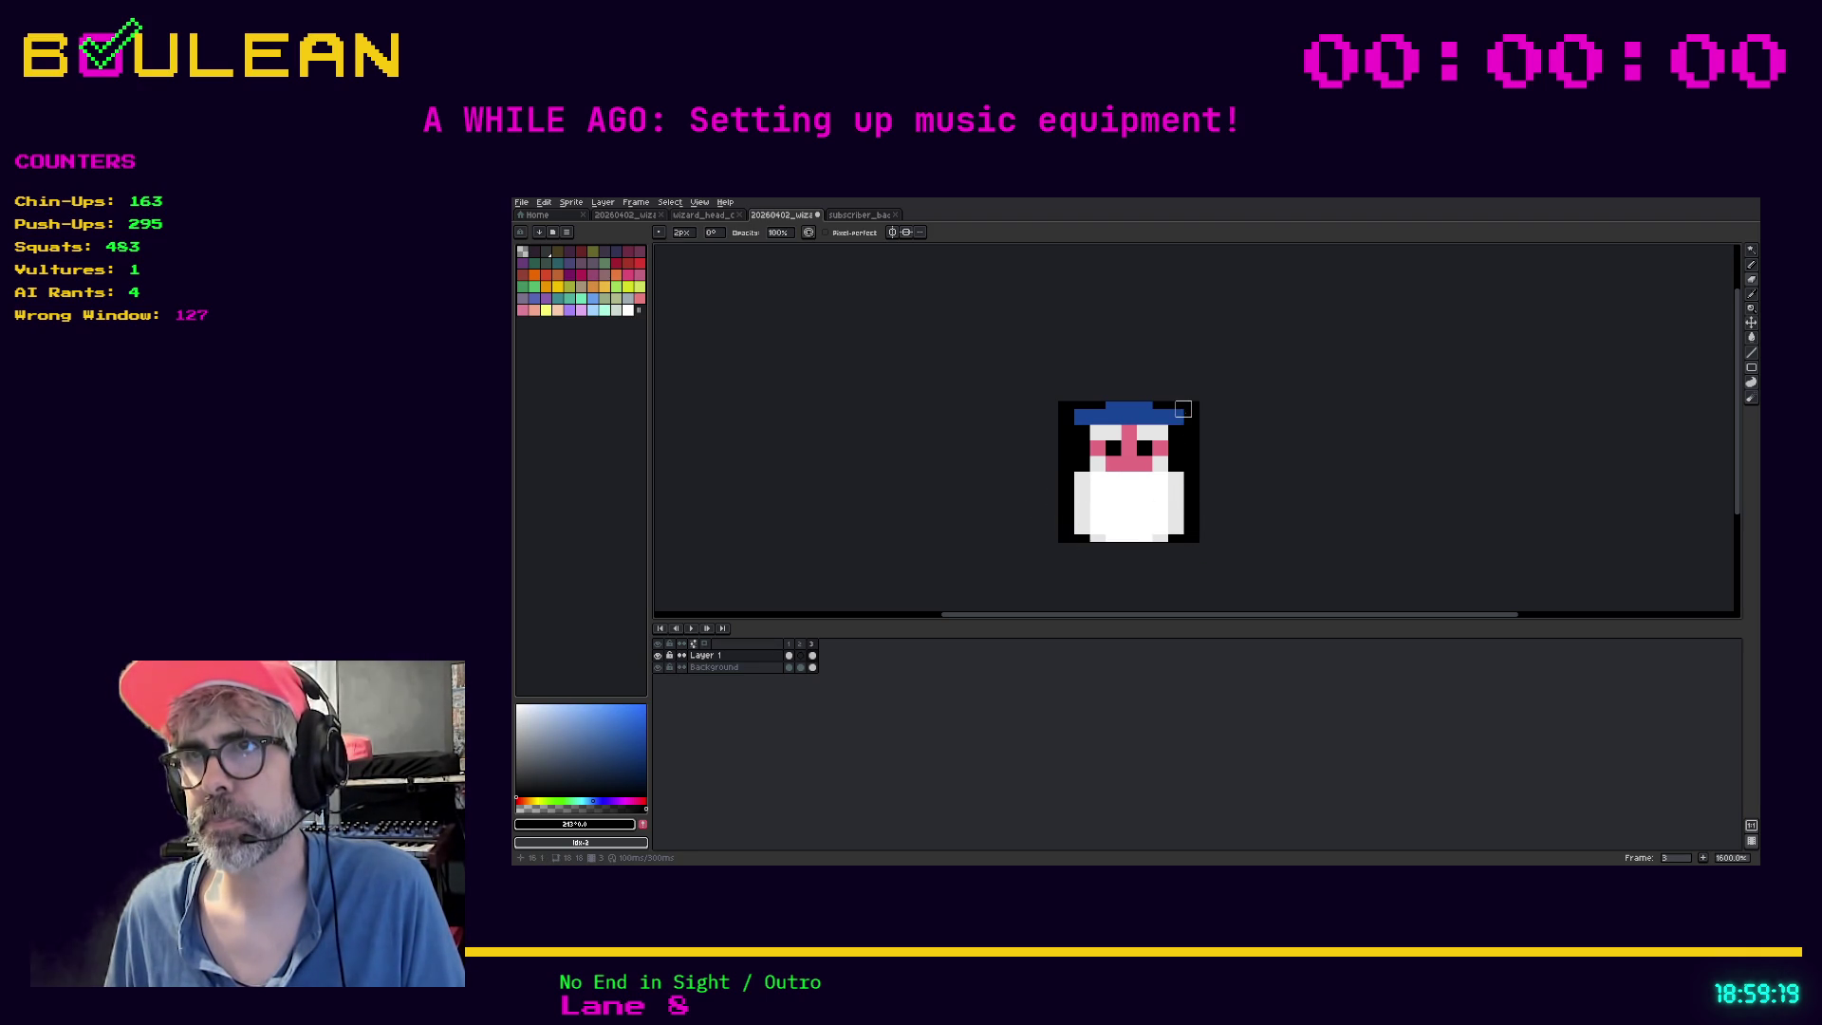
pyautogui.click(792, 651)
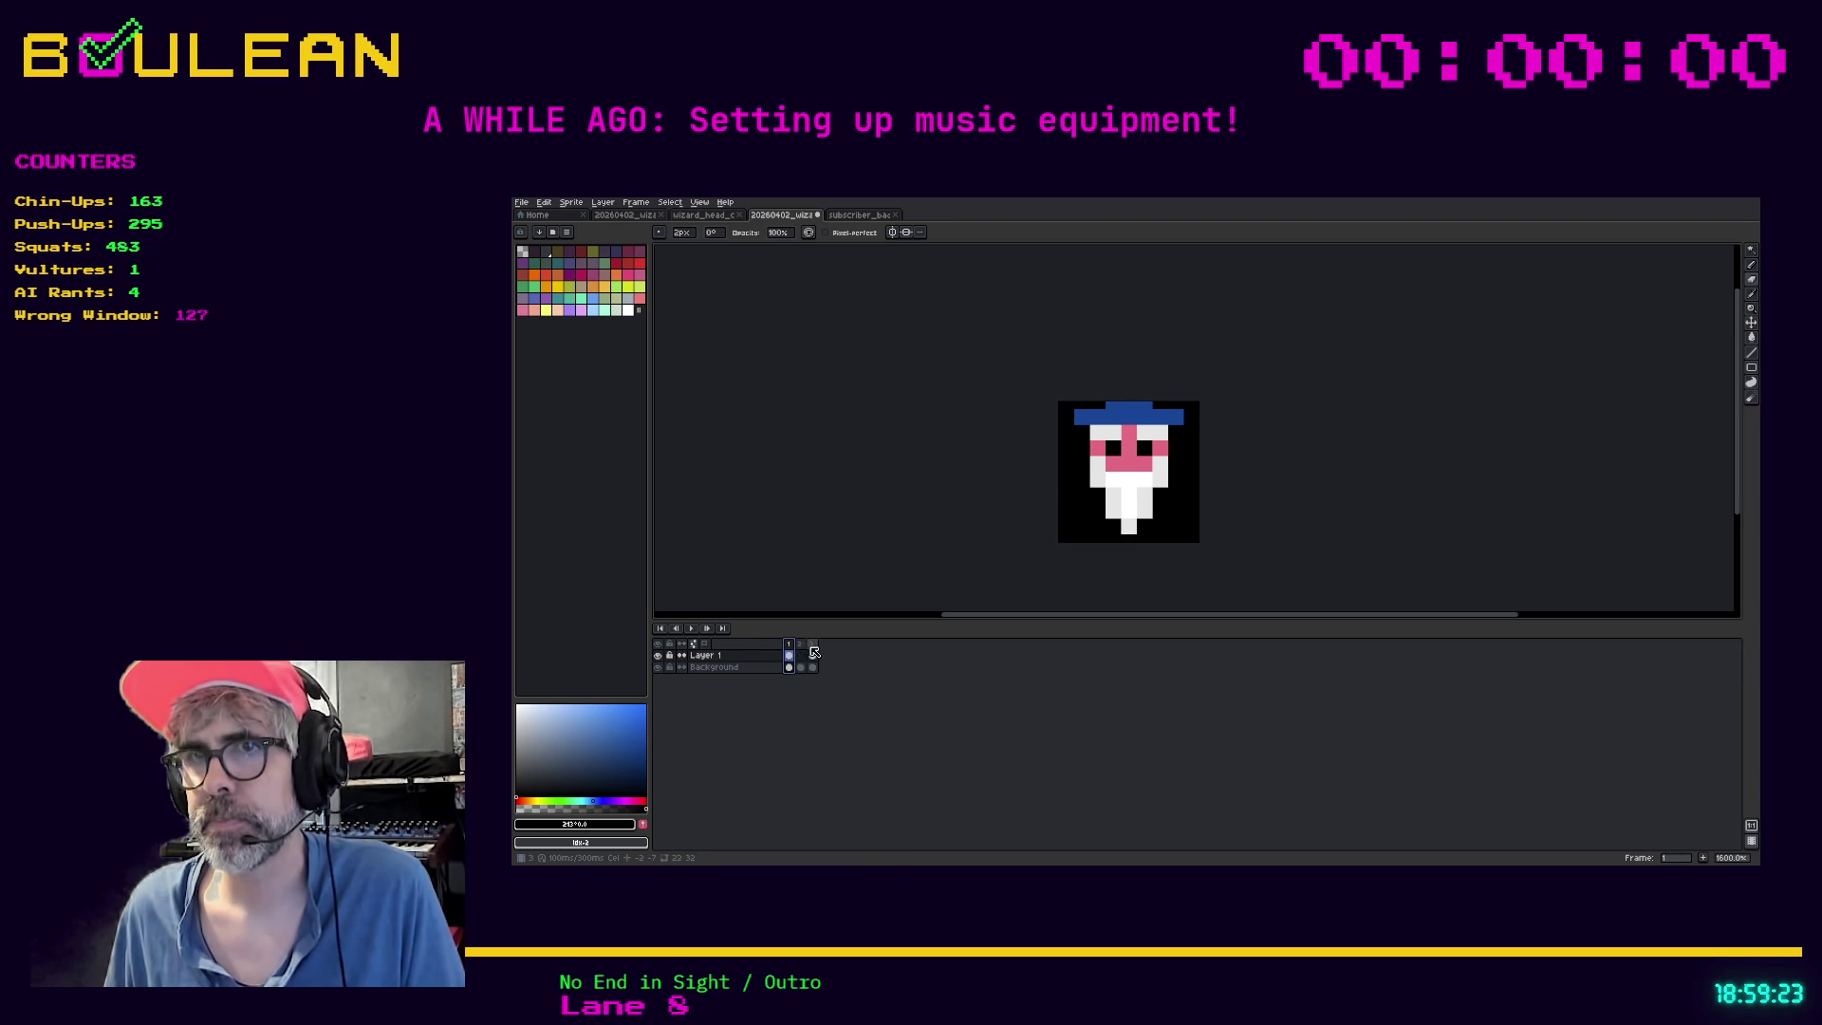
pyautogui.click(816, 653)
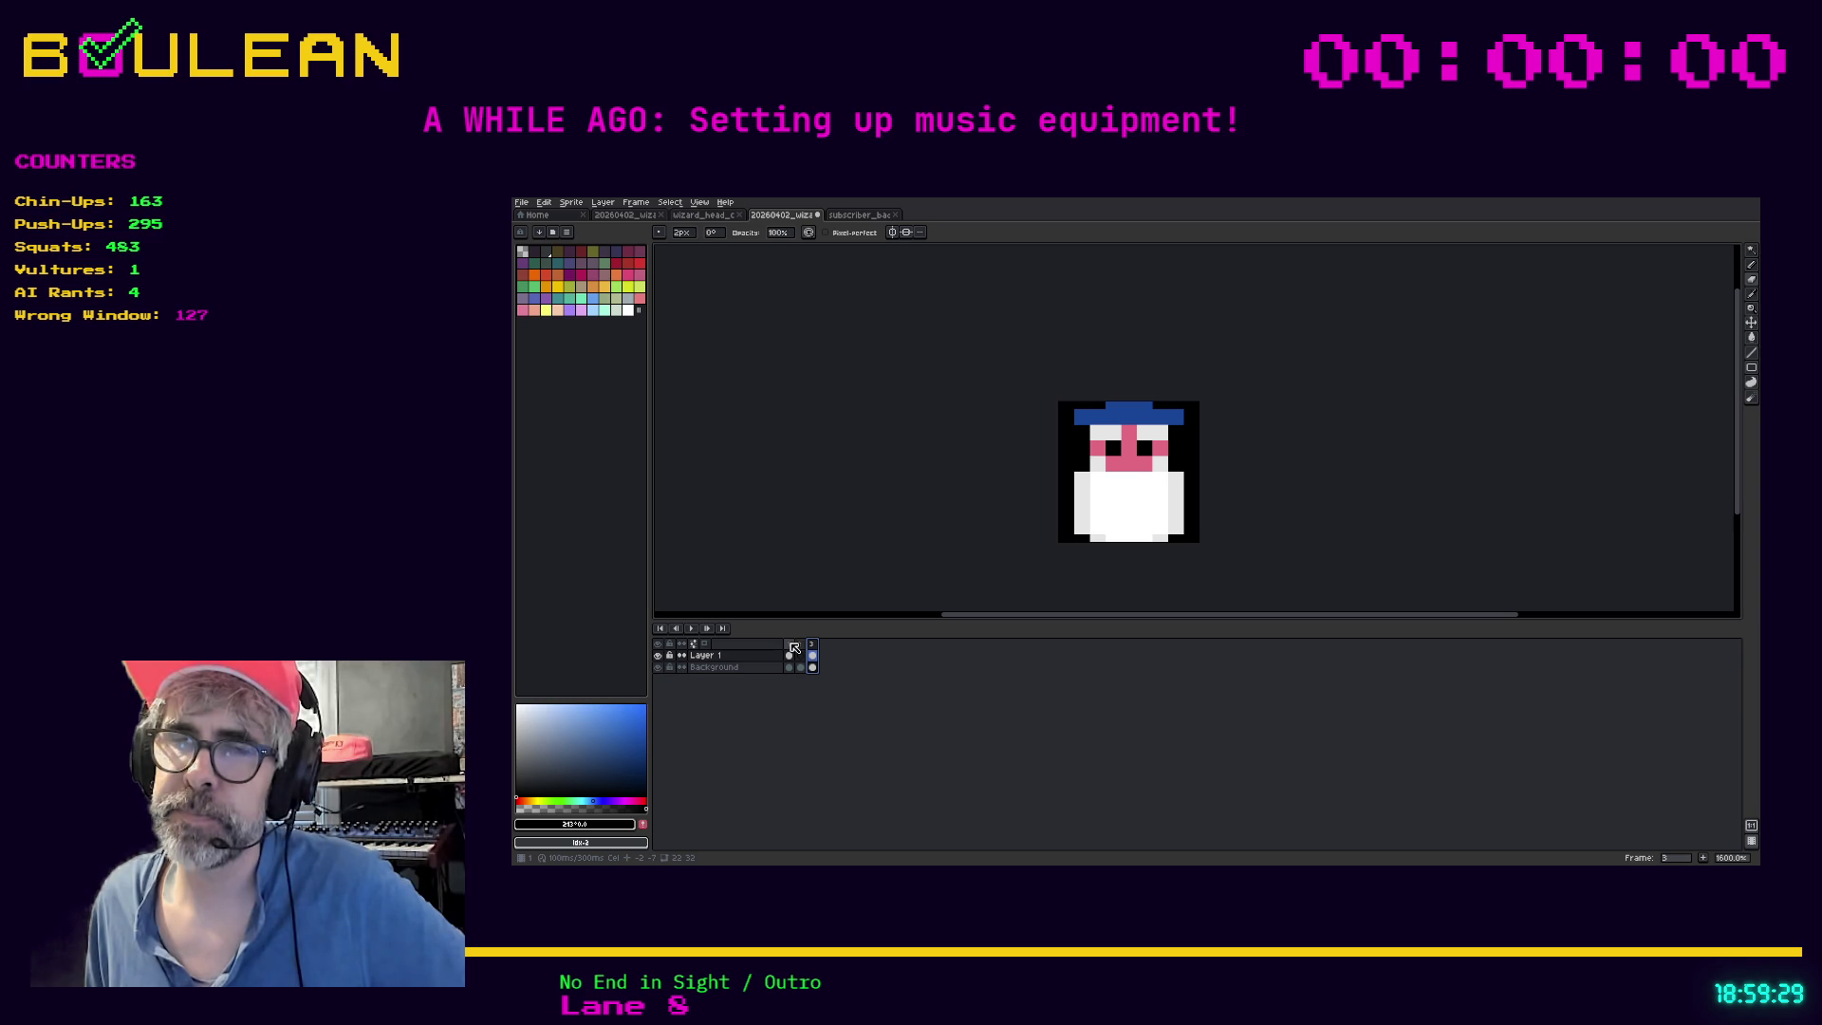
pyautogui.click(873, 216)
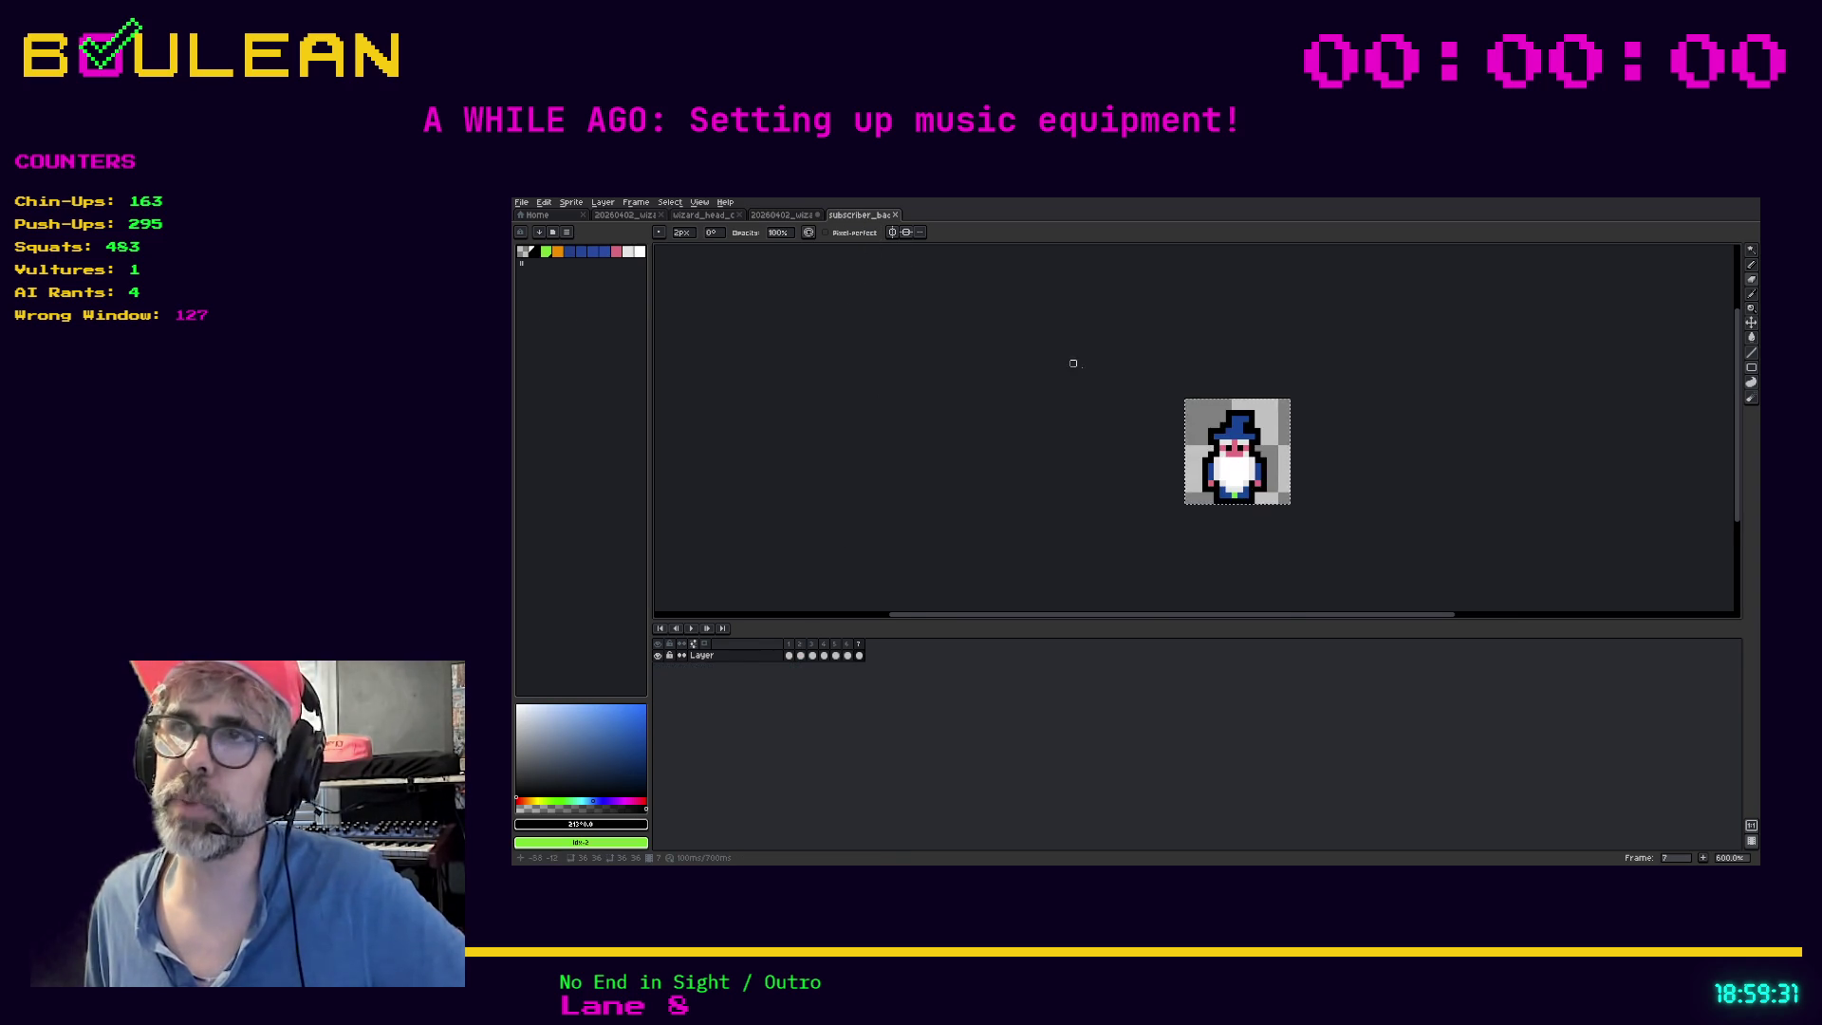
pyautogui.click(838, 651)
pyautogui.click(824, 651)
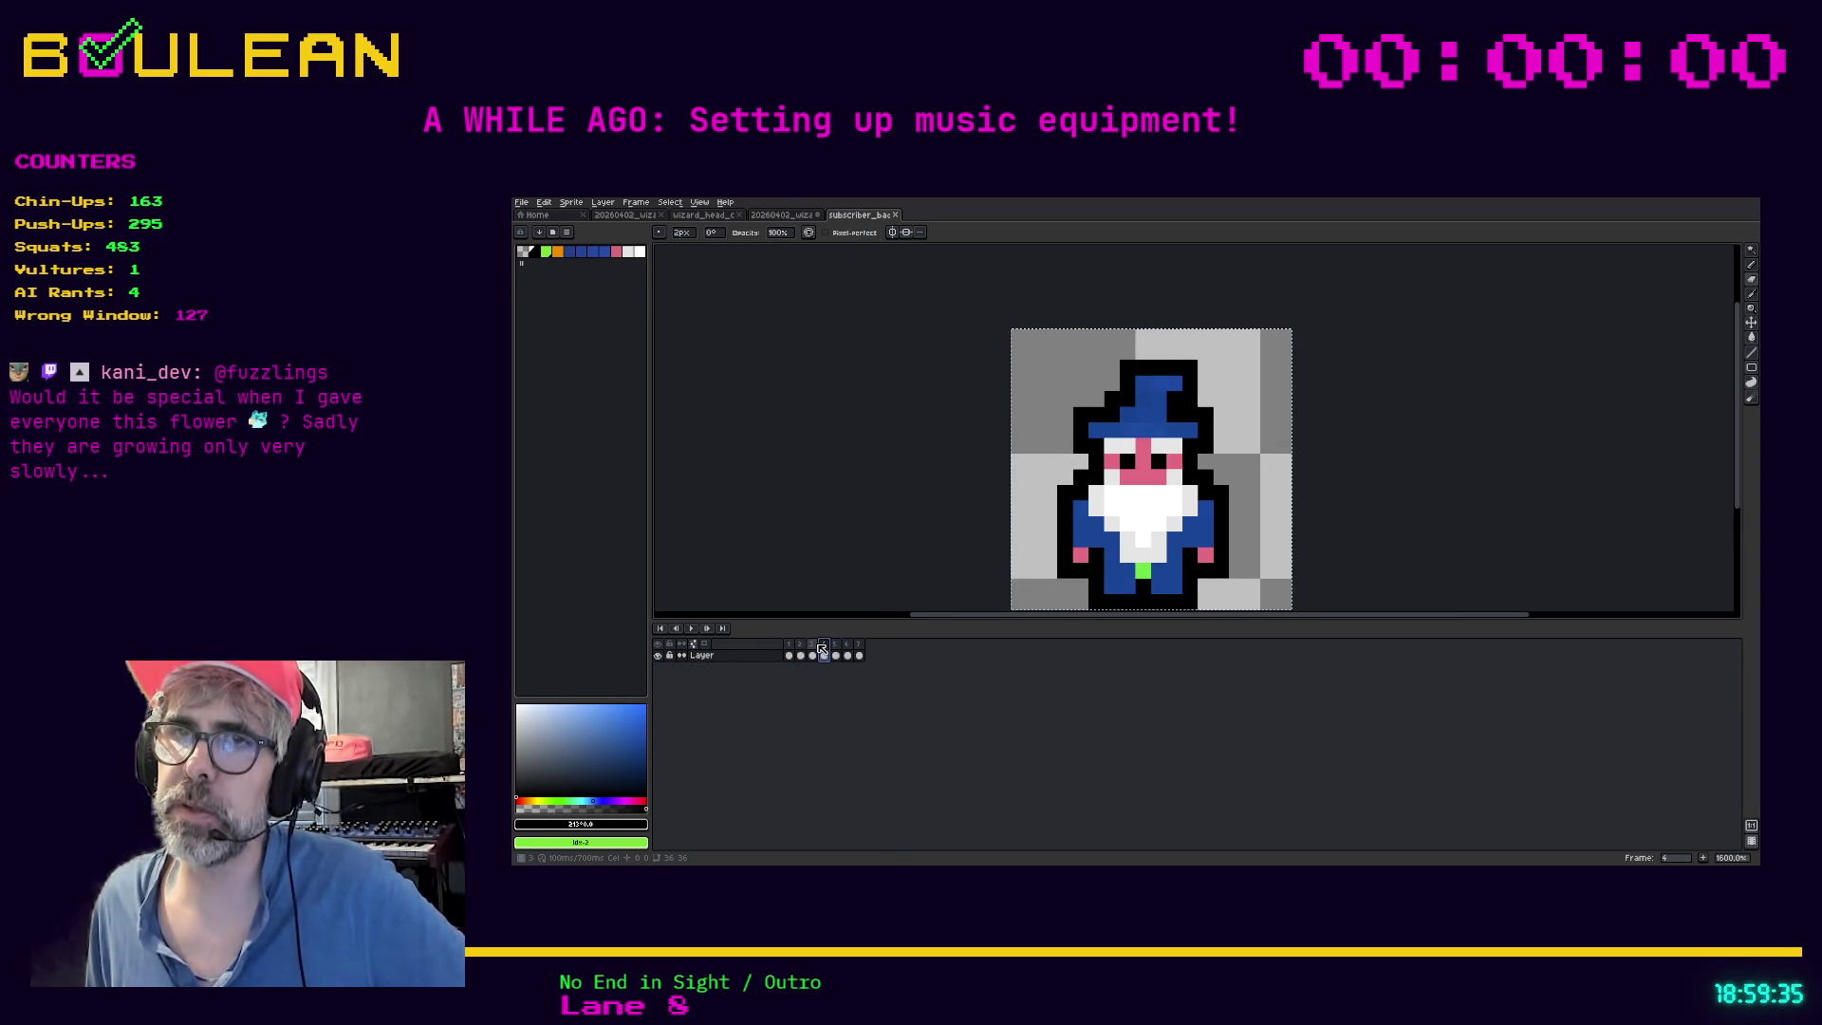
pyautogui.click(811, 651)
pyautogui.click(800, 651)
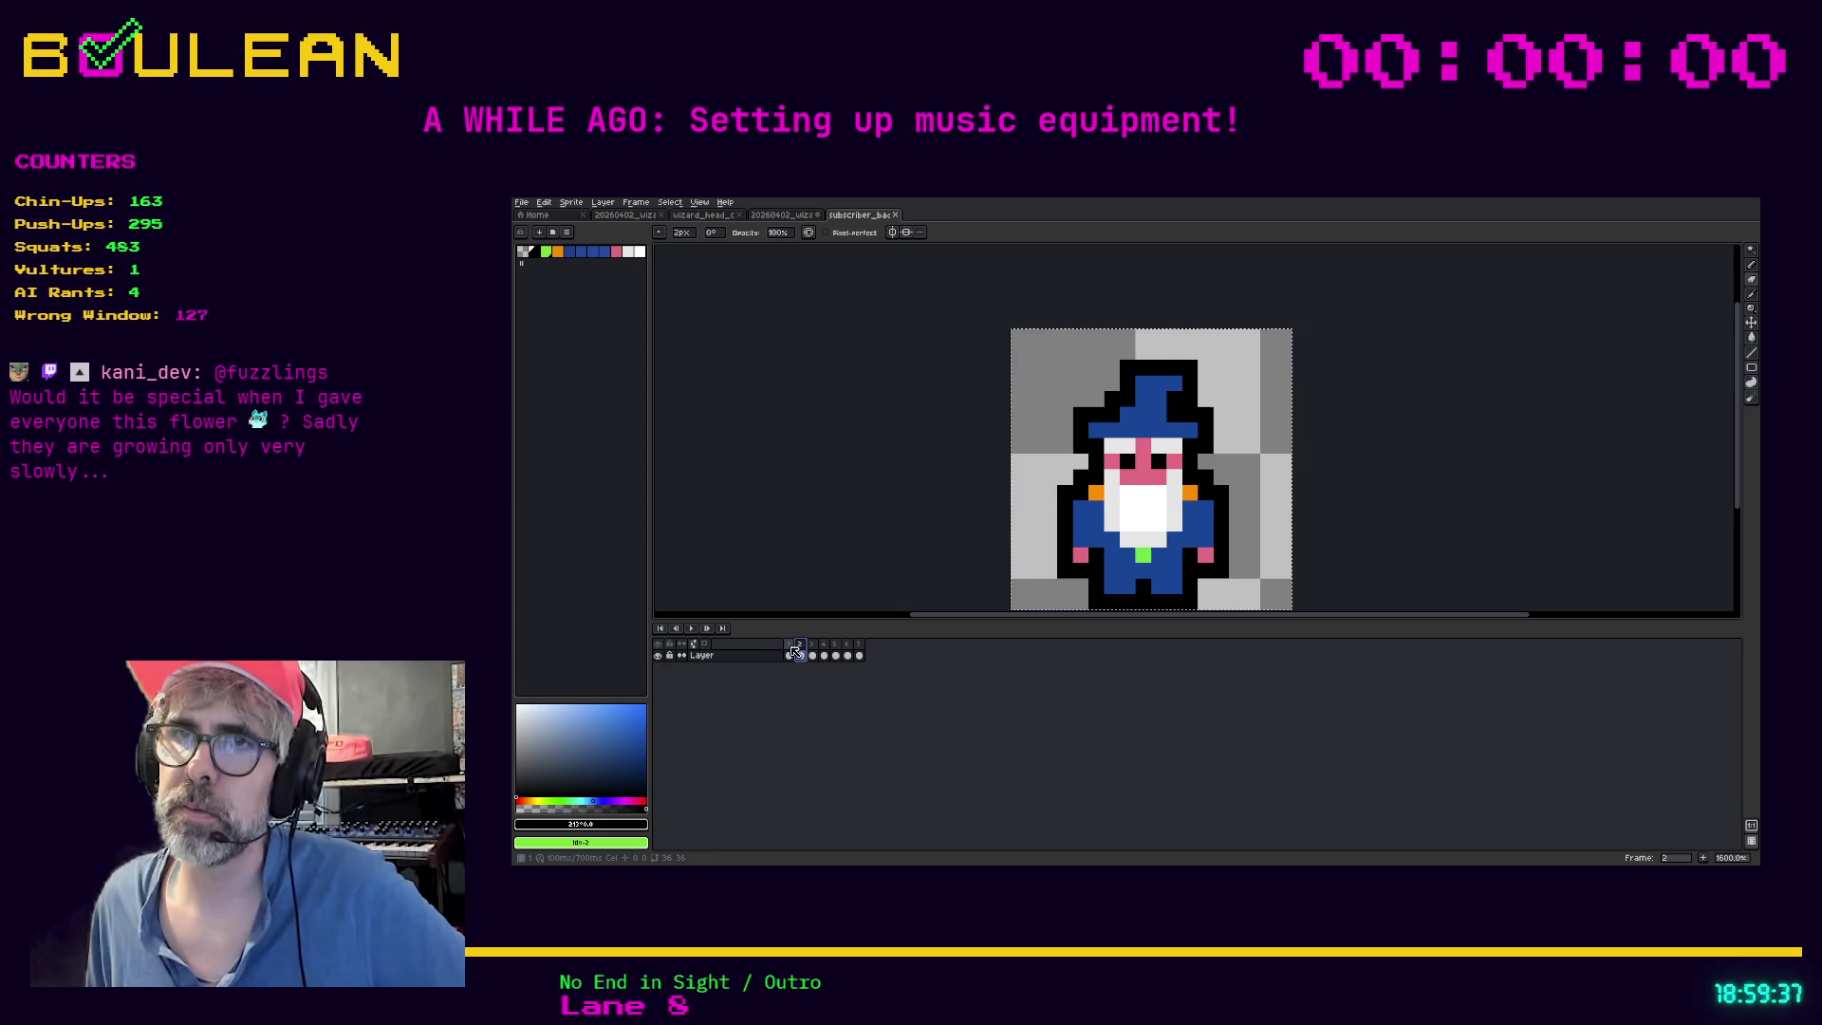
pyautogui.click(788, 651)
pyautogui.click(784, 217)
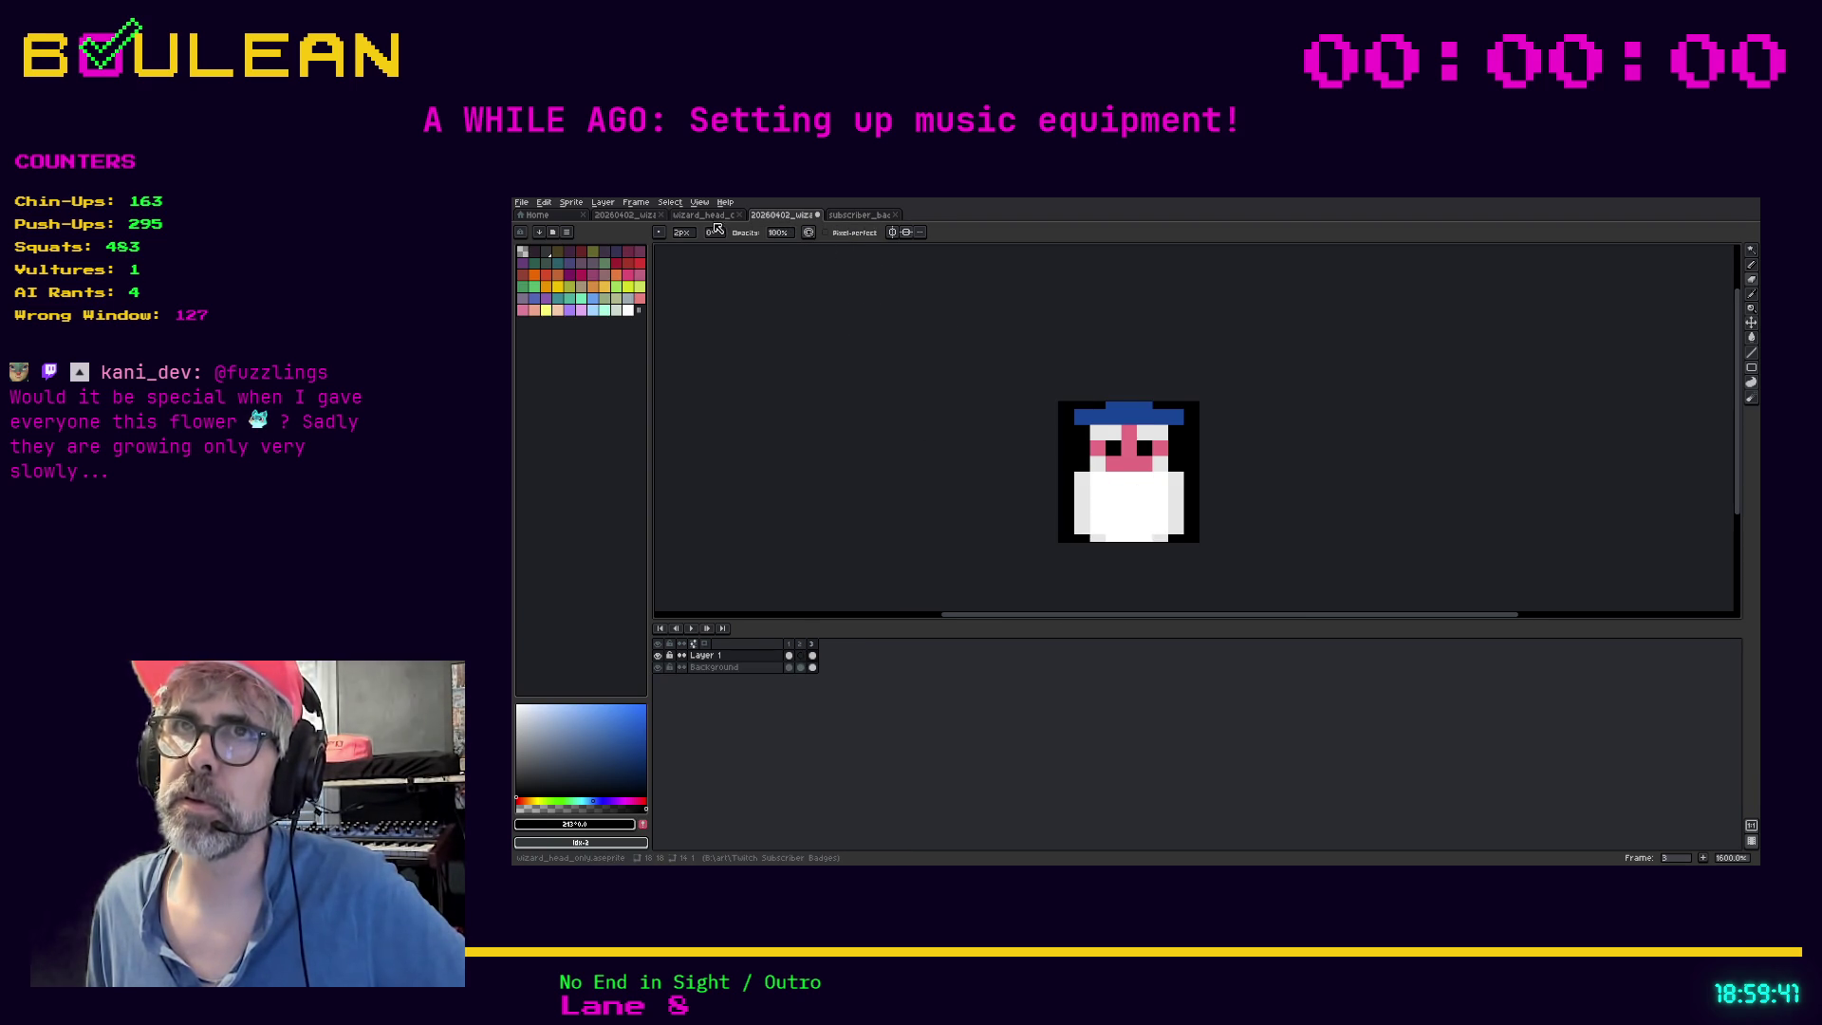
pyautogui.click(789, 645)
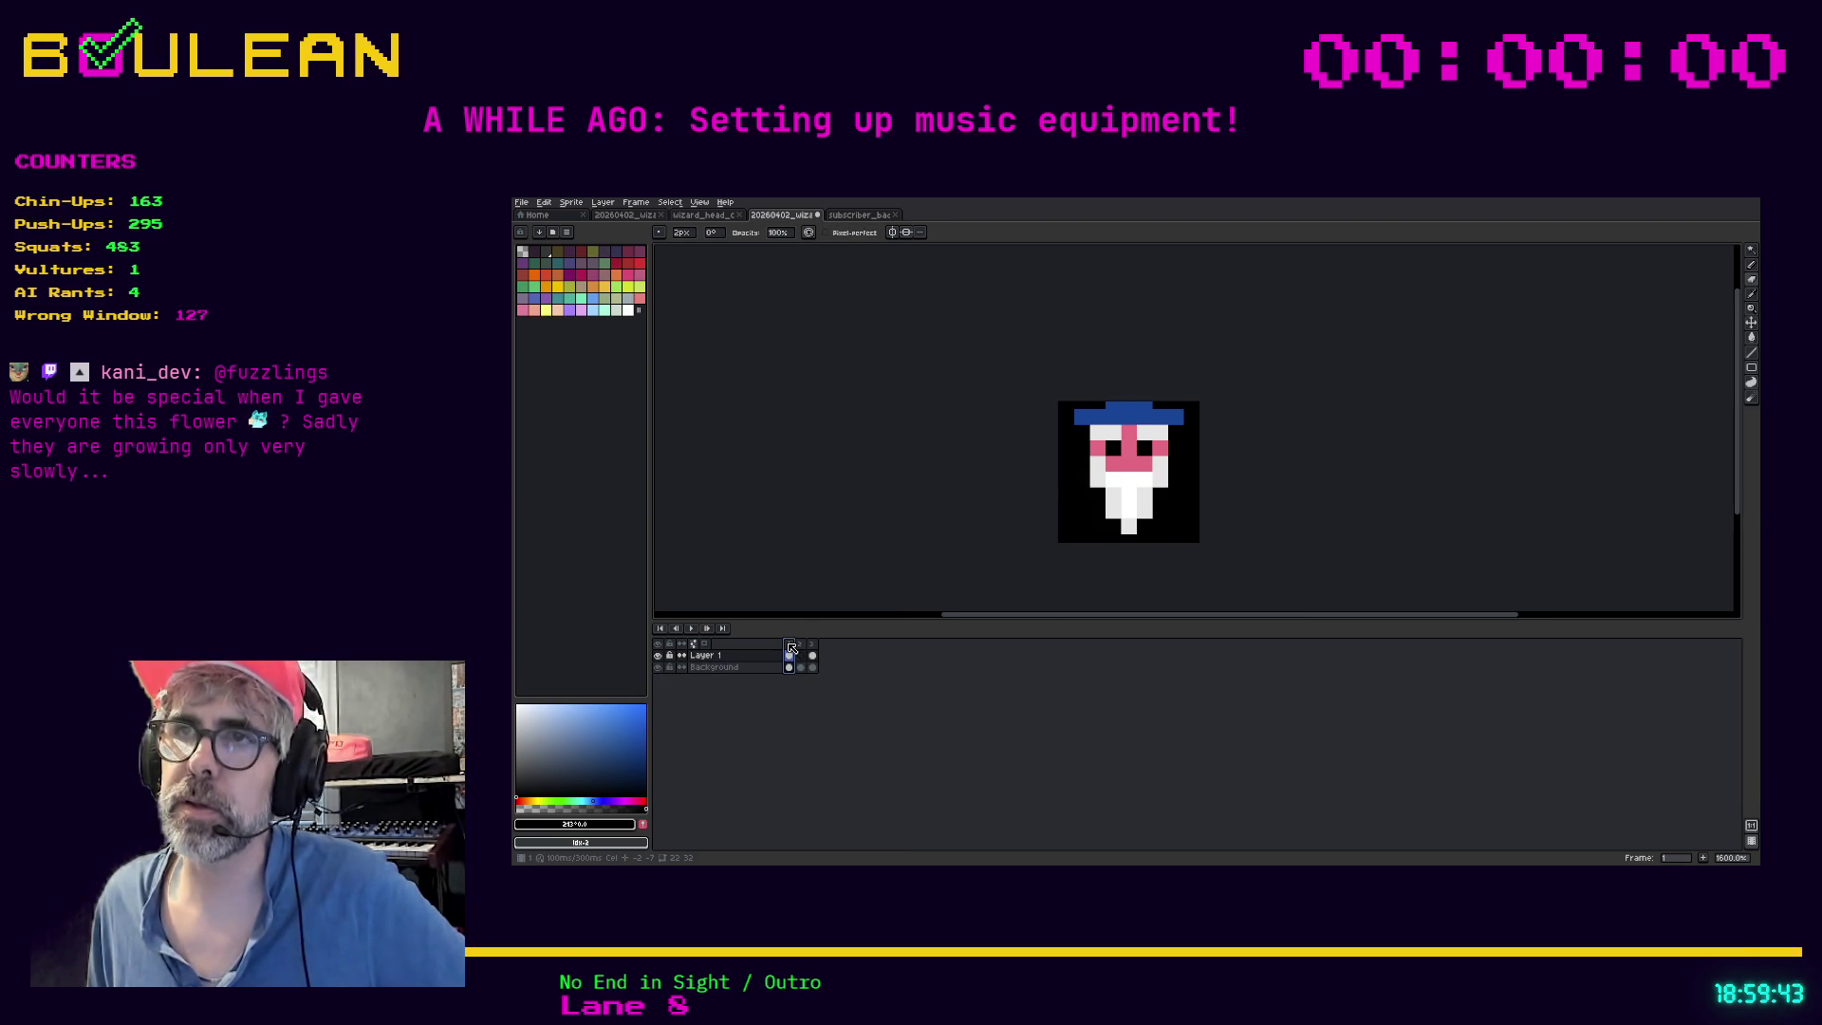
pyautogui.click(814, 647)
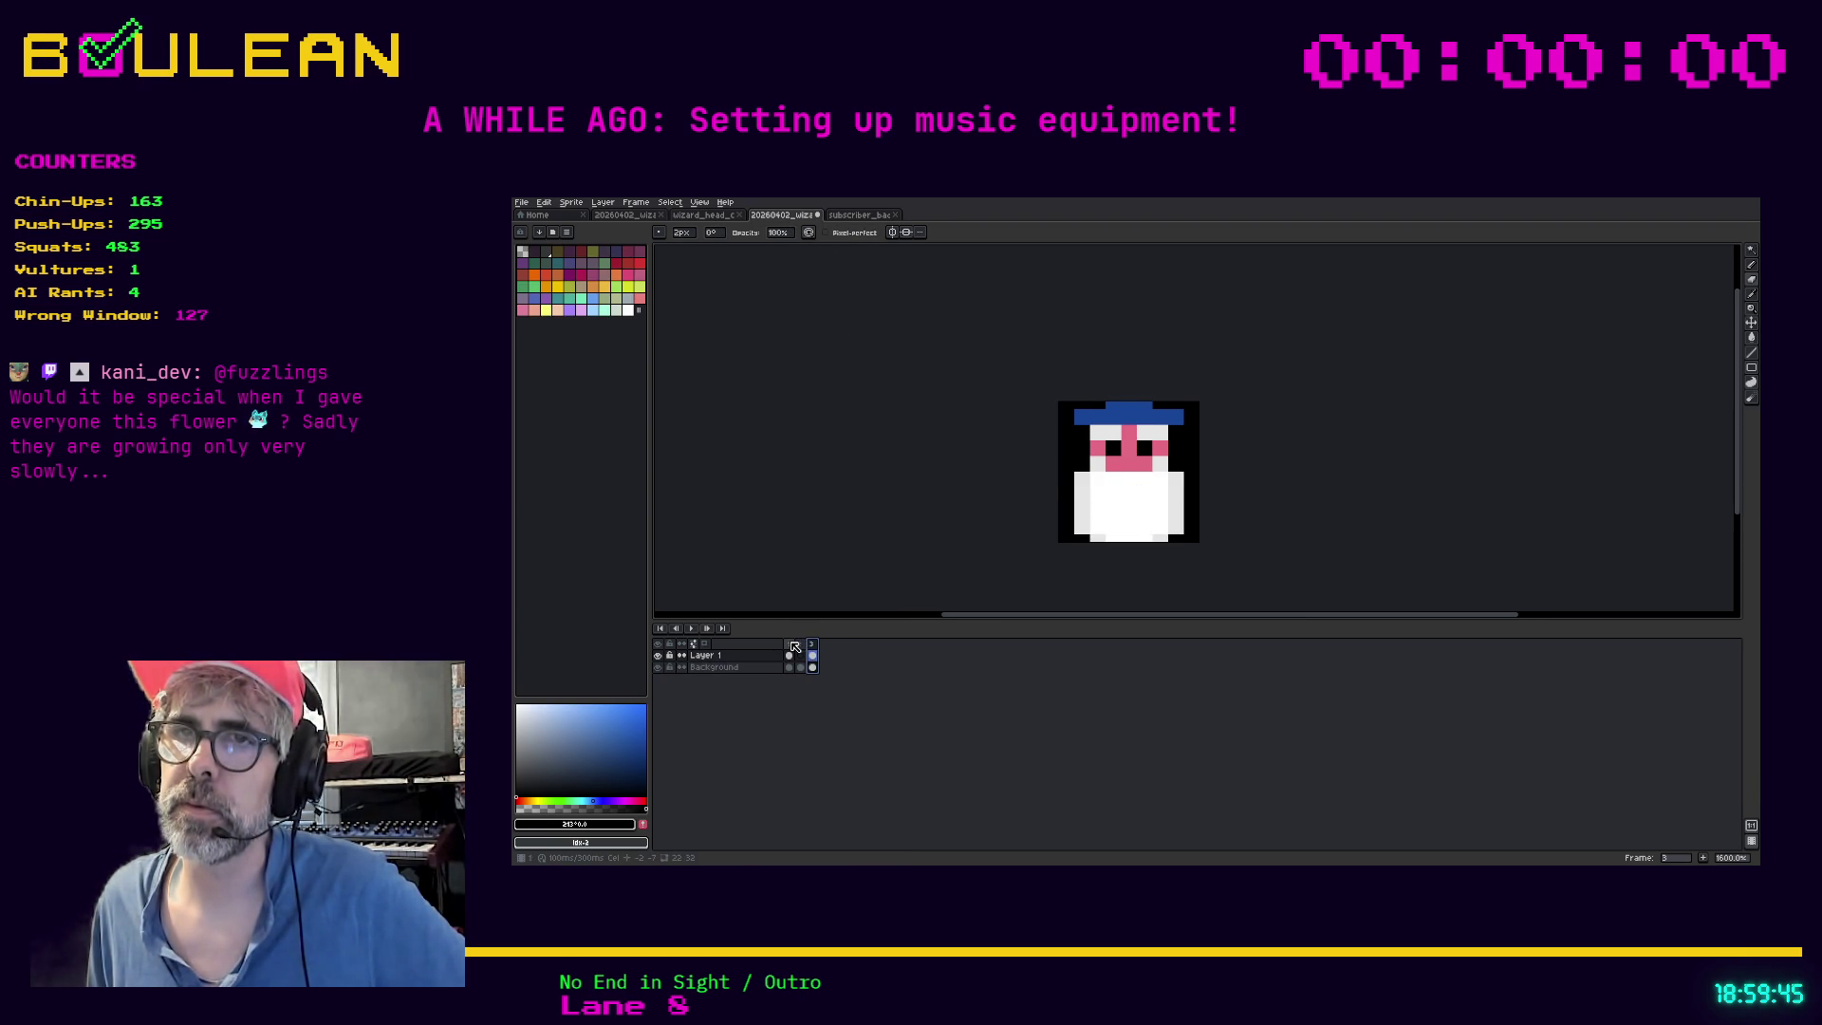
pyautogui.click(792, 645)
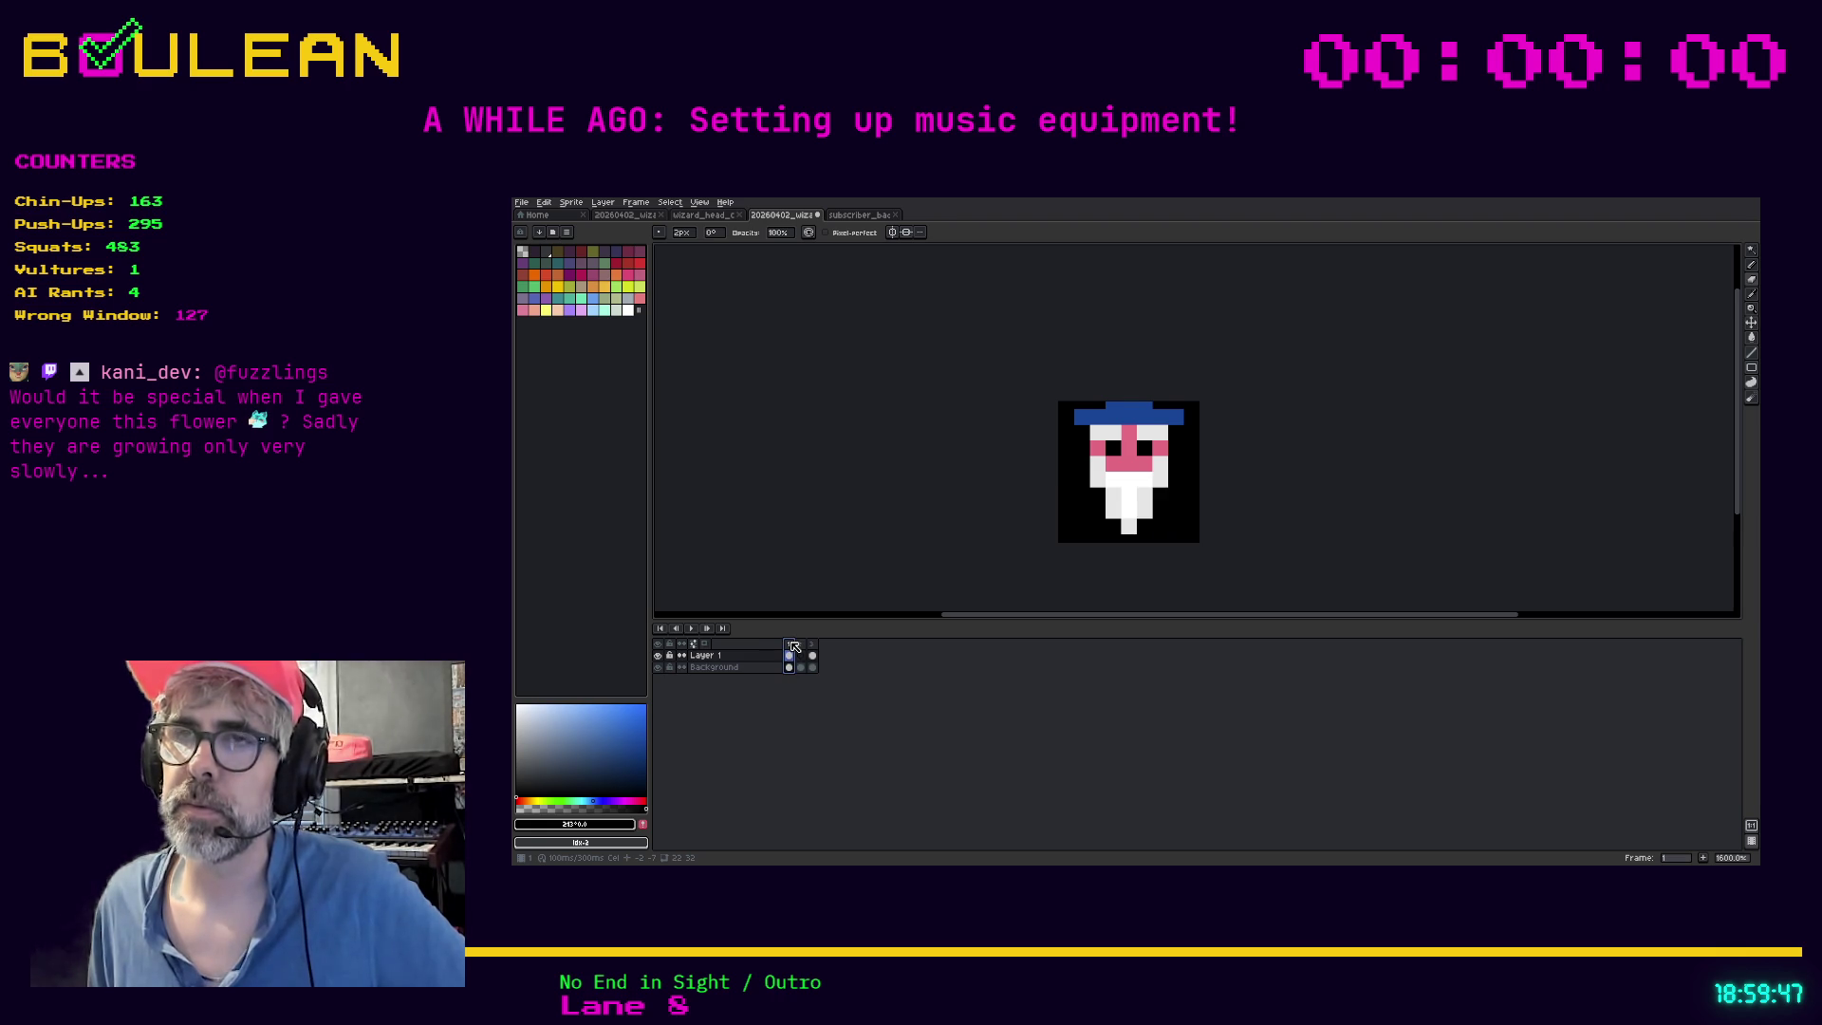